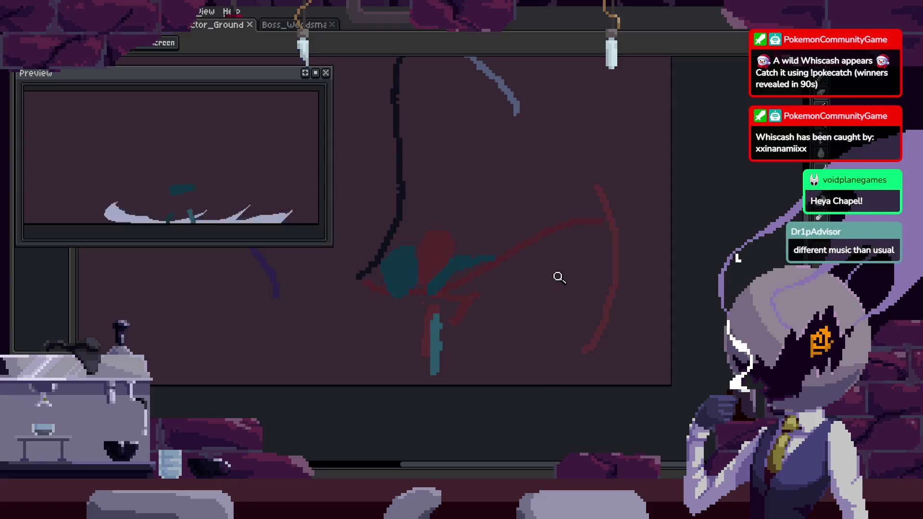
Shift the lassoed teal leg pixels to the left and commit the move.
{"action": "left_click", "coordinate": [457, 334]}
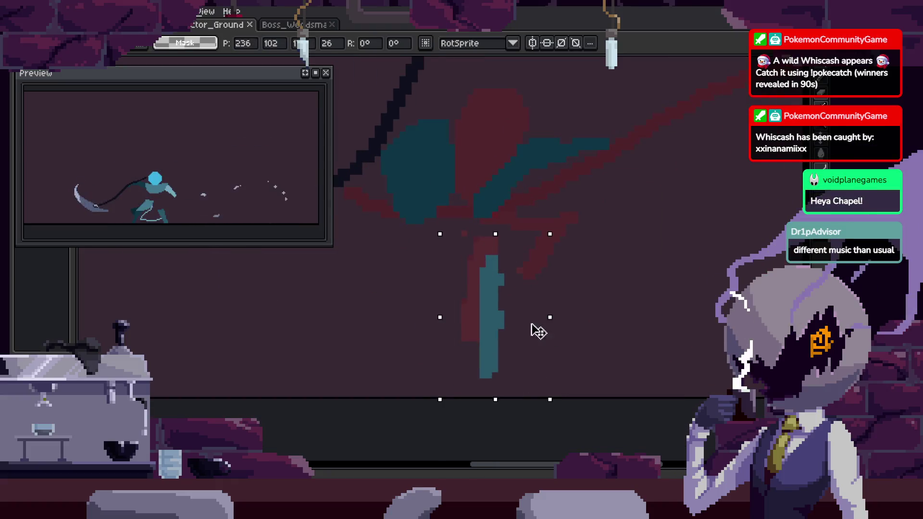
{"action": "left_click_drag", "start_coordinate": [537, 330], "coordinate": [507, 329]}
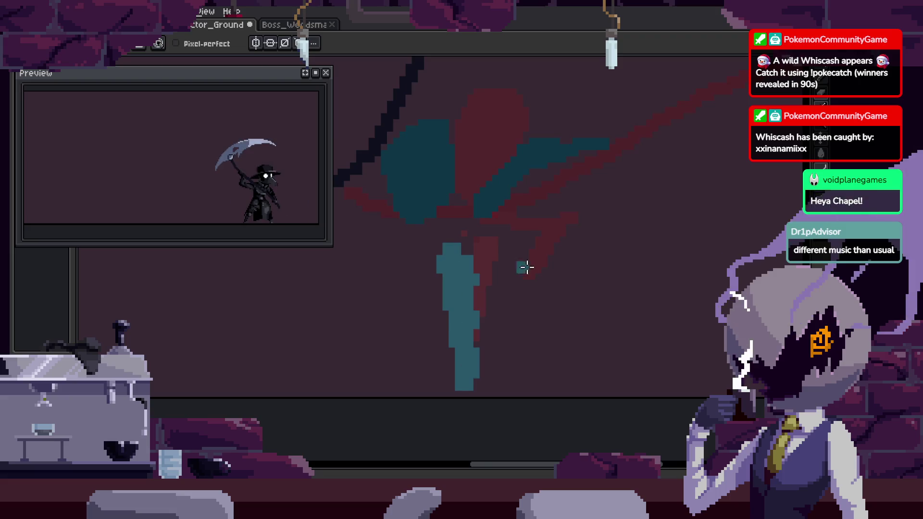
{"action": "key", "text": "z"}
{"action": "scroll", "coordinate": [493, 295], "scroll_direction": "down", "scroll_amount": 1}
{"action": "scroll", "coordinate": [470, 268], "scroll_direction": "down", "scroll_amount": 2}
Drag the black scythe sketch stroke to the right with the Move tool.
{"action": "key", "text": "v"}
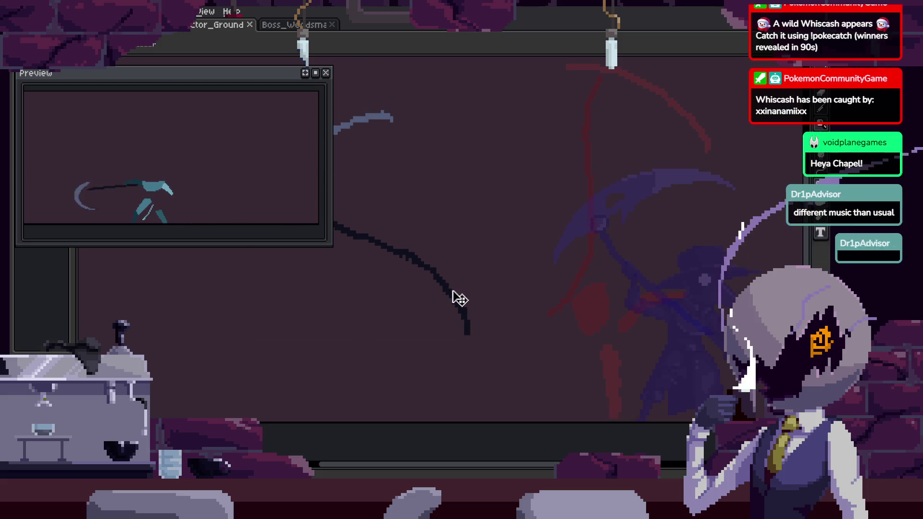
{"action": "left_click_drag", "start_coordinate": [452, 292], "coordinate": [576, 283]}
{"action": "key", "text": "z"}
{"action": "scroll", "coordinate": [611, 287], "scroll_direction": "down", "scroll_amount": 3}
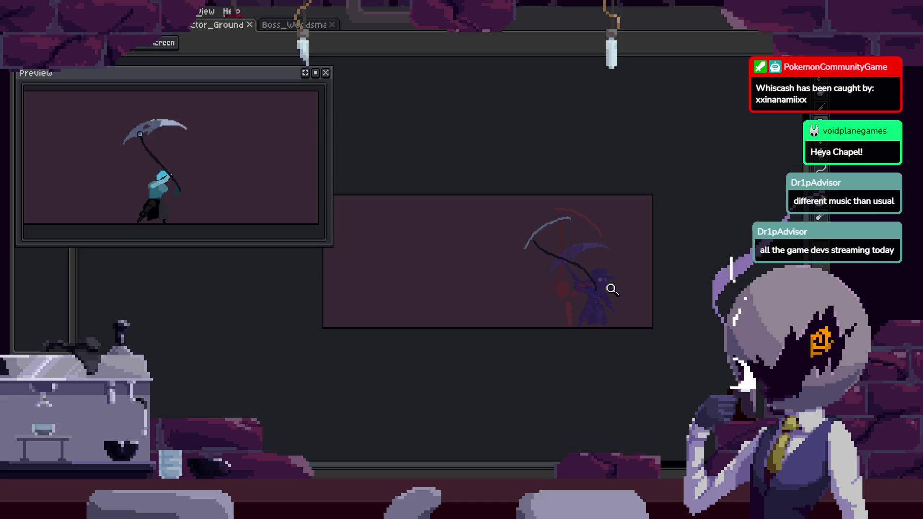
{"action": "scroll", "coordinate": [620, 289], "scroll_direction": "up", "scroll_amount": 4}
{"action": "scroll", "coordinate": [612, 269], "scroll_direction": "down", "scroll_amount": 2}
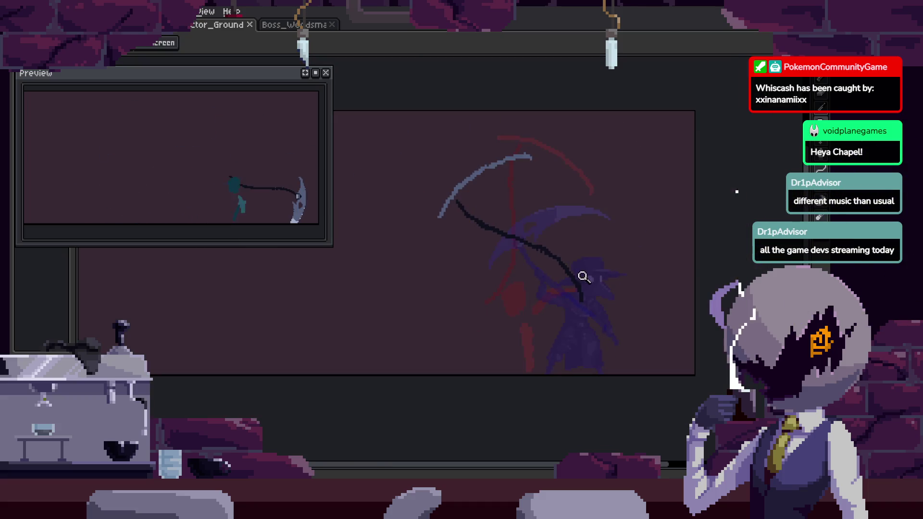
{"action": "scroll", "coordinate": [543, 230], "scroll_direction": "up", "scroll_amount": 3}
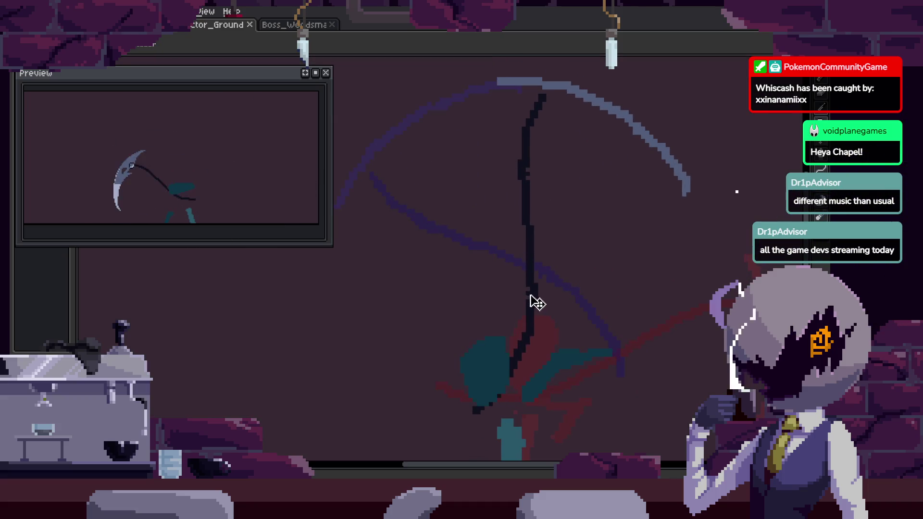
{"action": "scroll", "coordinate": [581, 264], "scroll_direction": "down", "scroll_amount": 1}
Return to the black sketch frame and shift its sketch line downward.
{"action": "key", "text": "Right"}
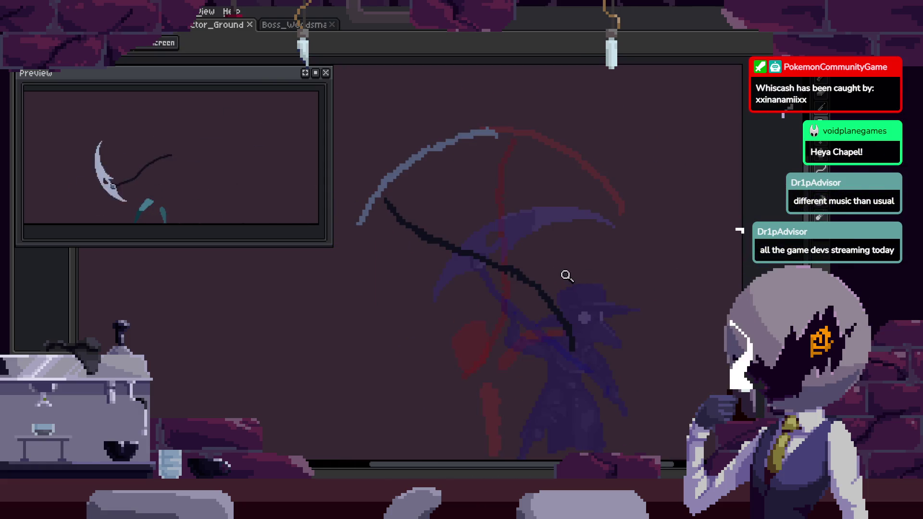
{"action": "key", "text": "Right"}
{"action": "key", "text": "Tab"}
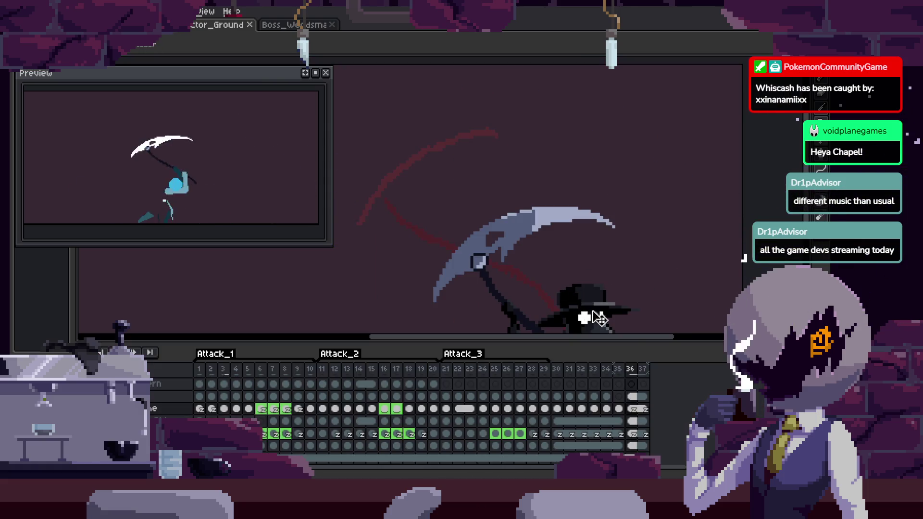
{"action": "key", "text": "Left"}
{"action": "key", "text": "Tab"}
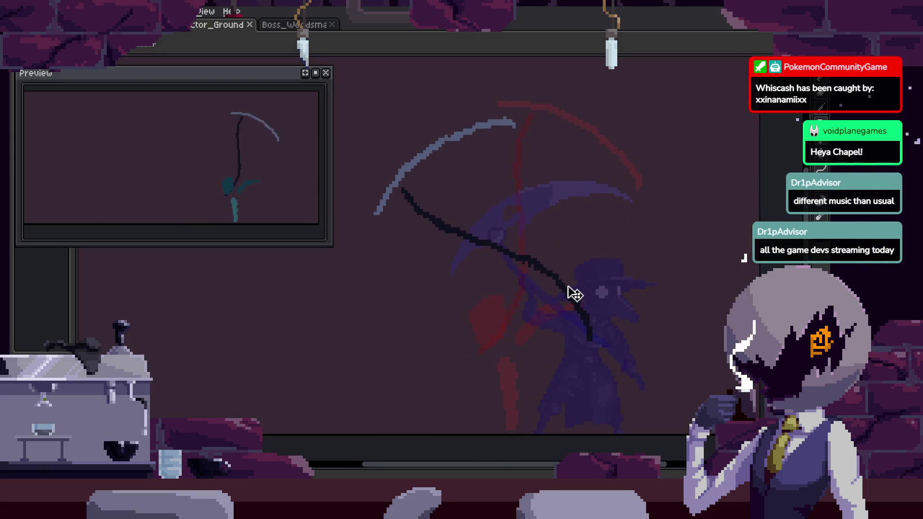
{"action": "mouse_move", "coordinate": [575, 279]}
{"action": "left_mouse_down"}
{"action": "mouse_move", "coordinate": [586, 315]}
{"action": "mouse_move", "coordinate": [573, 328]}
{"action": "left_mouse_up"}
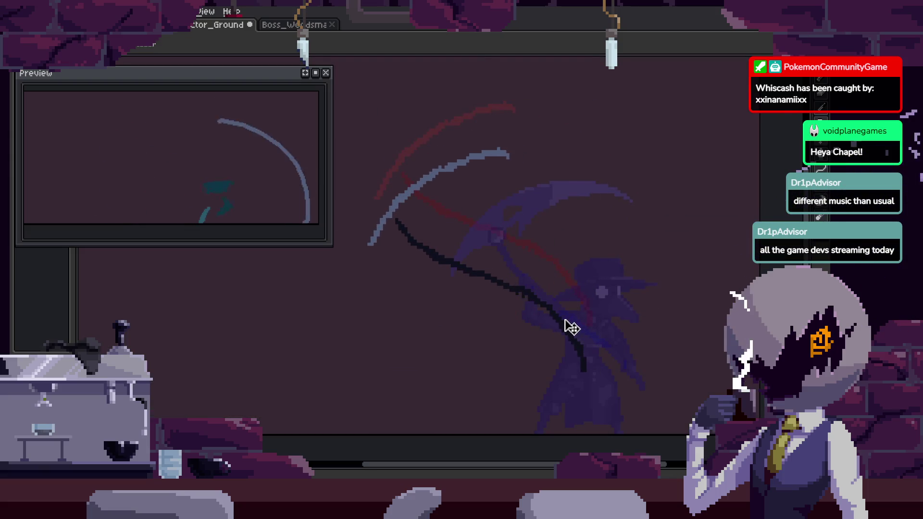
Go to frame 37 and extend its cel selection across more layers.
{"action": "key", "text": "Right"}
{"action": "key", "text": "Tab"}
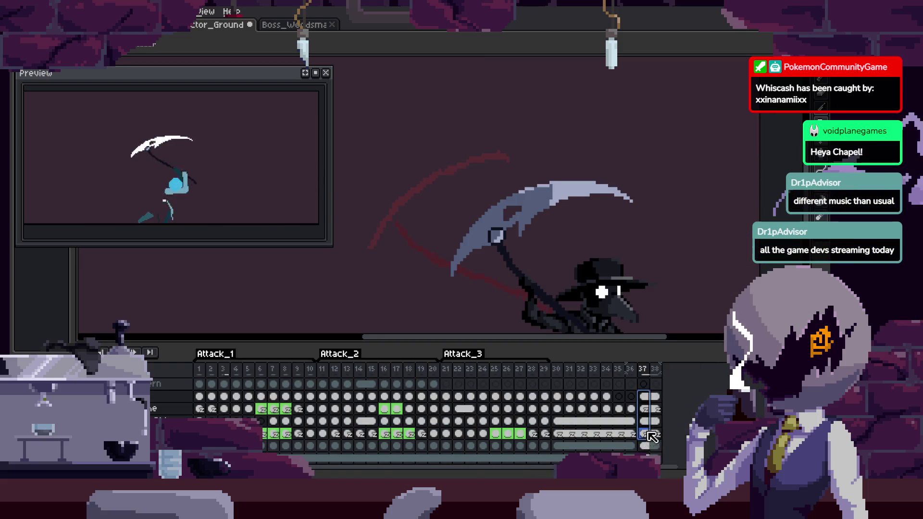
{"action": "scroll", "coordinate": [651, 438], "scroll_direction": "up", "scroll_amount": 3}
{"action": "left_click_drag", "start_coordinate": [635, 417], "coordinate": [638, 452]}
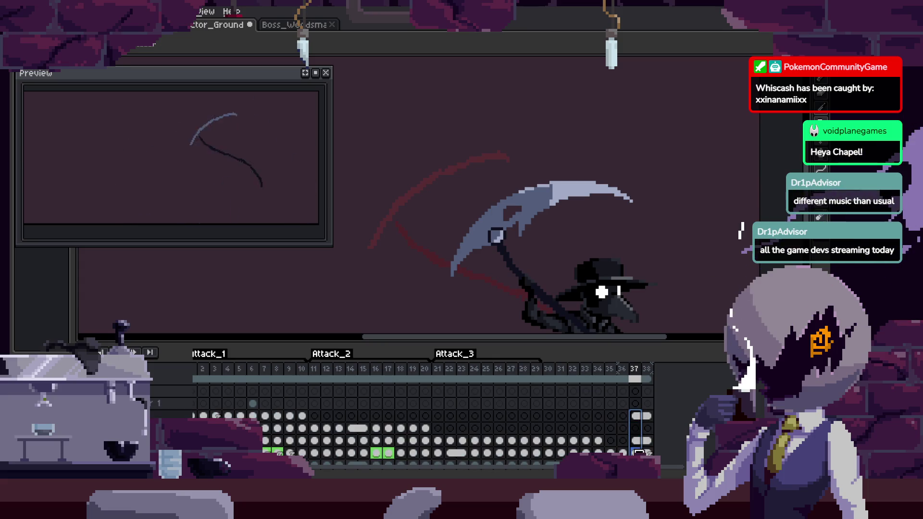
Play the rough scythe-attack animation with the timeline hidden.
{"action": "key", "text": "Return"}
{"action": "key", "text": "Tab"}
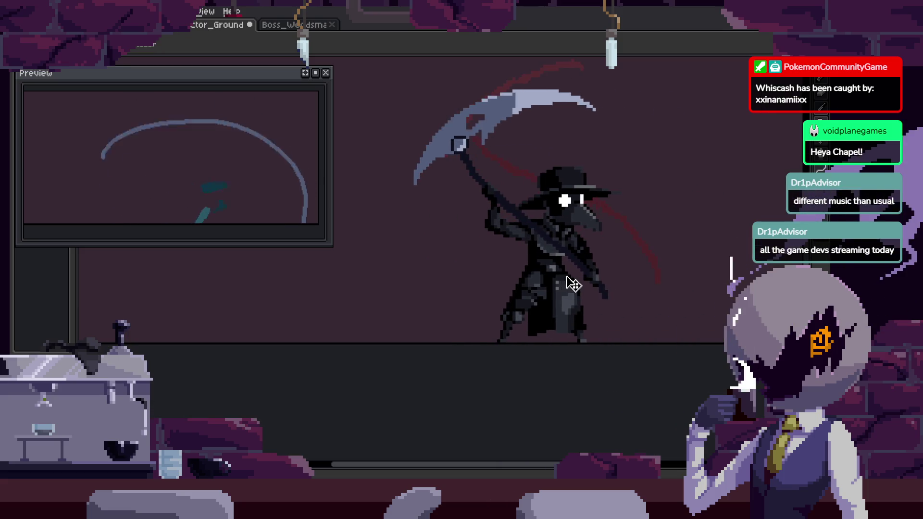
{"action": "scroll", "coordinate": [625, 267], "scroll_direction": "right", "scroll_amount": 2}
{"action": "key", "text": "Tab"}
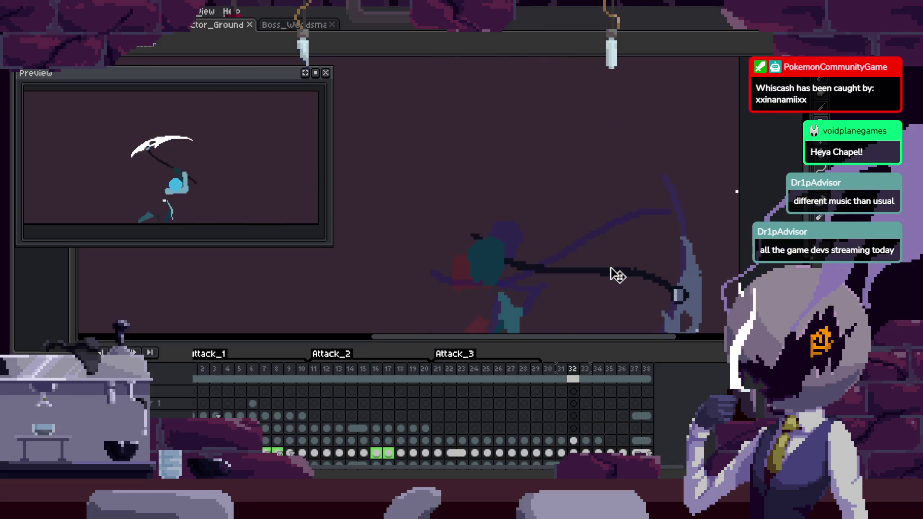
{"action": "key", "text": "Tab"}
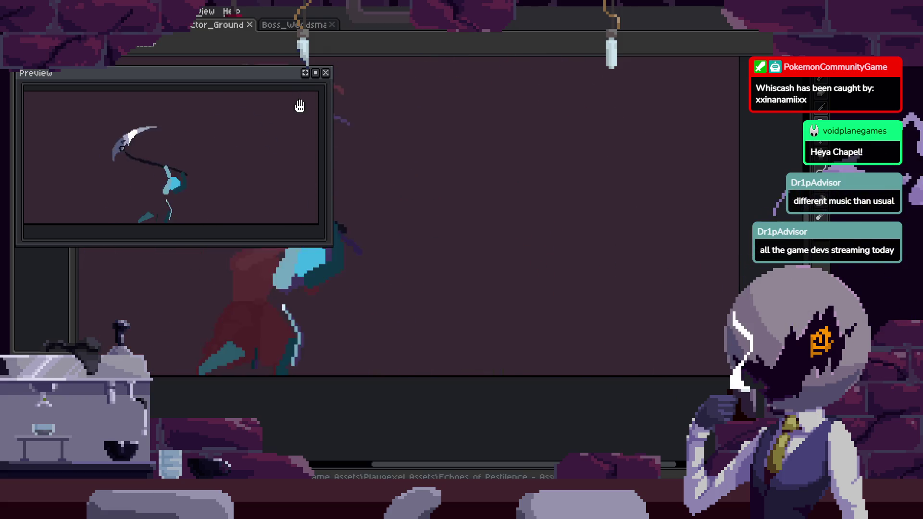
{"action": "left_click", "coordinate": [325, 73]}
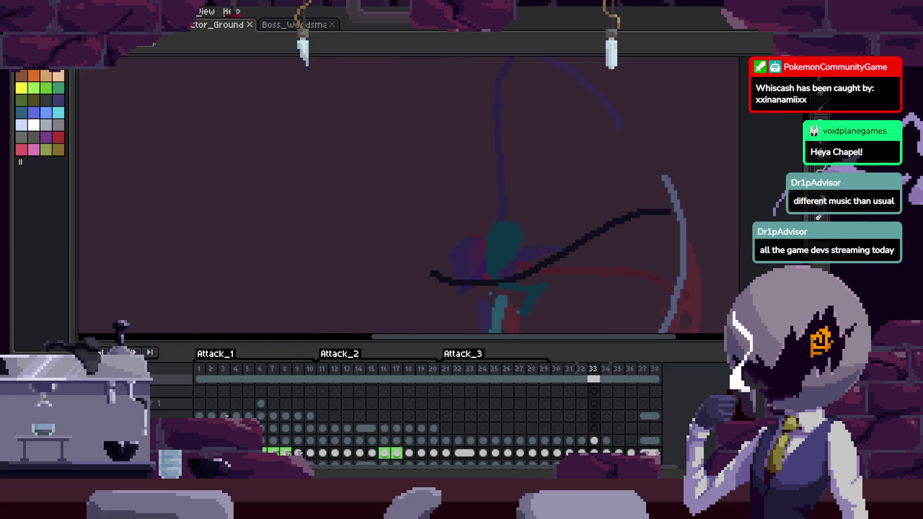
Adjust the canvas zoom, then stop full-screen playback and restore the timeline on frame 20.
{"action": "key", "text": "Tab"}
{"action": "scroll", "coordinate": [457, 295], "scroll_direction": "down", "scroll_amount": 5}
{"action": "scroll", "coordinate": [472, 270], "scroll_direction": "up", "scroll_amount": 4}
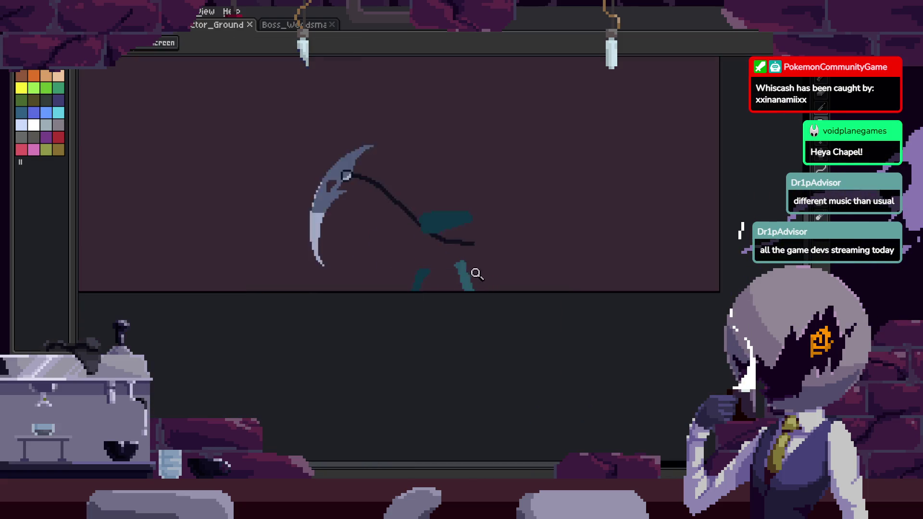
{"action": "scroll", "coordinate": [518, 264], "scroll_direction": "up", "scroll_amount": 3}
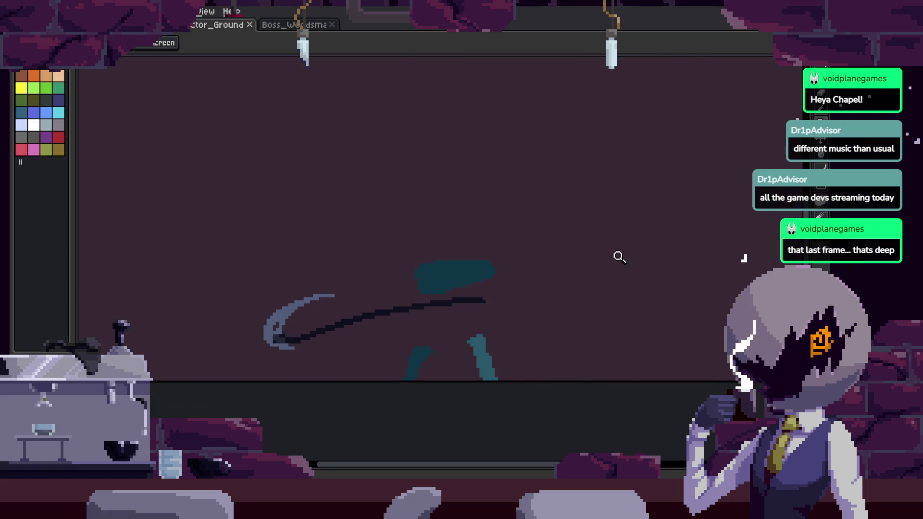
{"action": "key", "text": "Tab"}
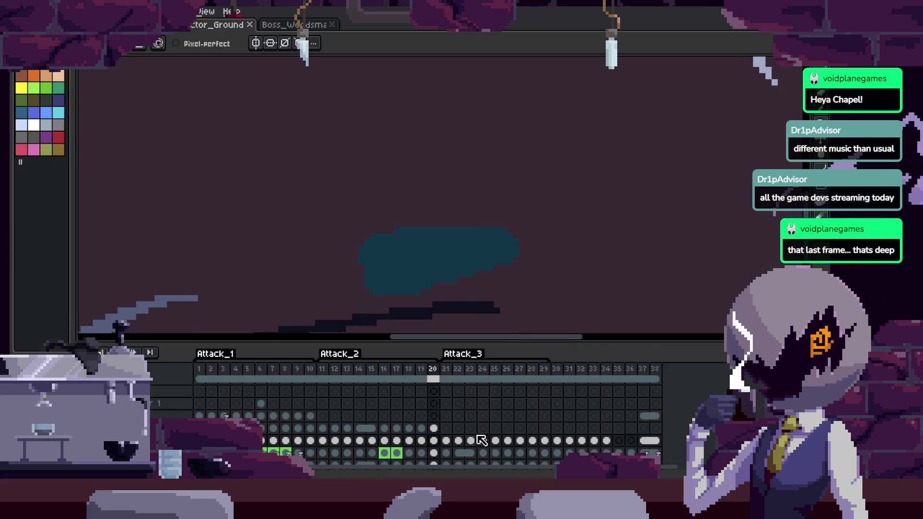
On frame 10, sketch a light-blue head shape above the teal body with the pencil.
{"action": "left_click", "coordinate": [435, 428]}
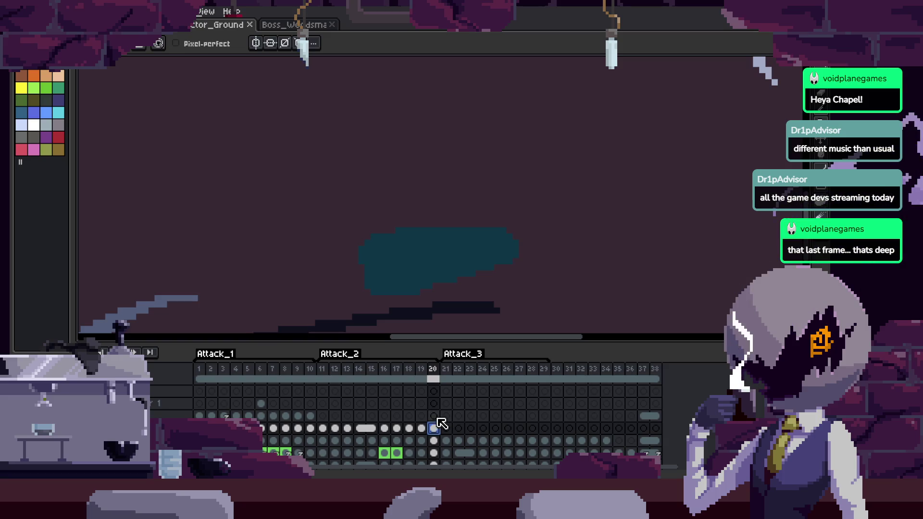
{"action": "left_click", "coordinate": [446, 416]}
{"action": "left_click", "coordinate": [311, 415]}
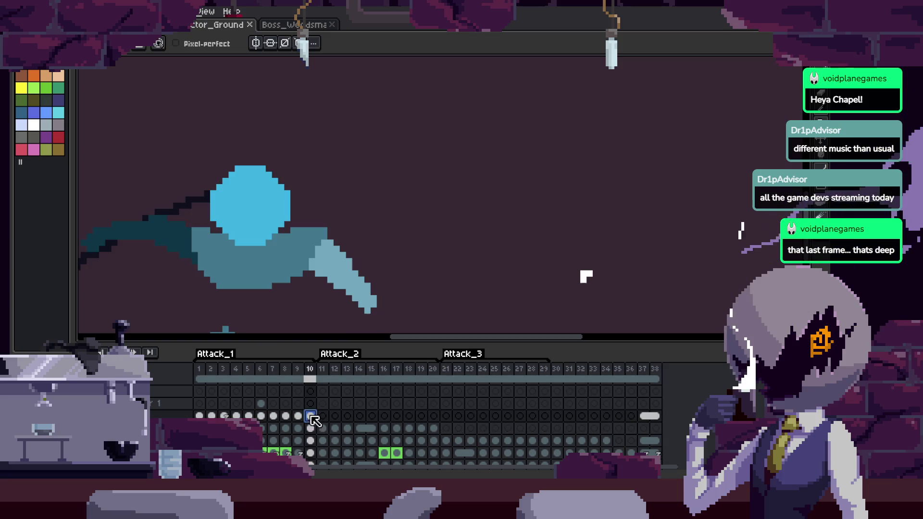
{"action": "key", "text": "b"}
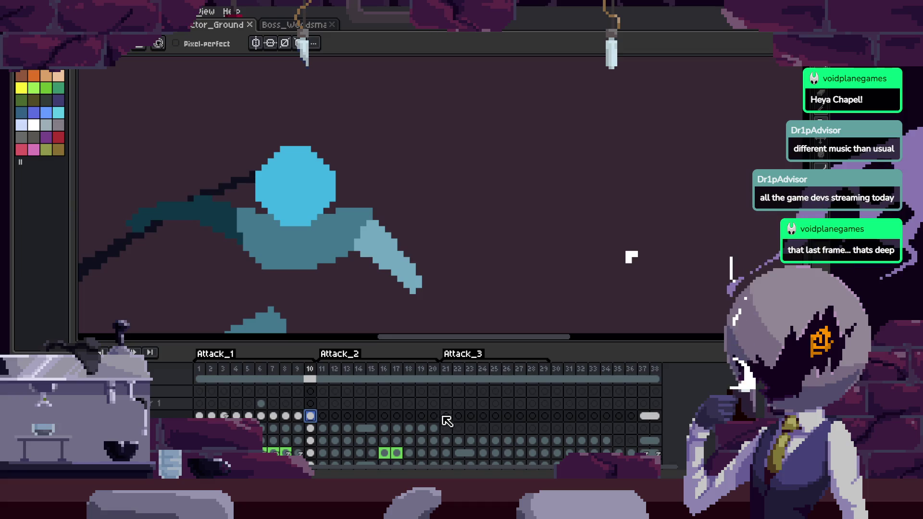
{"action": "key", "text": "Tab"}
{"action": "scroll", "coordinate": [476, 260], "scroll_direction": "up", "scroll_amount": 2}
{"action": "left_click", "coordinate": [489, 164]}
{"action": "key", "text": "Return"}
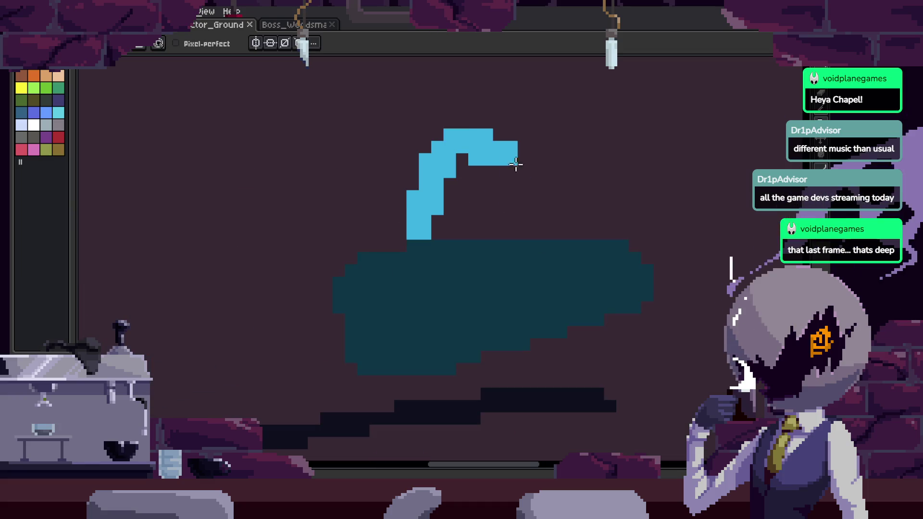
{"action": "left_click_drag", "start_coordinate": [441, 289], "coordinate": [500, 231]}
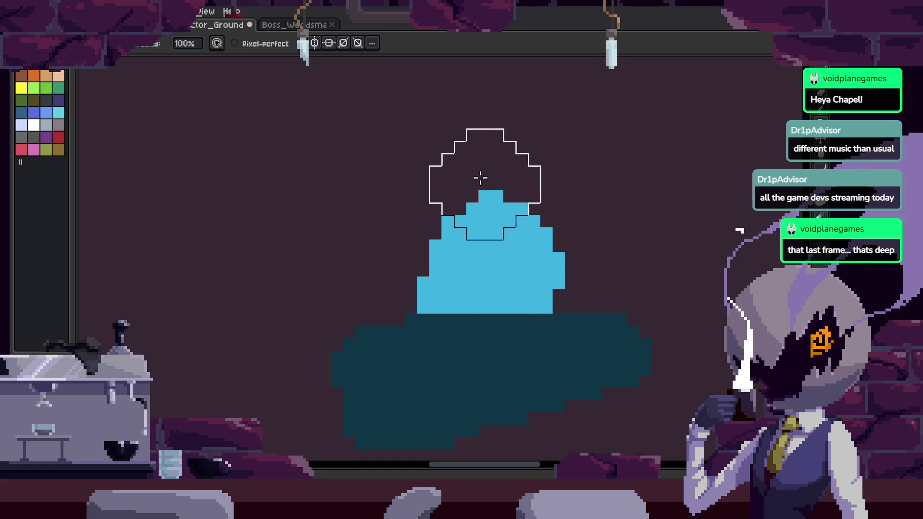
{"action": "scroll", "coordinate": [563, 165], "scroll_direction": "down", "scroll_amount": 2}
{"action": "key", "text": "Tab"}
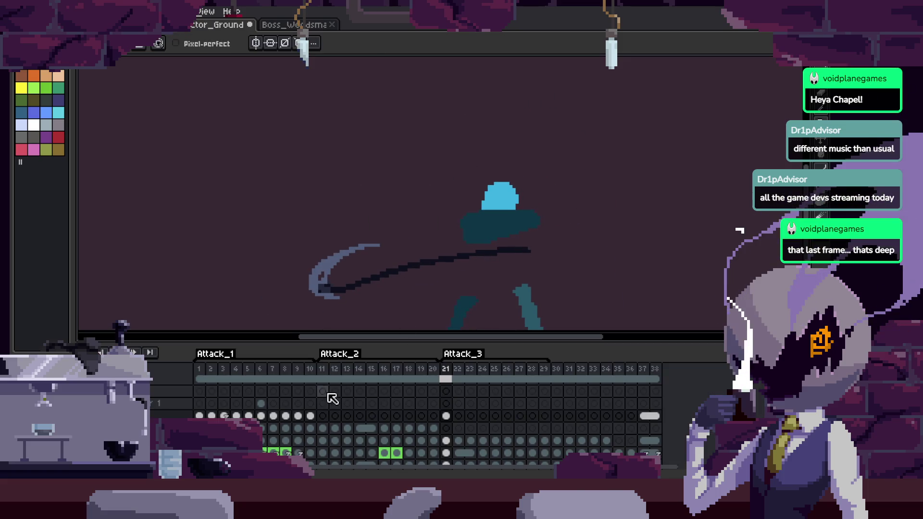
Compare poses on frame 11 and its neighbours, then return to frame 20.
{"action": "left_click", "coordinate": [330, 394]}
{"action": "key", "text": "Tab"}
{"action": "key", "text": "Left"}
{"action": "key", "text": "Tab"}
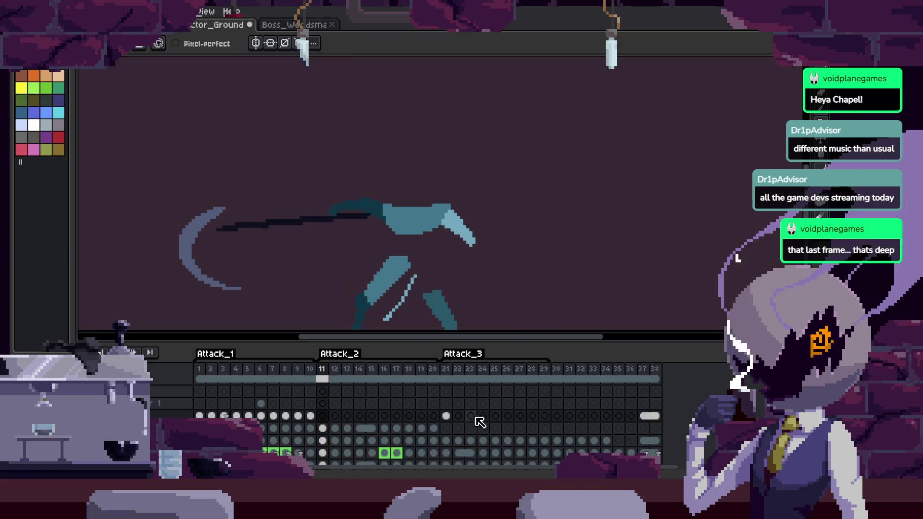
{"action": "left_click", "coordinate": [435, 427]}
{"action": "key", "text": "Tab"}
{"action": "scroll", "coordinate": [505, 232], "scroll_direction": "up", "scroll_amount": 2}
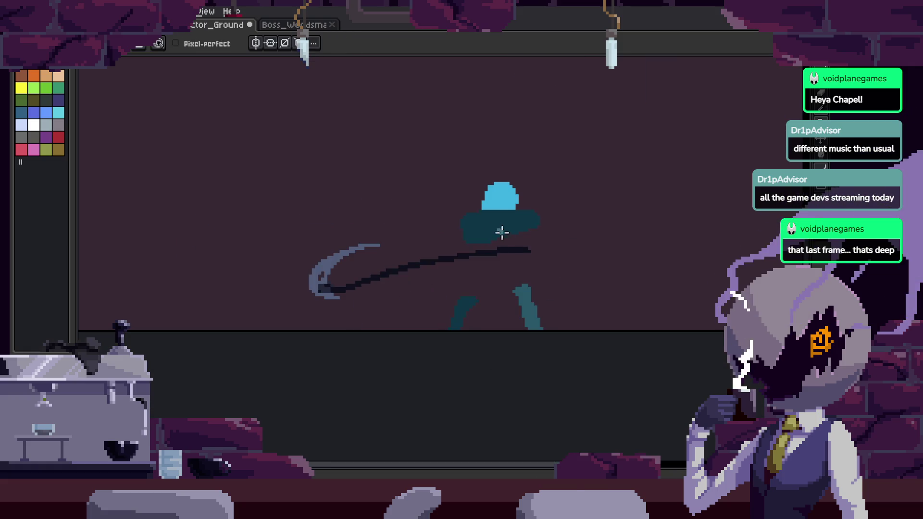
Try a teal fill on the next frame and undo the accidental background fill.
{"action": "key", "text": "g"}
{"action": "scroll", "coordinate": [521, 239], "scroll_direction": "up", "scroll_amount": 1}
{"action": "scroll", "coordinate": [521, 244], "scroll_direction": "up", "scroll_amount": 1}
{"action": "scroll", "coordinate": [536, 280], "scroll_direction": "up", "scroll_amount": 2}
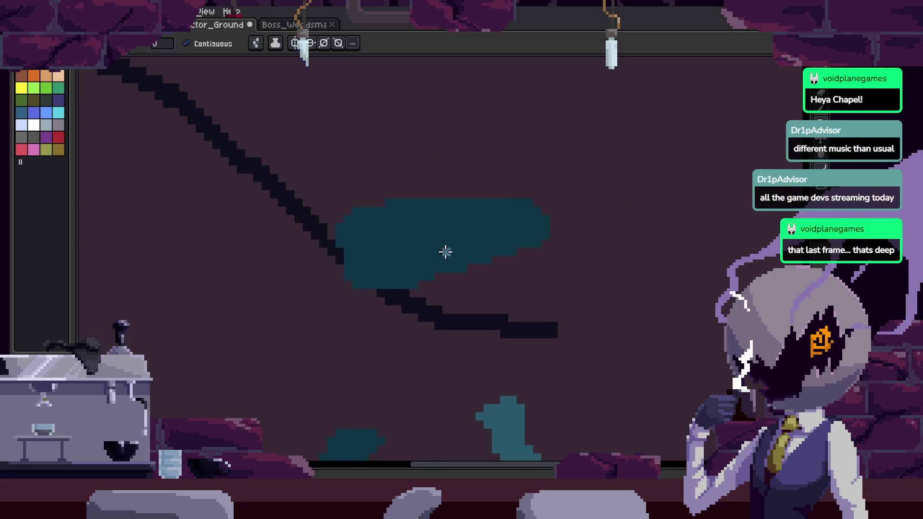
{"action": "key", "text": "z"}
{"action": "scroll", "coordinate": [552, 230], "scroll_direction": "down", "scroll_amount": 1}
{"action": "key", "text": "Right"}
{"action": "left_click", "coordinate": [506, 230]}
{"action": "key", "text": "ctrl+z"}
Step forward and back through the attack frames to review the poses.
{"action": "key", "text": "Right"}
{"action": "key", "text": "Right"}
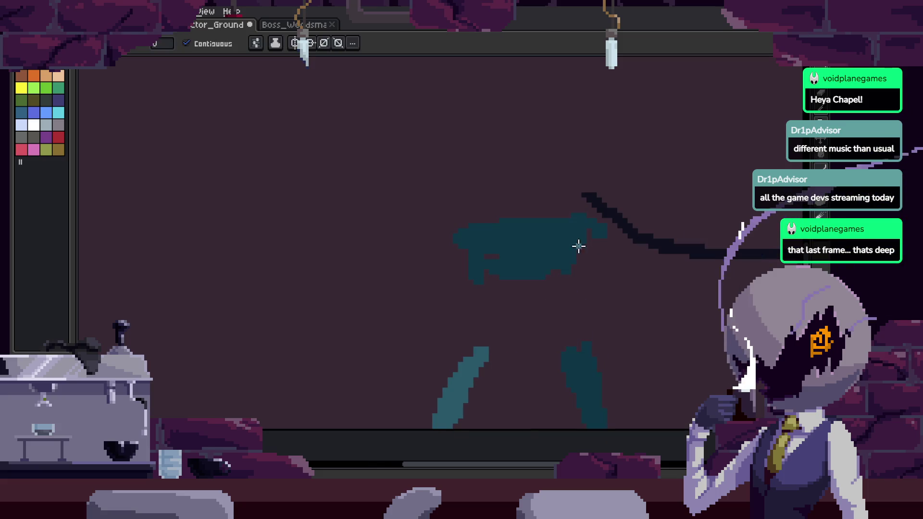
{"action": "key", "text": "Right"}
{"action": "key", "text": "Right"}
{"action": "key", "text": "Right"}
{"action": "key", "text": "Right"}
{"action": "key", "text": "Right"}
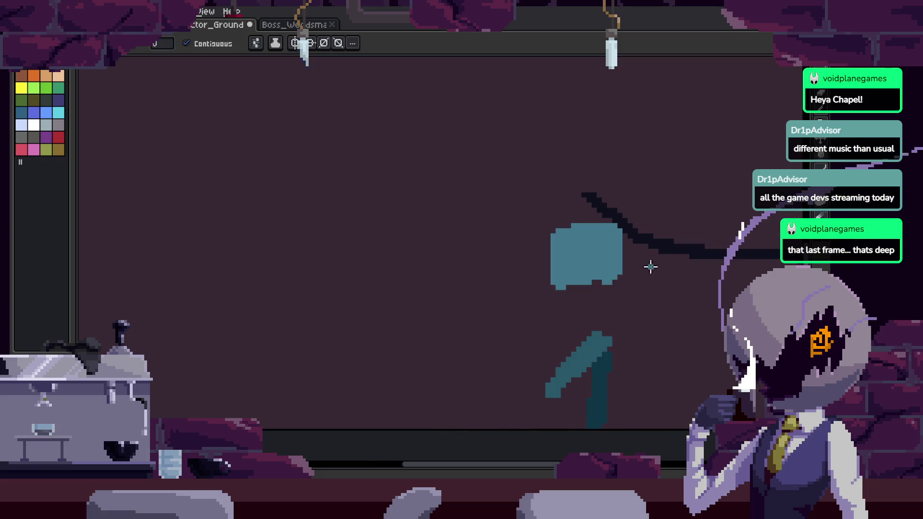
{"action": "key", "text": "Right"}
{"action": "key", "text": "Right"}
{"action": "key", "text": "Right"}
{"action": "key", "text": "Right"}
{"action": "key", "text": "Tab"}
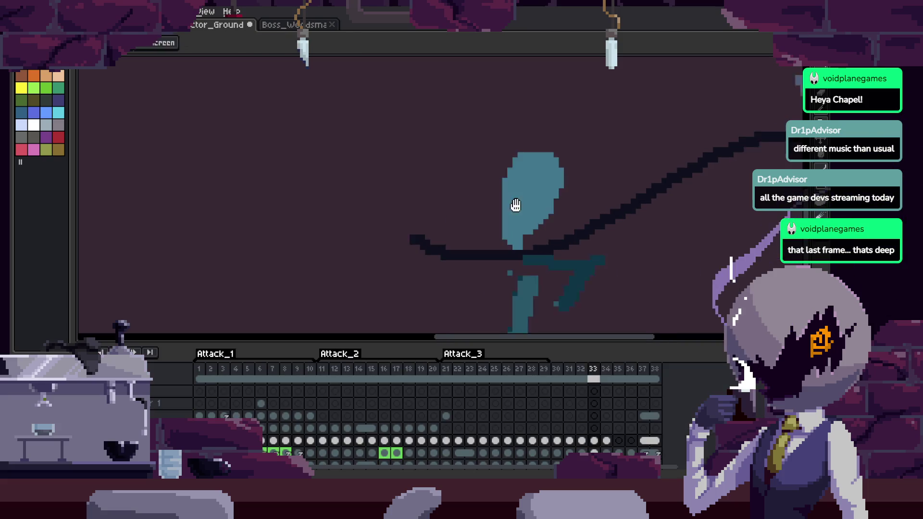
{"action": "key", "text": "Right"}
{"action": "key", "text": "Right"}
{"action": "key", "text": "Left"}
{"action": "key", "text": "Left"}
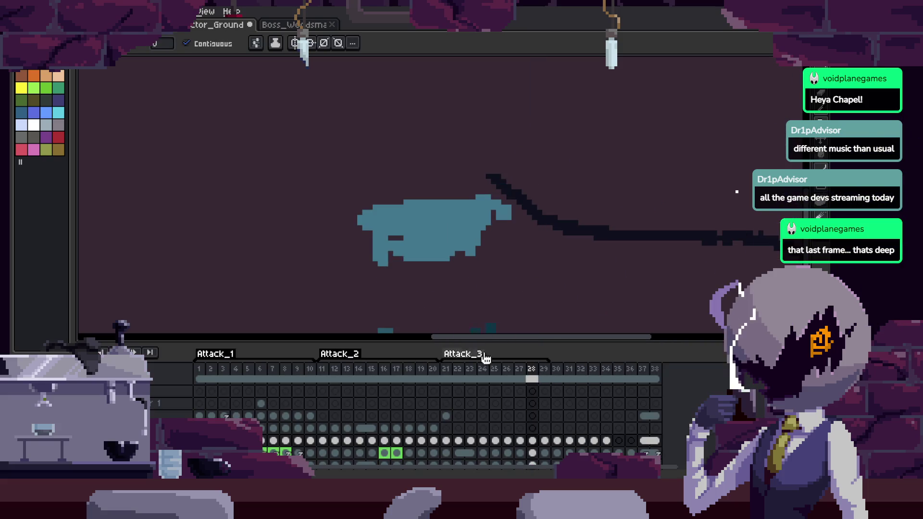
{"action": "key", "text": "Left"}
{"action": "key", "text": "Left"}
{"action": "key", "text": "Tab"}
Flip between neighbouring frames, then open the live Preview window with F7.
{"action": "key", "text": "Right"}
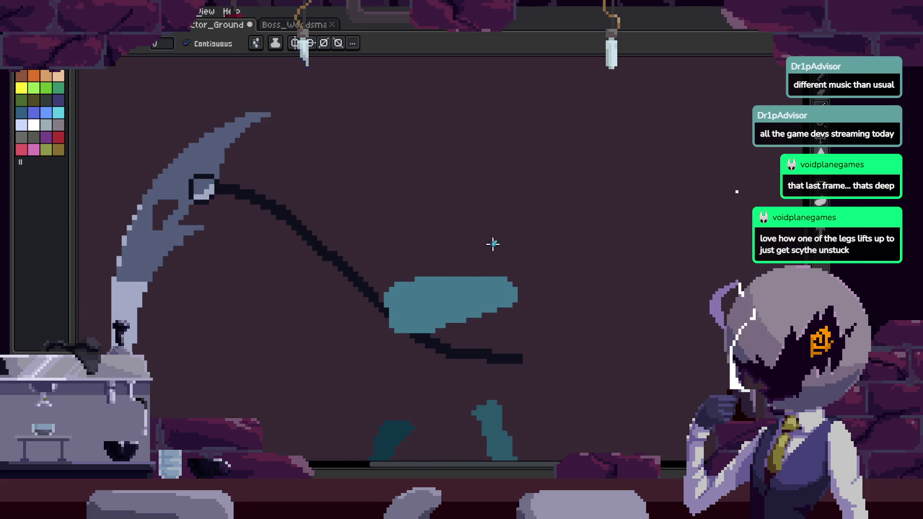
{"action": "key", "text": "b"}
{"action": "scroll", "coordinate": [444, 281], "scroll_direction": "up", "scroll_amount": 1}
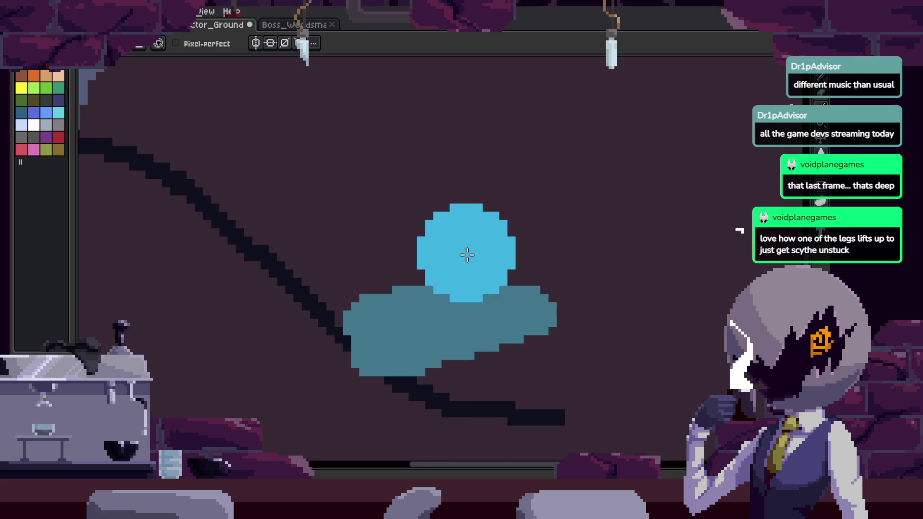
{"action": "key", "text": "Right"}
{"action": "key", "text": "Left"}
{"action": "key", "text": "Right"}
{"action": "key", "text": "Right"}
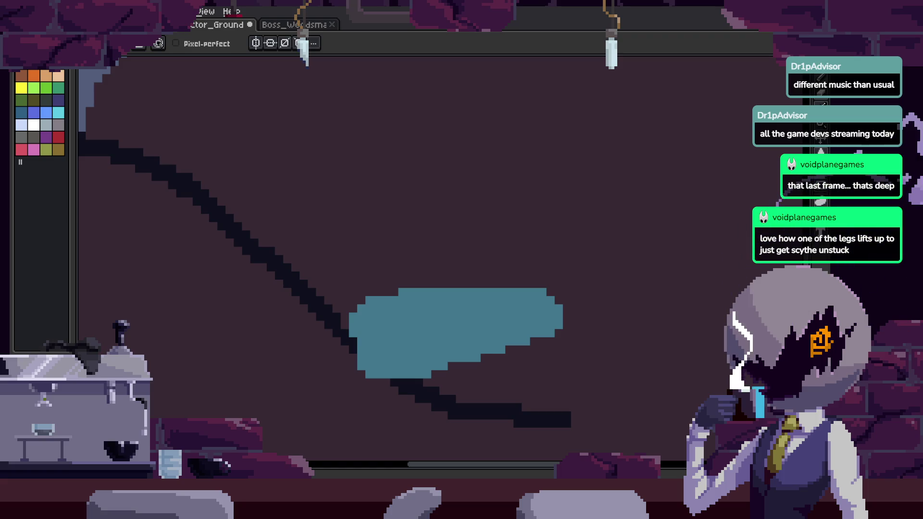
{"action": "key", "text": "F7"}
{"action": "key", "text": "space"}
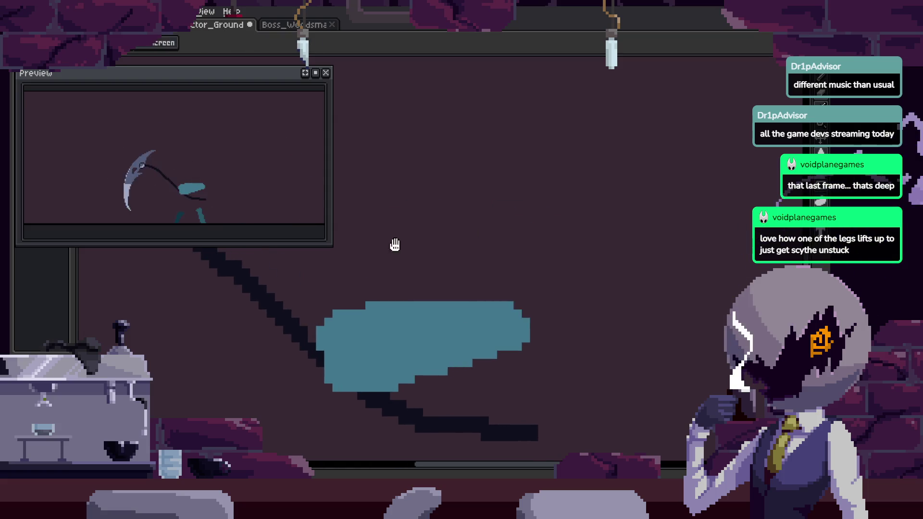
Lasso the blue head, move it right onto the body, and commit it.
{"action": "key", "text": "Tab"}
{"action": "key", "text": "Tab"}
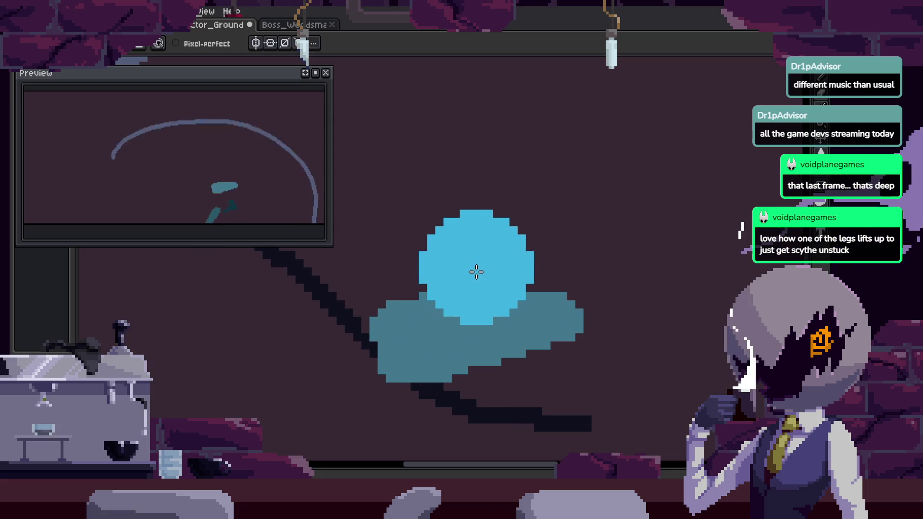
{"action": "key", "text": "z"}
{"action": "scroll", "coordinate": [624, 292], "scroll_direction": "down", "scroll_amount": 2}
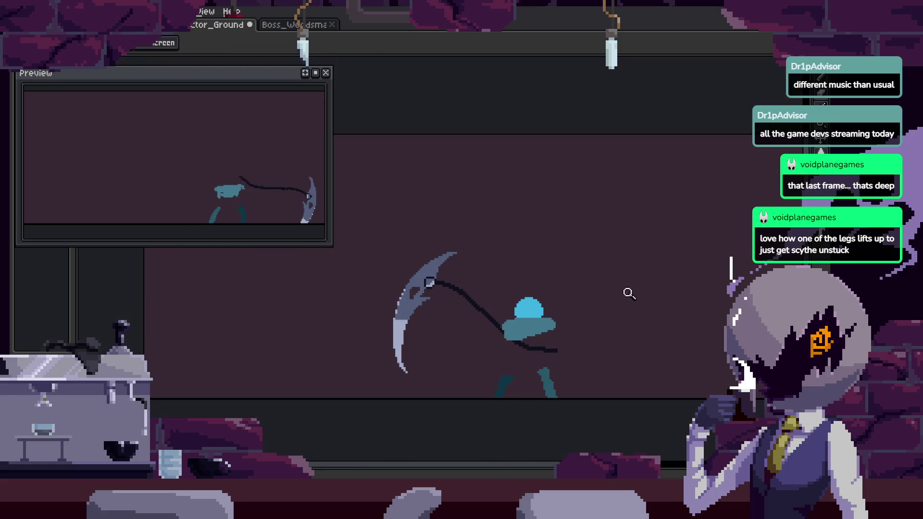
{"action": "scroll", "coordinate": [579, 309], "scroll_direction": "up", "scroll_amount": 3}
{"action": "key", "text": "b"}
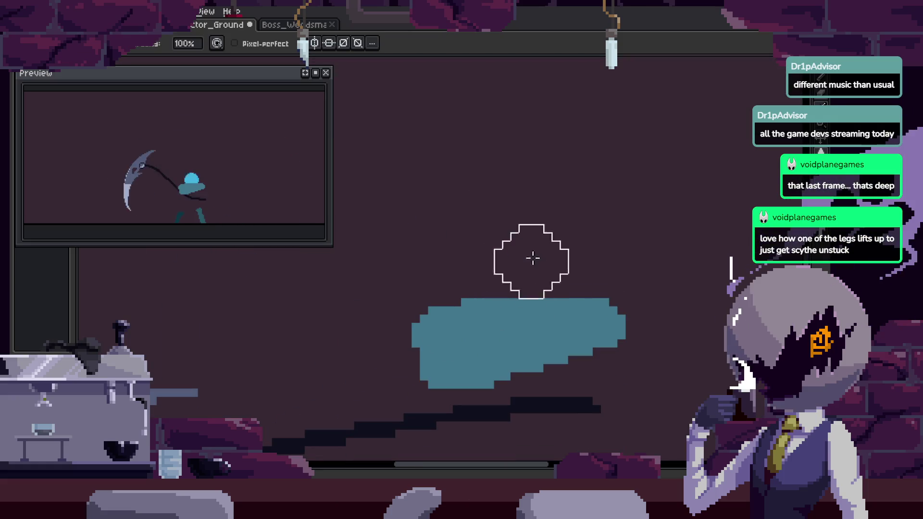
{"action": "left_click_drag", "start_coordinate": [607, 156], "coordinate": [618, 231]}
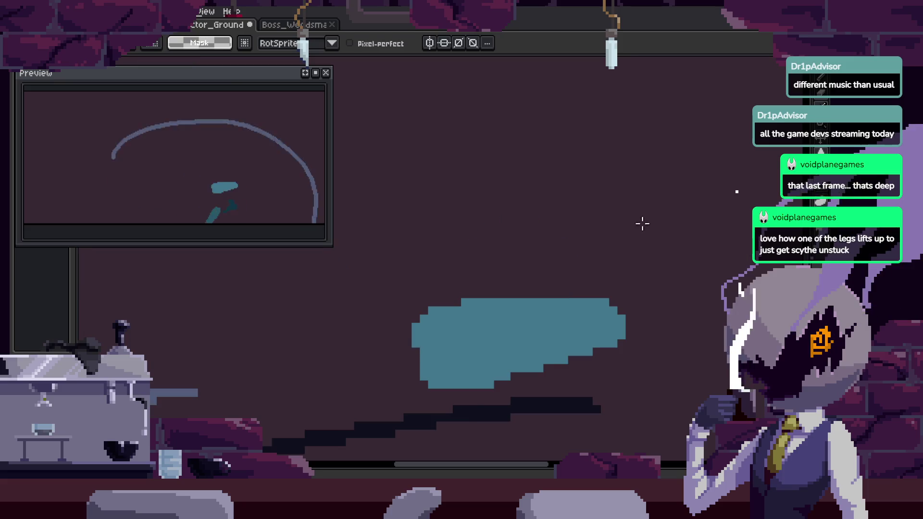
{"action": "key", "text": "z"}
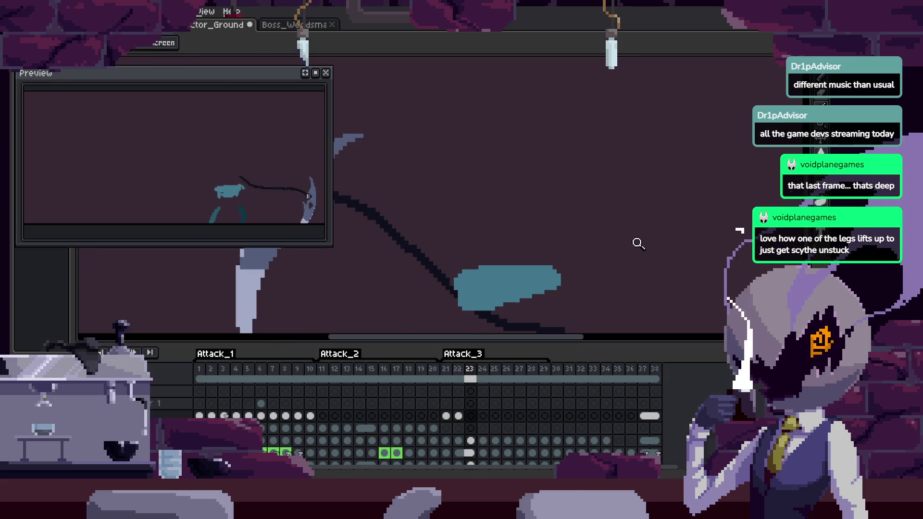
{"action": "key", "text": "q"}
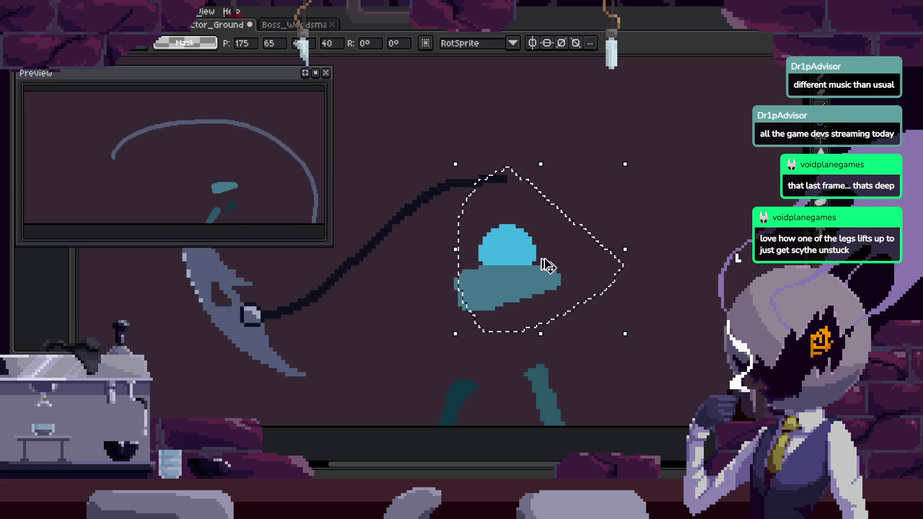
{"action": "left_click_drag", "start_coordinate": [533, 261], "coordinate": [673, 253]}
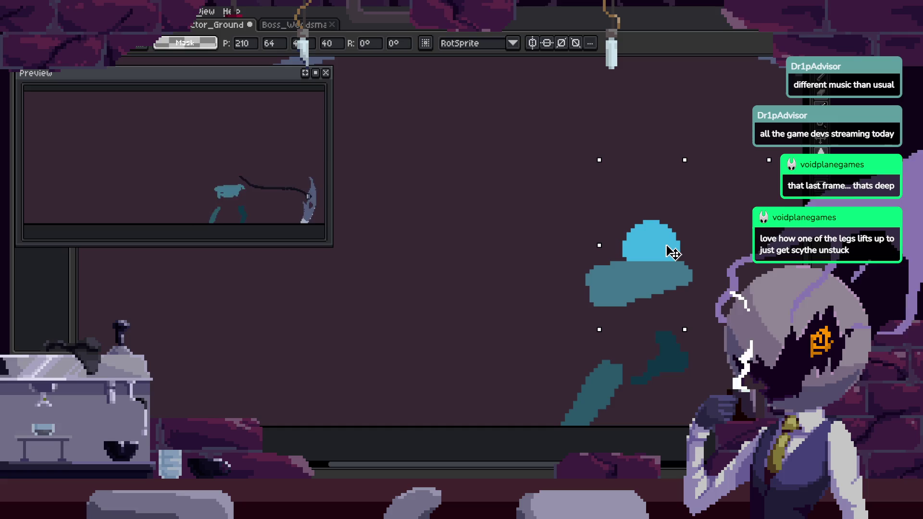
{"action": "key", "text": "Return"}
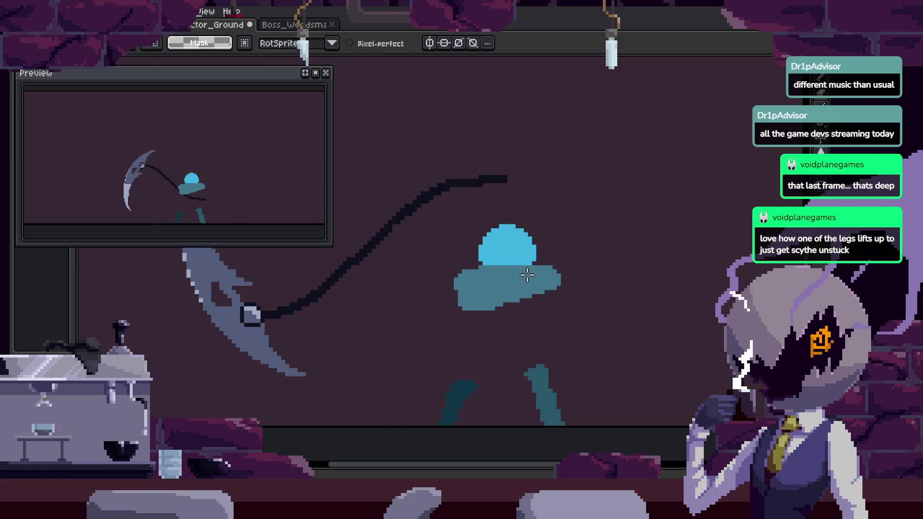
Move to another frame and zoom in near the figure's head to draw it.
{"action": "key", "text": "Tab"}
{"action": "key", "text": "Tab"}
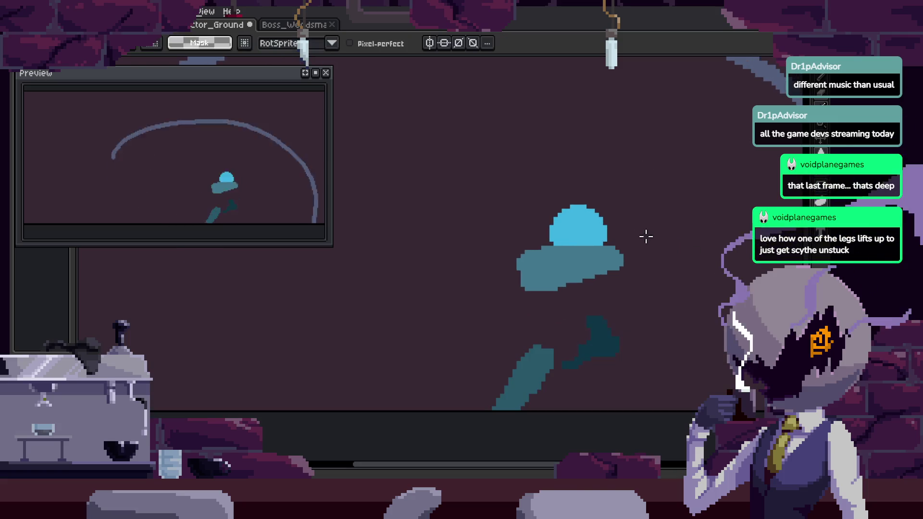
{"action": "key", "text": "z"}
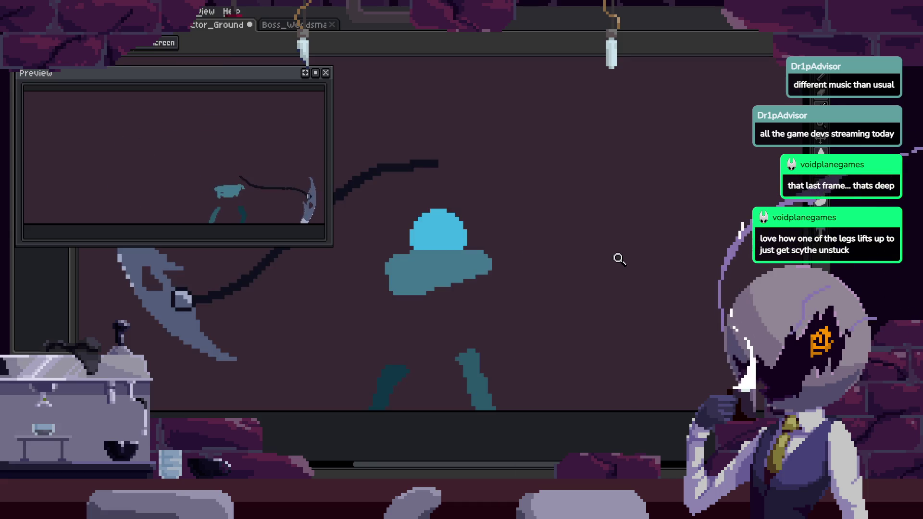
{"action": "key", "text": "Right"}
{"action": "left_click", "coordinate": [611, 231]}
{"action": "key", "text": "b"}
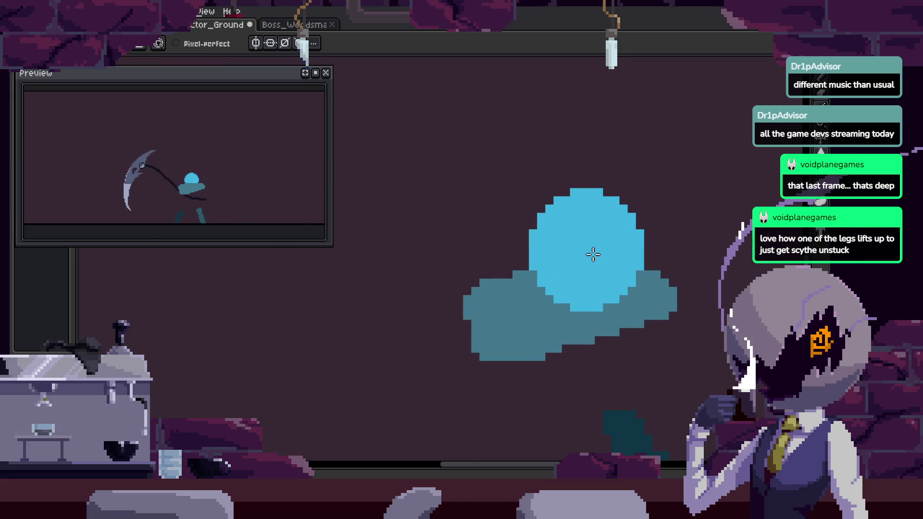
{"action": "key", "text": "Return"}
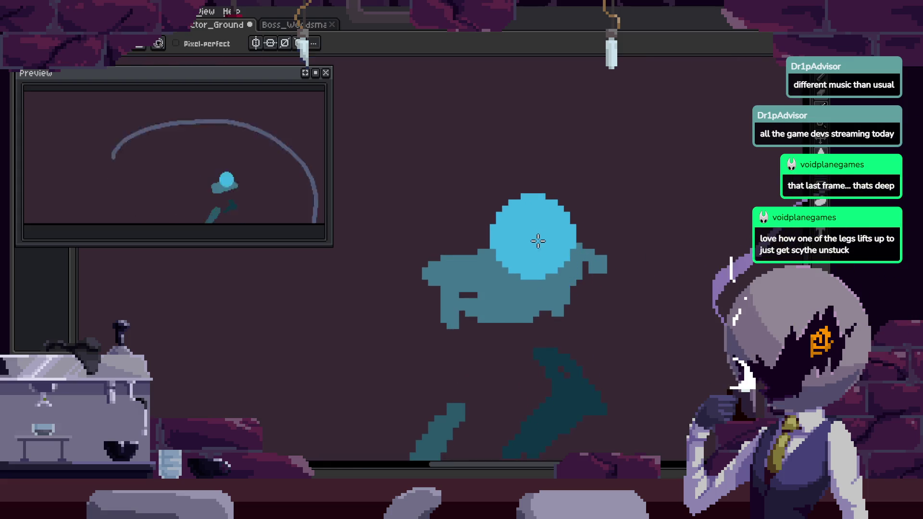
Advance from frame 27 to frame 28 and save the sprite with Ctrl+S.
{"action": "key", "text": "Tab"}
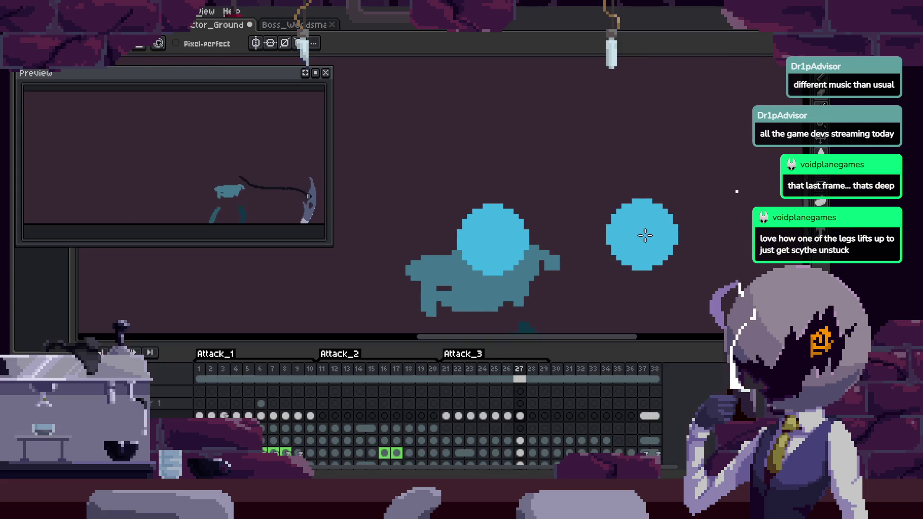
{"action": "key", "text": "z"}
{"action": "scroll", "coordinate": [642, 218], "scroll_direction": "down", "scroll_amount": 3}
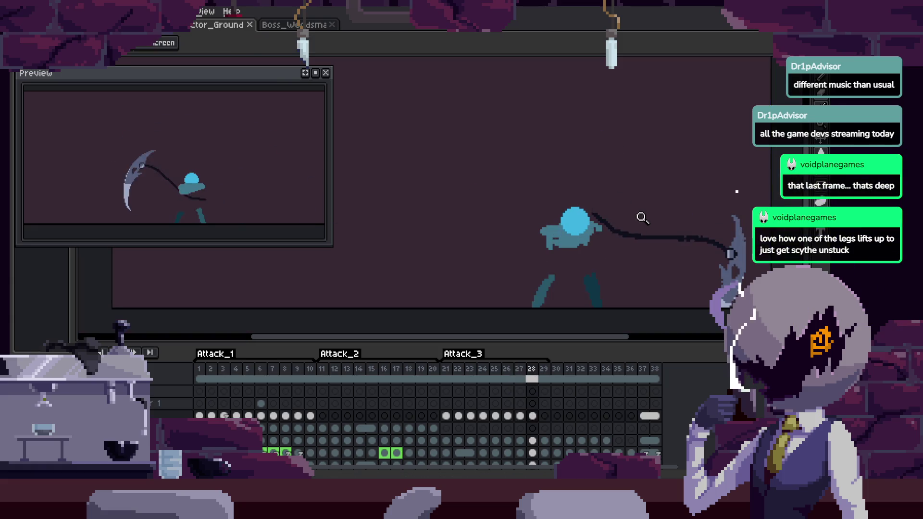
{"action": "key", "text": "Tab"}
{"action": "scroll", "coordinate": [601, 262], "scroll_direction": "up", "scroll_amount": 2}
{"action": "key", "text": "b"}
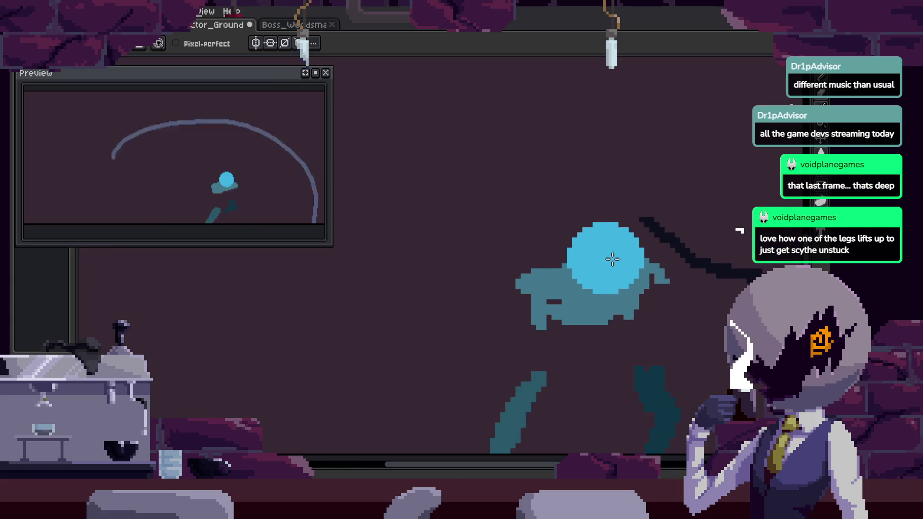
{"action": "key", "text": "ctrl+s"}
Continue drawing round bright-blue heads on later attack frames.
{"action": "key", "text": "Tab"}
{"action": "scroll", "coordinate": [563, 220], "scroll_direction": "down", "scroll_amount": 2}
{"action": "key", "text": "b"}
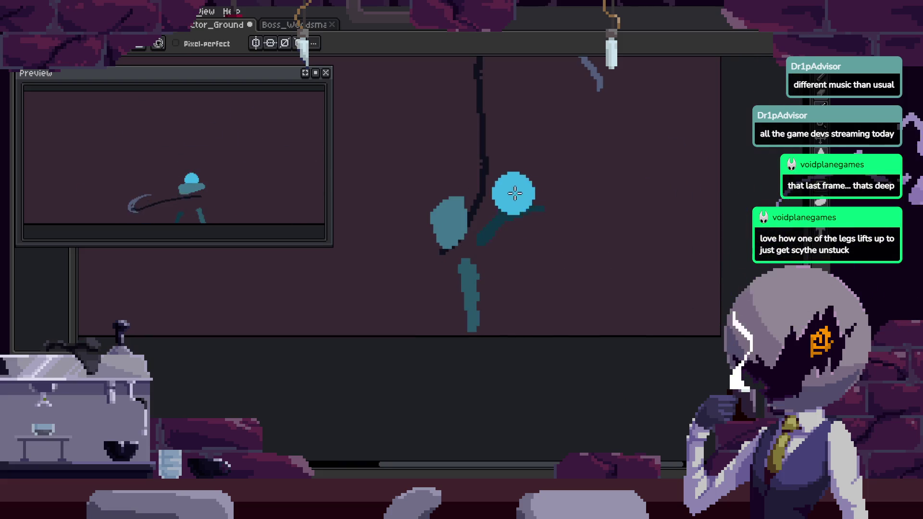
{"action": "scroll", "coordinate": [644, 211], "scroll_direction": "down", "scroll_amount": 2}
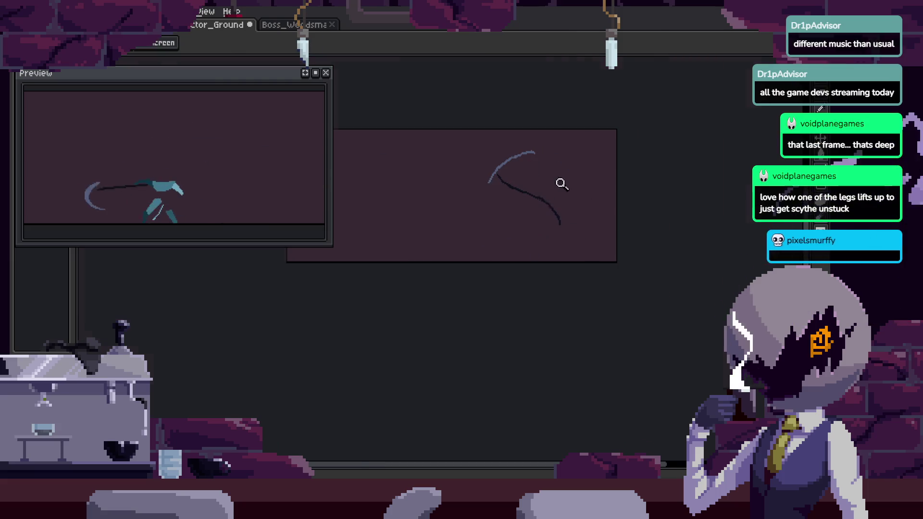
{"action": "key", "text": "Tab"}
{"action": "scroll", "coordinate": [593, 222], "scroll_direction": "up", "scroll_amount": 4}
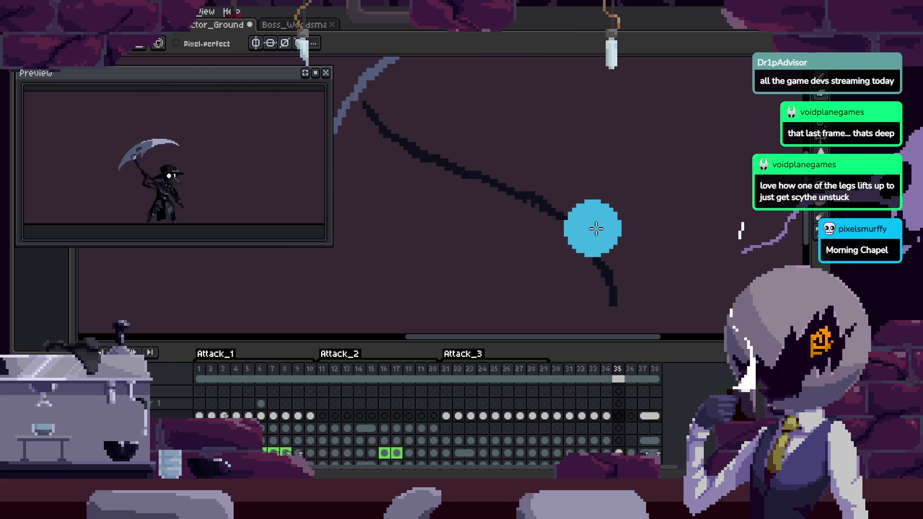
{"action": "scroll", "coordinate": [601, 224], "scroll_direction": "down", "scroll_amount": 2}
{"action": "scroll", "coordinate": [670, 258], "scroll_direction": "down", "scroll_amount": 2}
{"action": "key", "text": "z"}
{"action": "scroll", "coordinate": [644, 208], "scroll_direction": "down", "scroll_amount": 2}
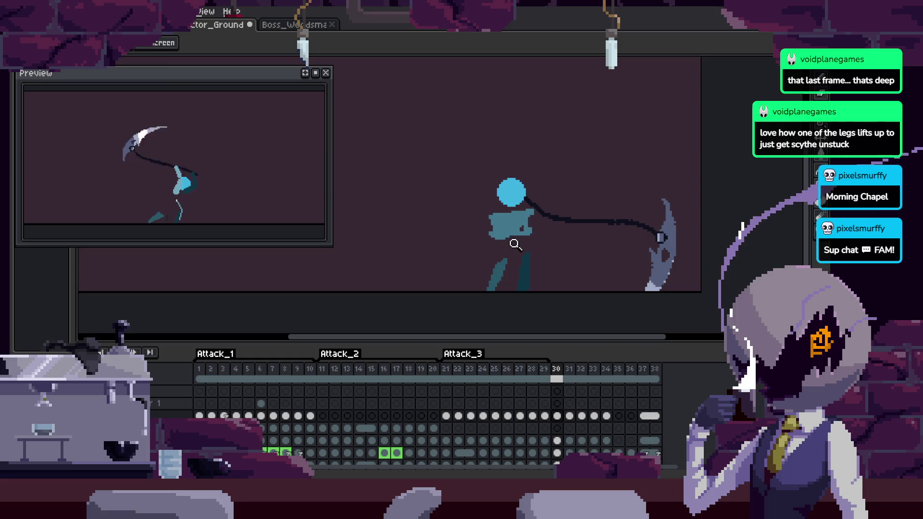
{"action": "key", "text": "Tab"}
Save the sprite and play the attack animation on the canvas.
{"action": "scroll", "coordinate": [635, 221], "scroll_direction": "down", "scroll_amount": 2}
{"action": "key", "text": "Tab"}
{"action": "key", "text": "ctrl+s"}
{"action": "key", "text": "Return"}
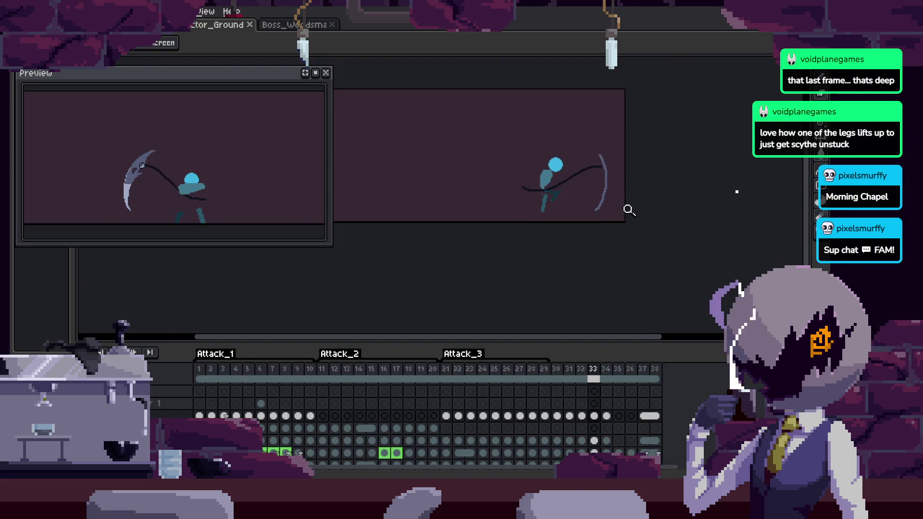
{"action": "scroll", "coordinate": [629, 208], "scroll_direction": "up", "scroll_amount": 3}
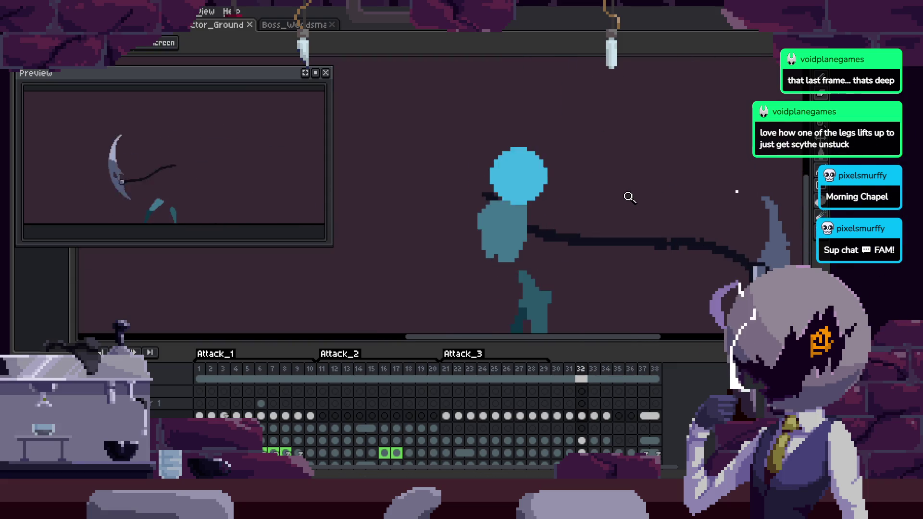
{"action": "key", "text": "Tab"}
{"action": "key", "text": "Tab"}
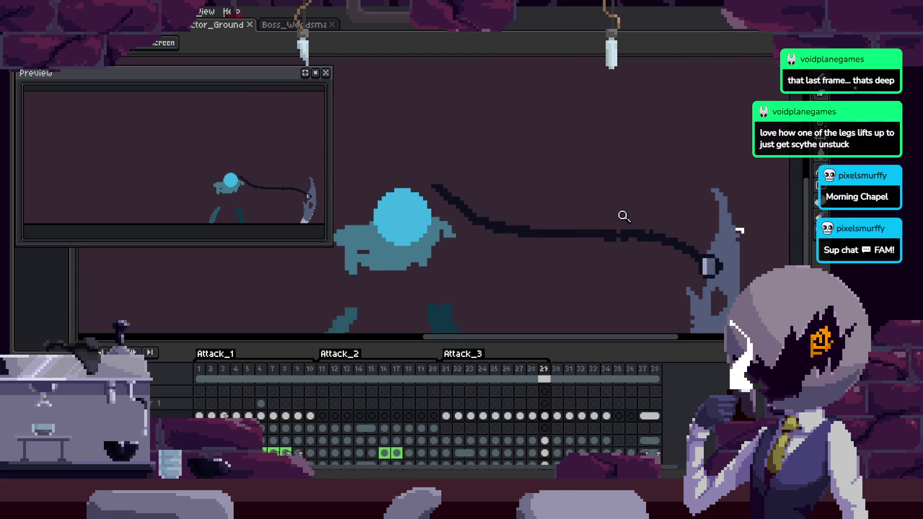
{"action": "scroll", "coordinate": [630, 187], "scroll_direction": "down", "scroll_amount": 2}
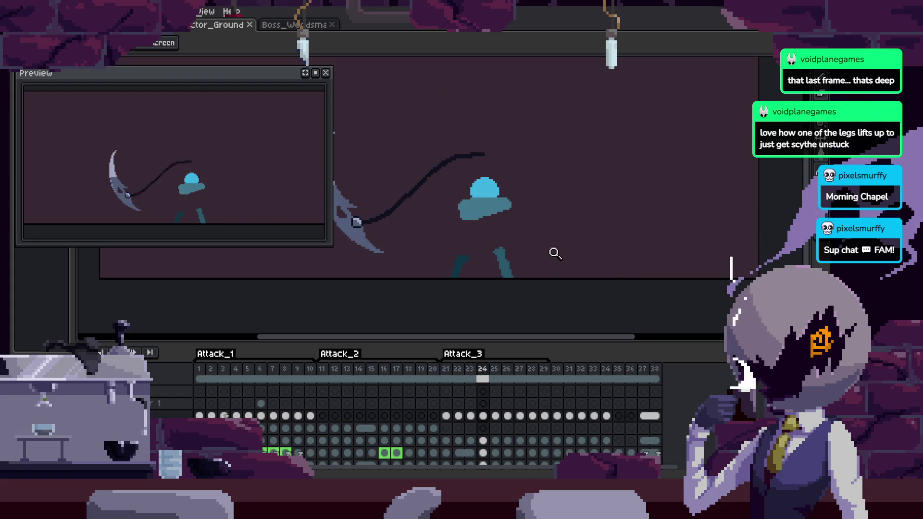
Step through frame 26's arc pose to frame 28's scythe-swing pose.
{"action": "key", "text": "Right"}
{"action": "key", "text": "Right"}
{"action": "key", "text": "Left"}
{"action": "key", "text": "Left"}
{"action": "key", "text": "Right"}
{"action": "key", "text": "Right"}
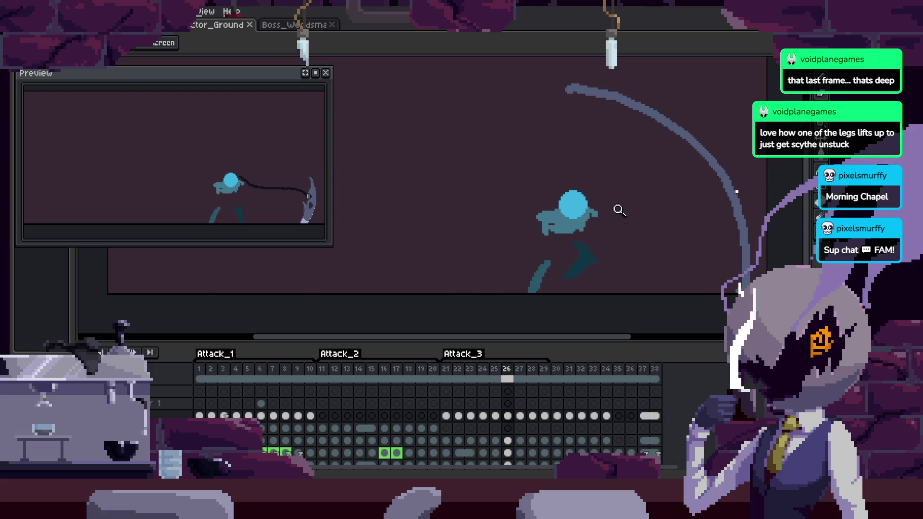
{"action": "key", "text": "Right"}
{"action": "key", "text": "Right"}
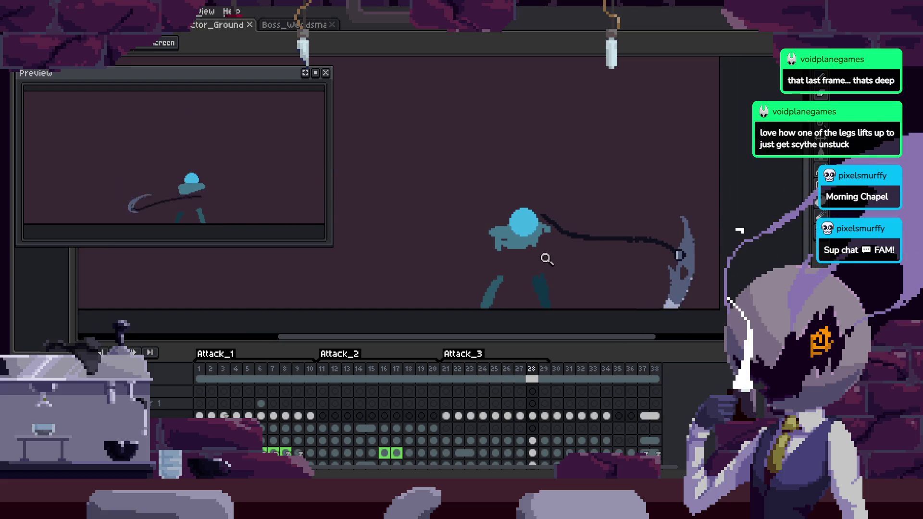
{"action": "key", "text": "Right"}
On frame 28, move the chain, torso and legs right toward the scythe.
{"action": "key", "text": "Left"}
{"action": "key", "text": "ctrl"}
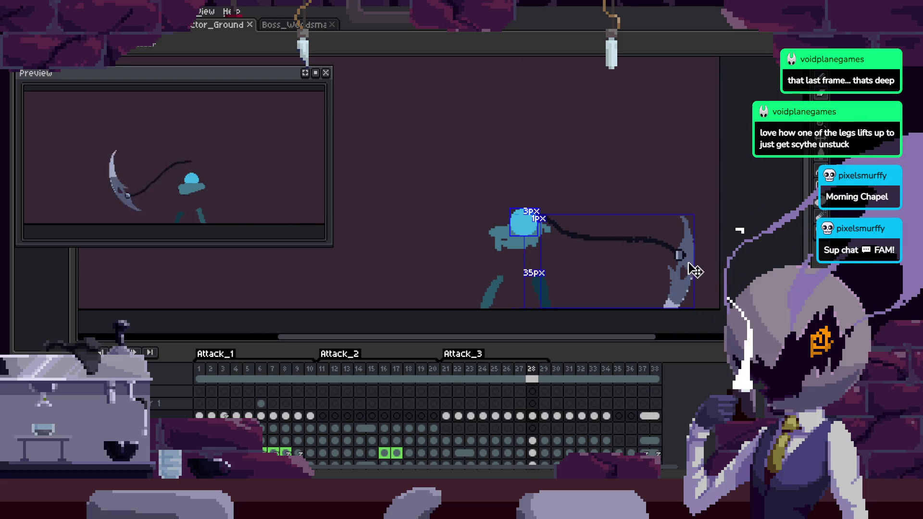
{"action": "left_click_drag", "start_coordinate": [525, 267], "coordinate": [612, 269]}
{"action": "left_click_drag", "start_coordinate": [527, 241], "coordinate": [611, 243]}
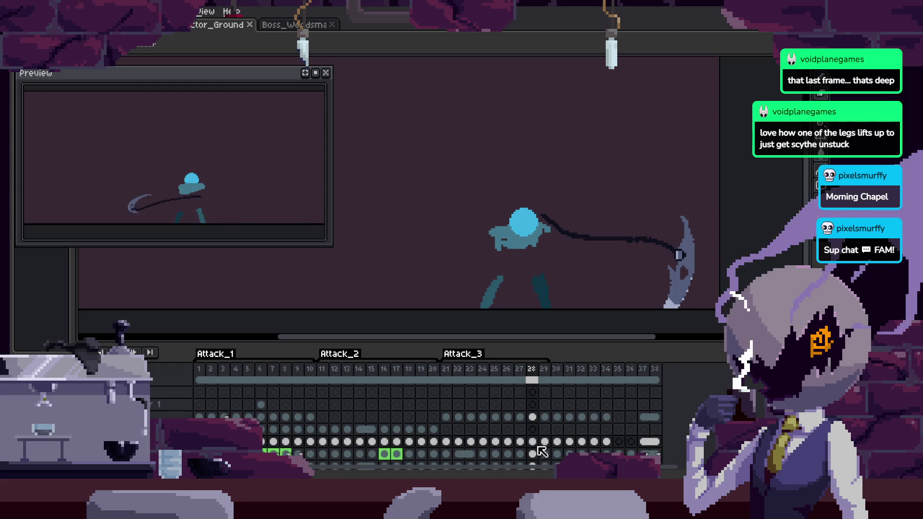
{"action": "left_click_drag", "start_coordinate": [532, 418], "coordinate": [533, 441]}
{"action": "scroll", "coordinate": [594, 247], "scroll_direction": "up", "scroll_amount": 2}
{"action": "left_click_drag", "start_coordinate": [593, 247], "coordinate": [680, 298]}
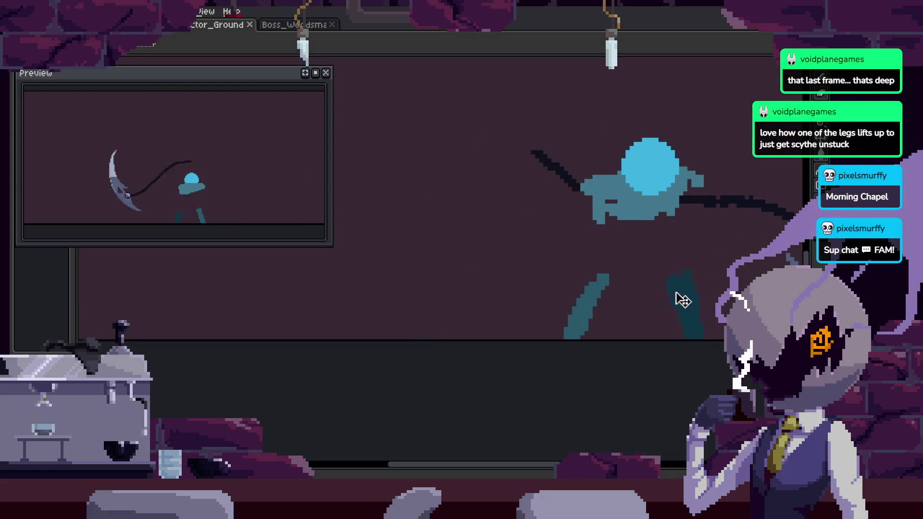
Save the sprite with the frame 28 changes.
{"action": "key", "text": "b"}
{"action": "key", "text": "Tab"}
{"action": "key", "text": "ctrl+s"}
On frame 29, turn on onion skinning and move the body layer about 180 px right.
{"action": "key", "text": "Right"}
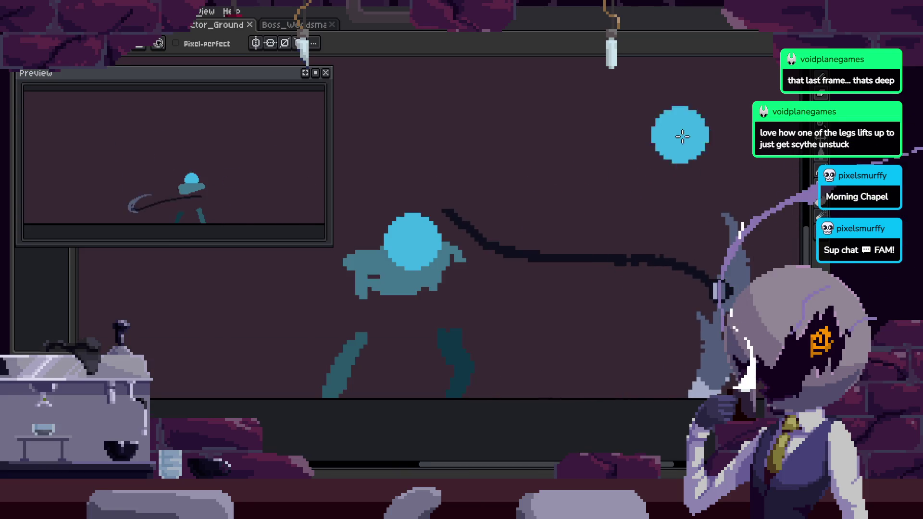
{"action": "key", "text": "z"}
{"action": "scroll", "coordinate": [608, 226], "scroll_direction": "down", "scroll_amount": 1}
{"action": "key", "text": "Tab"}
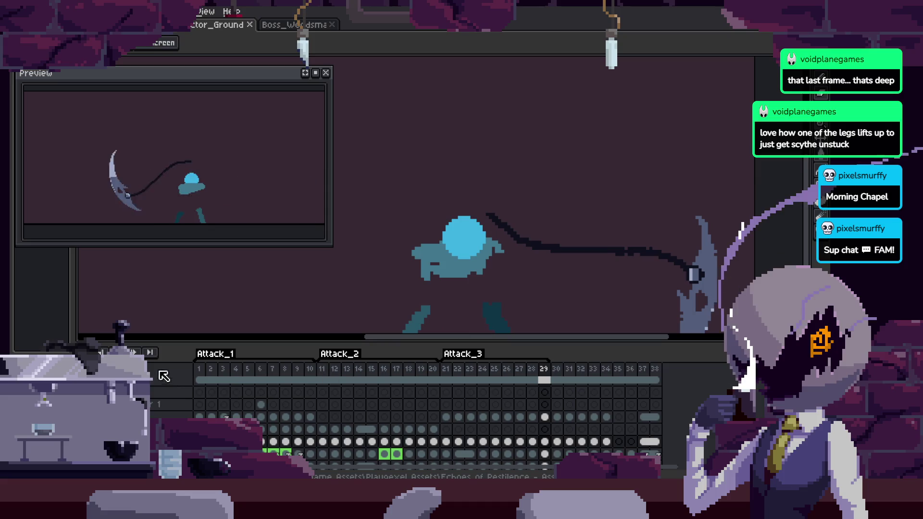
{"action": "key", "text": "F3"}
{"action": "key", "text": "Tab"}
{"action": "key", "text": "v"}
{"action": "left_click_drag", "start_coordinate": [522, 332], "coordinate": [609, 327]}
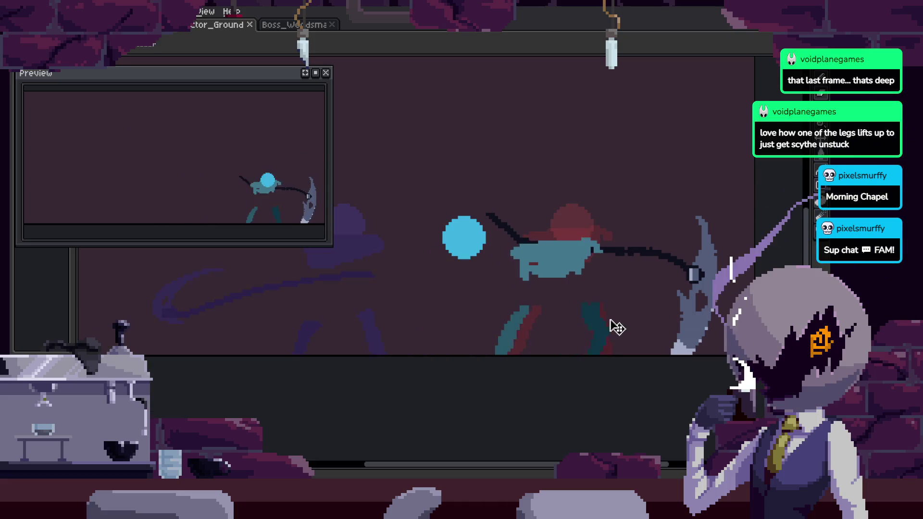
Undo the body move, shift the character cels in frames 26–29 right, and play to check.
{"action": "key", "text": "Tab"}
{"action": "key", "text": "ctrl+z"}
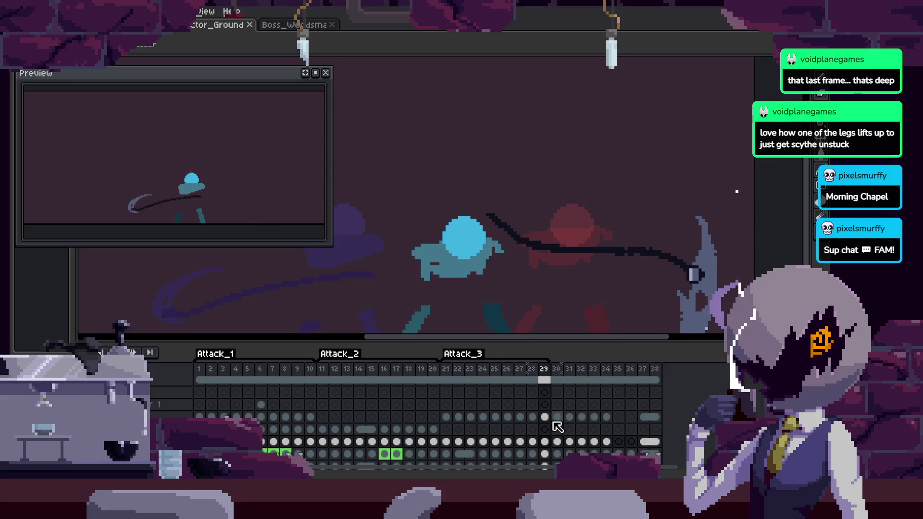
{"action": "key", "text": "Left"}
{"action": "left_click_drag", "start_coordinate": [546, 417], "coordinate": [504, 446]}
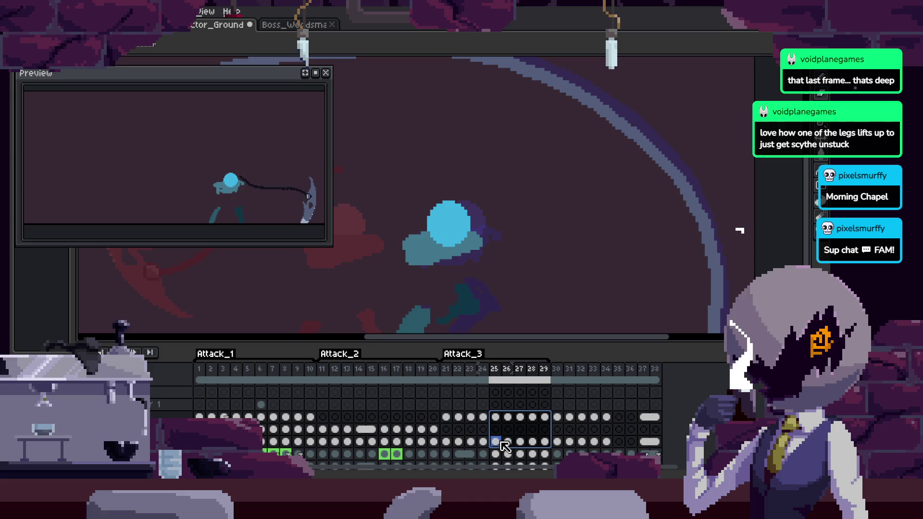
{"action": "left_click_drag", "start_coordinate": [490, 264], "coordinate": [620, 277]}
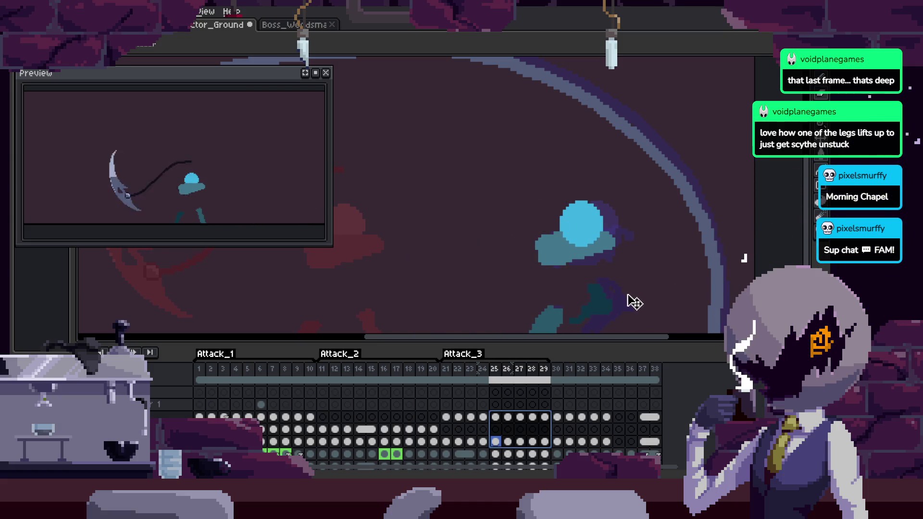
{"action": "left_click_drag", "start_coordinate": [602, 250], "coordinate": [585, 203]}
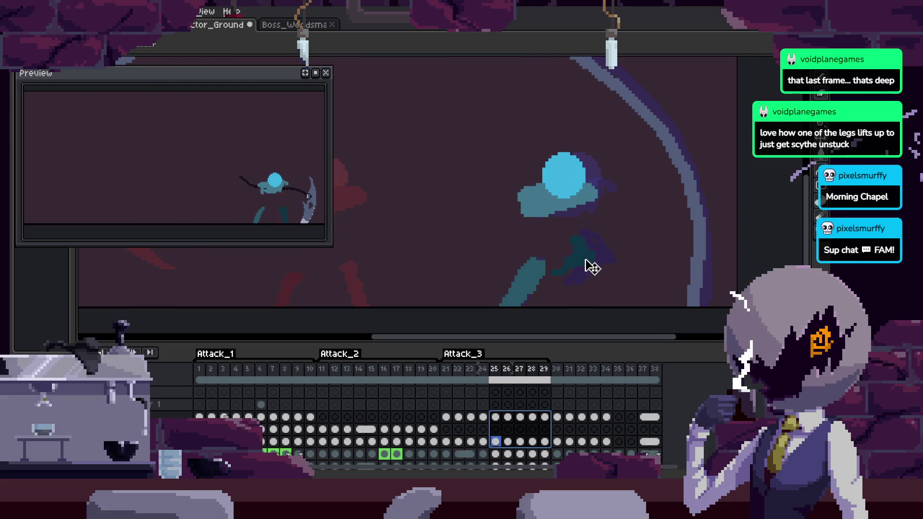
{"action": "key", "text": "Return"}
Raise the body and head in frames 30–34 by about 20px and scrub through them.
{"action": "key", "text": "Right"}
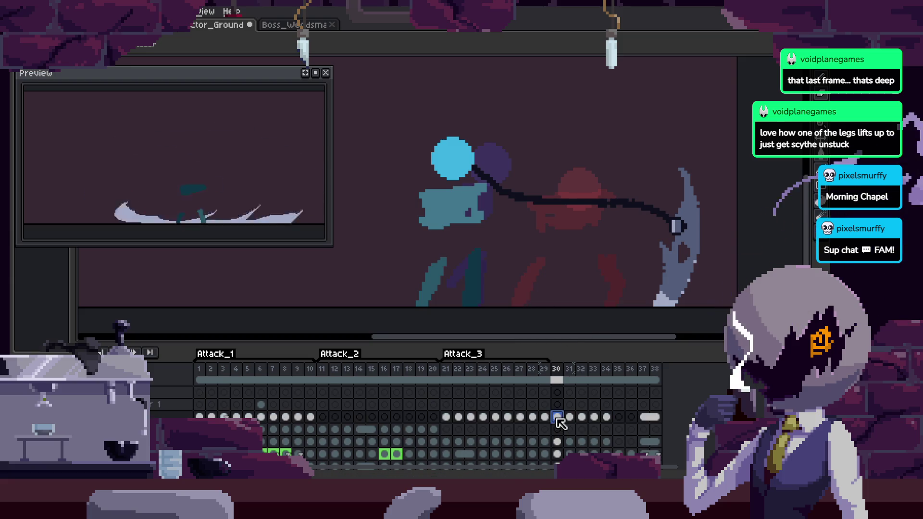
{"action": "left_click_drag", "start_coordinate": [557, 416], "coordinate": [595, 443]}
{"action": "key", "text": "Right"}
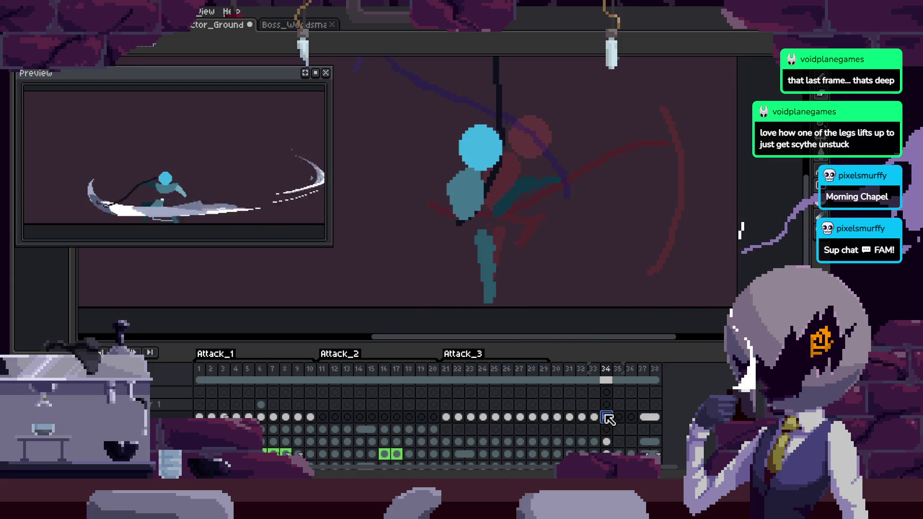
{"action": "left_click", "coordinate": [557, 442], "text": "shift"}
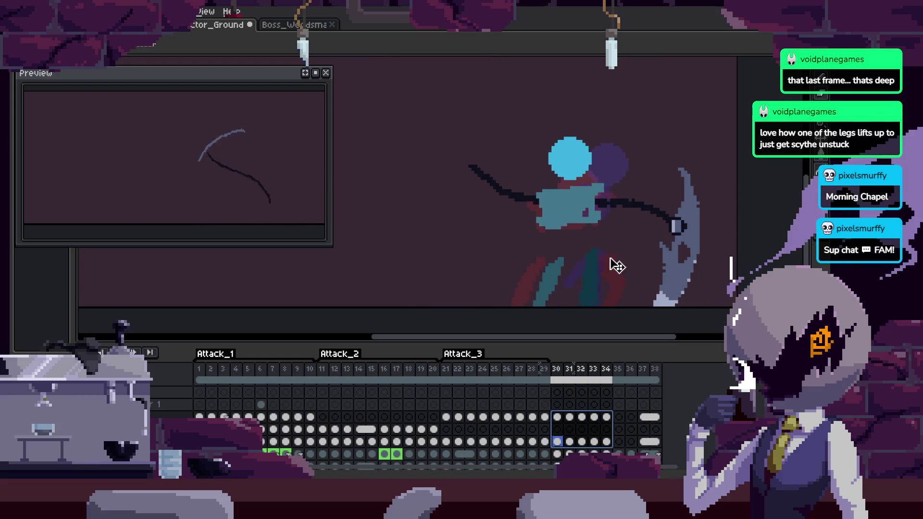
{"action": "left_click_drag", "start_coordinate": [593, 278], "coordinate": [604, 274]}
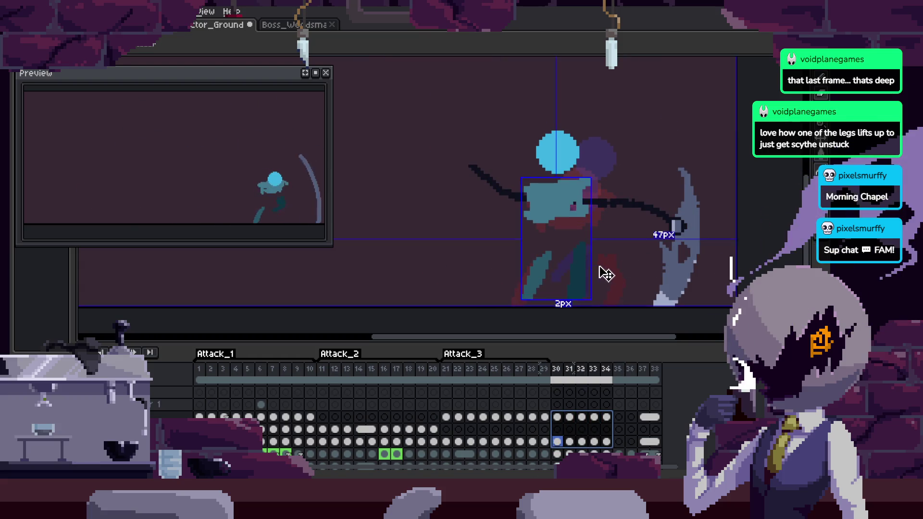
{"action": "key", "text": "Right"}
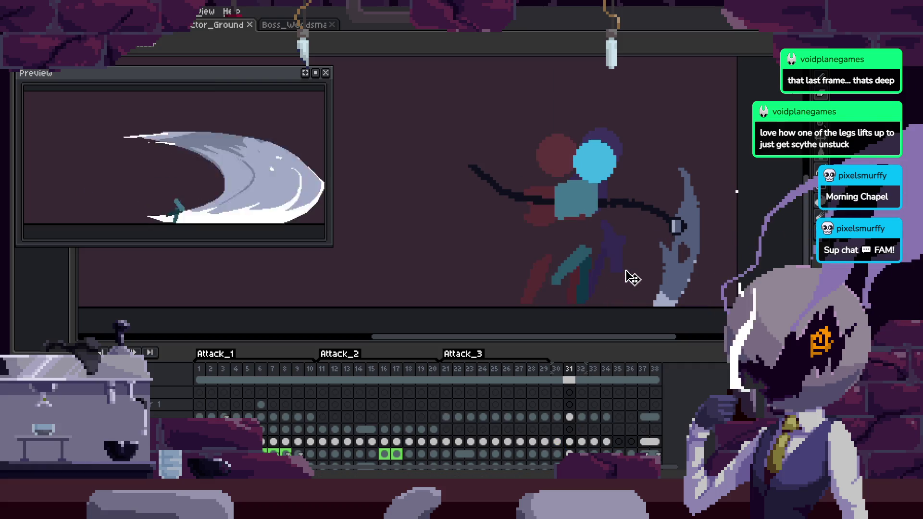
{"action": "key", "text": "Right"}
{"action": "key", "text": "Left"}
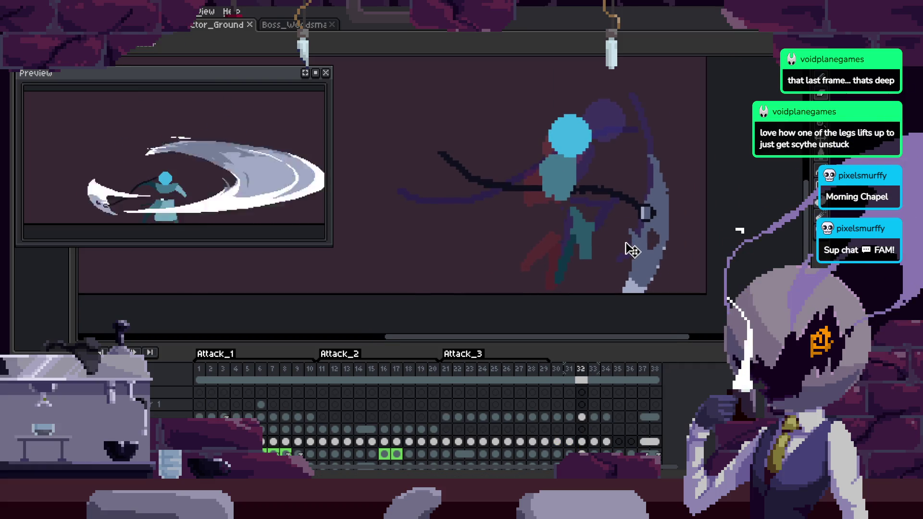
{"action": "key", "text": "Left"}
{"action": "key", "text": "Left"}
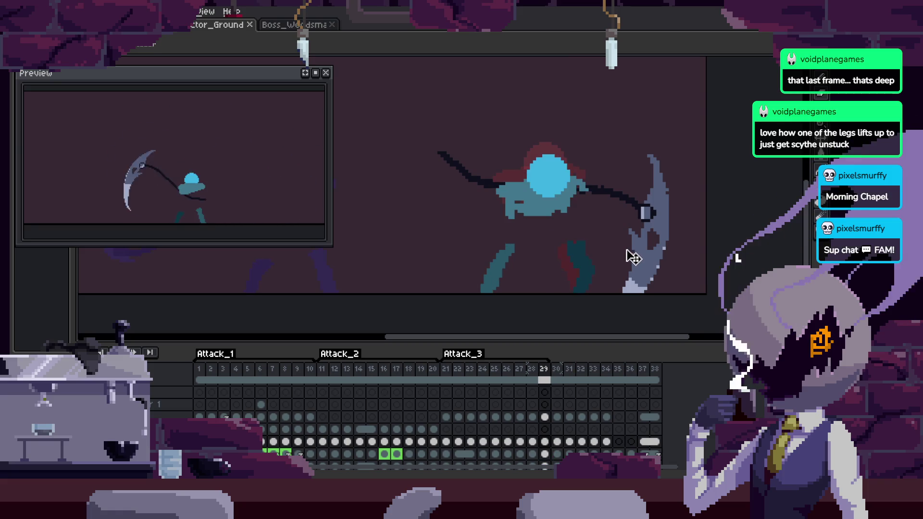
{"action": "key", "text": "Tab"}
{"action": "scroll", "coordinate": [629, 255], "scroll_direction": "right", "scroll_amount": 2}
{"action": "scroll", "coordinate": [625, 251], "scroll_direction": "up", "scroll_amount": 1}
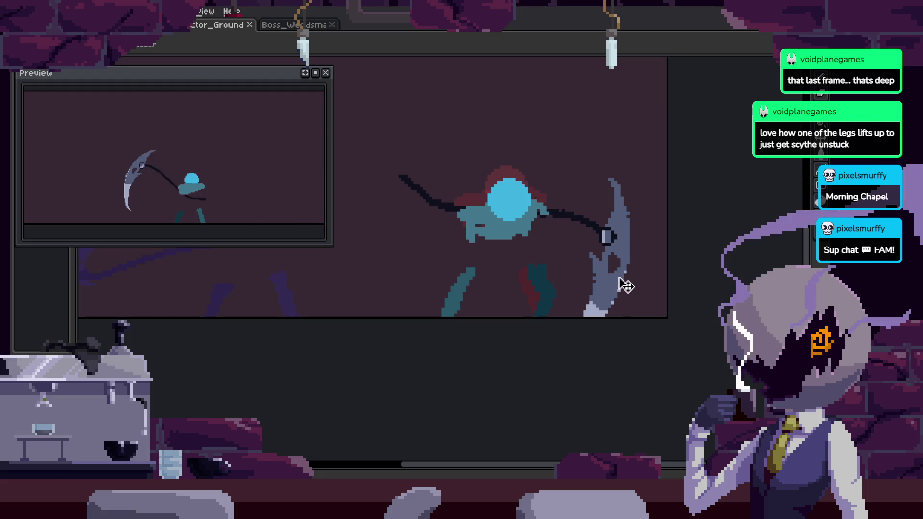
Advance past frame 31 and zoom in closely on the figure with the pencil ready.
{"action": "key", "text": "period"}
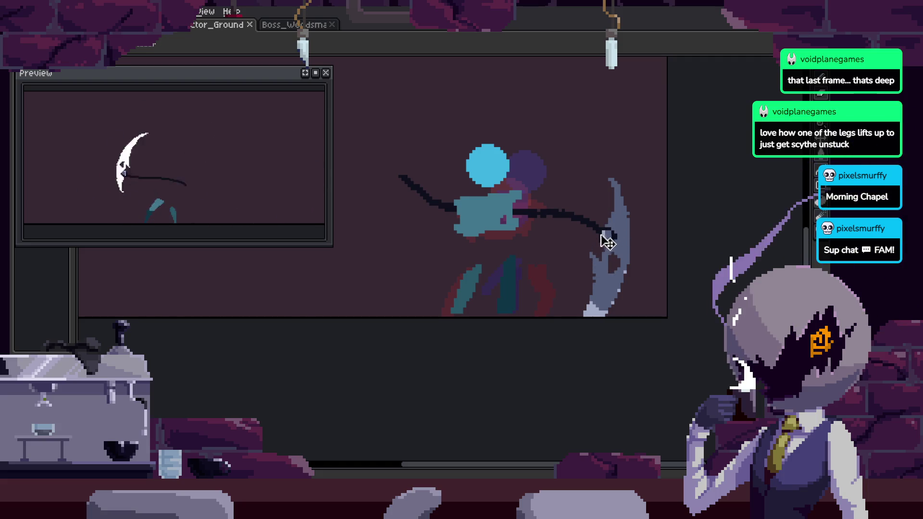
{"action": "key", "text": "Tab"}
{"action": "key", "text": "period"}
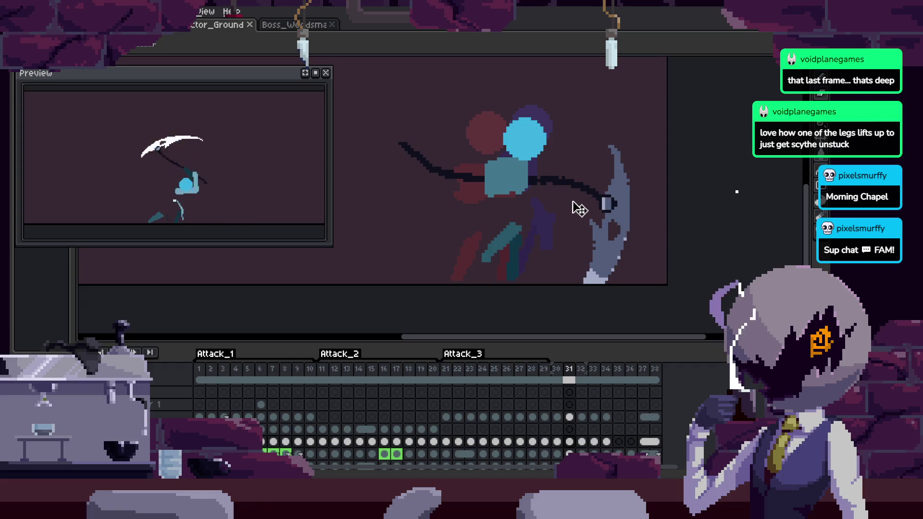
{"action": "key", "text": "Tab"}
{"action": "key", "text": "period"}
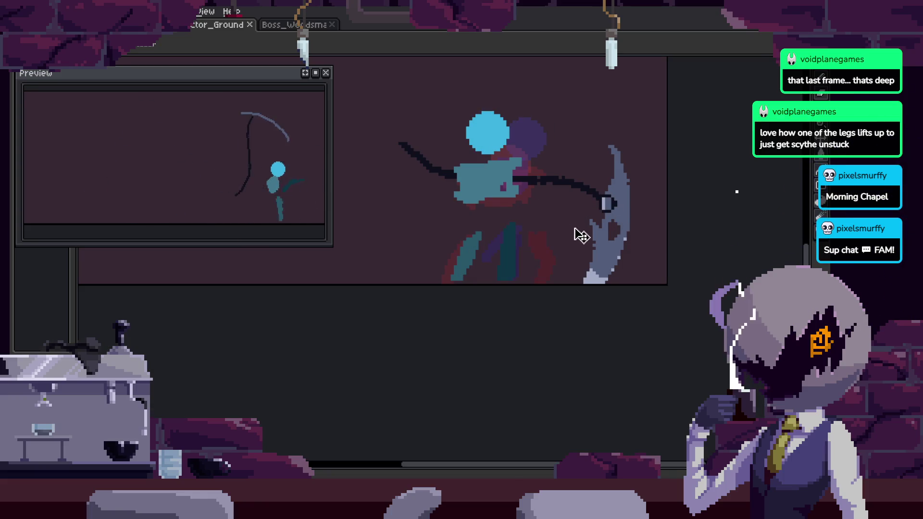
{"action": "key", "text": "z"}
{"action": "left_click_drag", "start_coordinate": [531, 206], "coordinate": [526, 270]}
{"action": "key", "text": "b"}
{"action": "scroll", "coordinate": [561, 344], "scroll_direction": "down", "scroll_amount": 2}
{"action": "scroll", "coordinate": [449, 249], "scroll_direction": "up", "scroll_amount": 2}
{"action": "key", "text": "Return"}
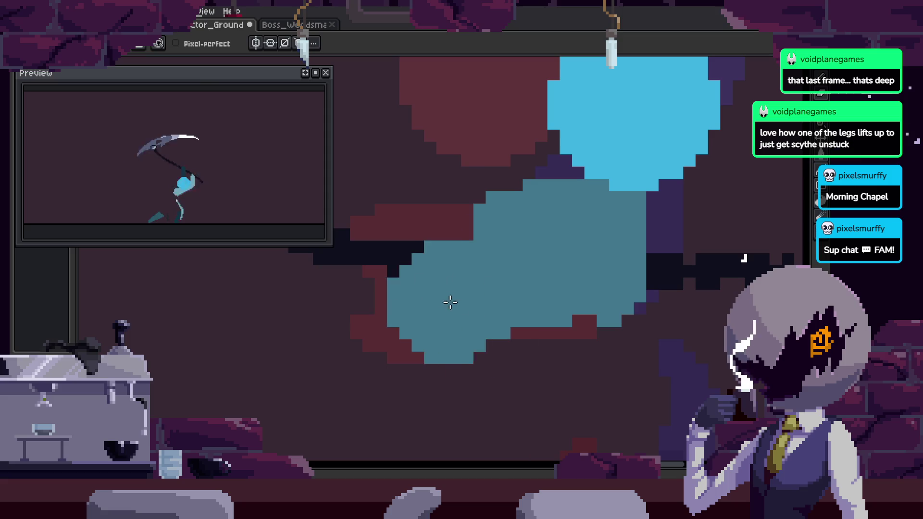
Step to the pose with the scythe behind and zoom in on the figure.
{"action": "scroll", "coordinate": [610, 272], "scroll_direction": "down", "scroll_amount": 2}
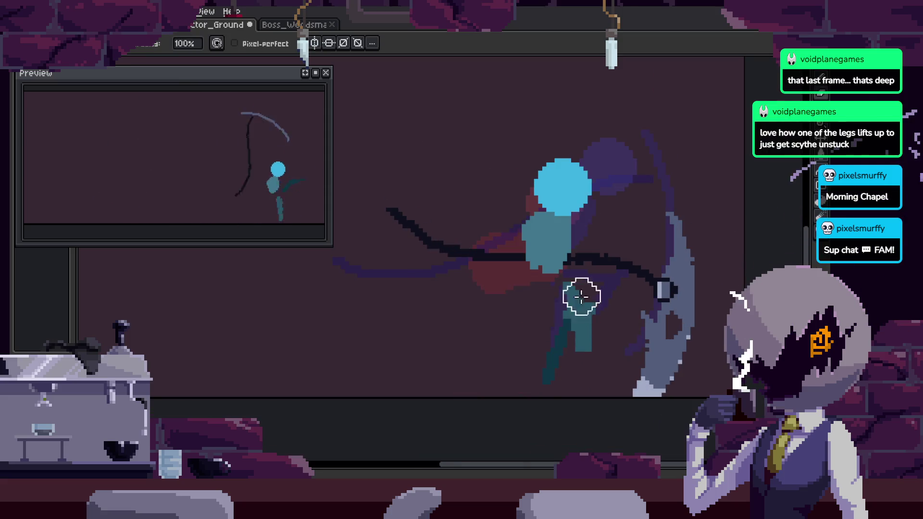
{"action": "key", "text": "Right"}
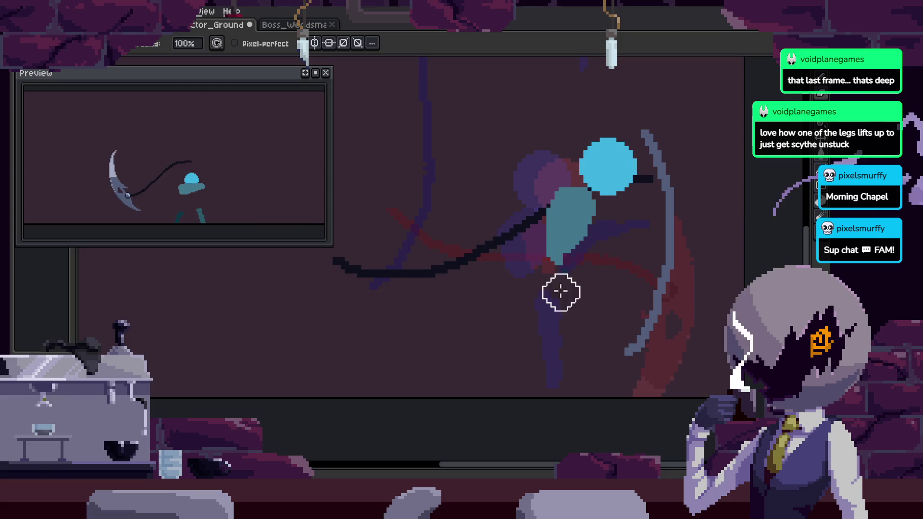
{"action": "key", "text": "Right"}
{"action": "key", "text": "Right"}
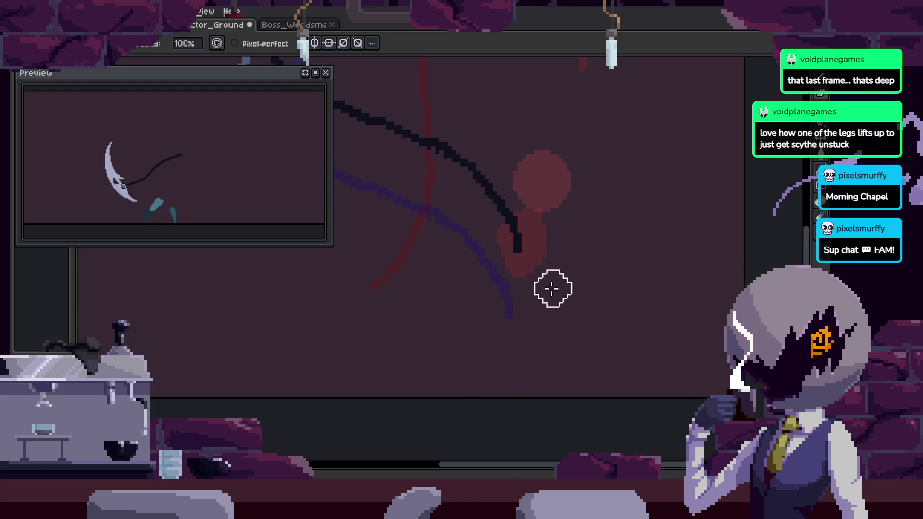
{"action": "left_click_drag", "start_coordinate": [642, 247], "coordinate": [682, 217]}
{"action": "key", "text": "Right"}
{"action": "key", "text": "Right"}
{"action": "key", "text": "Right"}
{"action": "key", "text": "Right"}
{"action": "key", "text": "Right"}
{"action": "key", "text": "Right"}
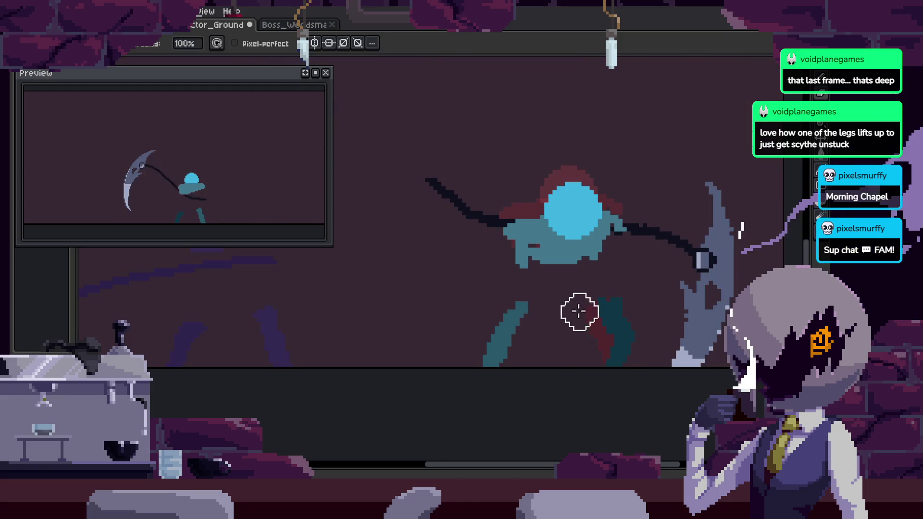
{"action": "key", "text": "Right"}
{"action": "key", "text": "Right"}
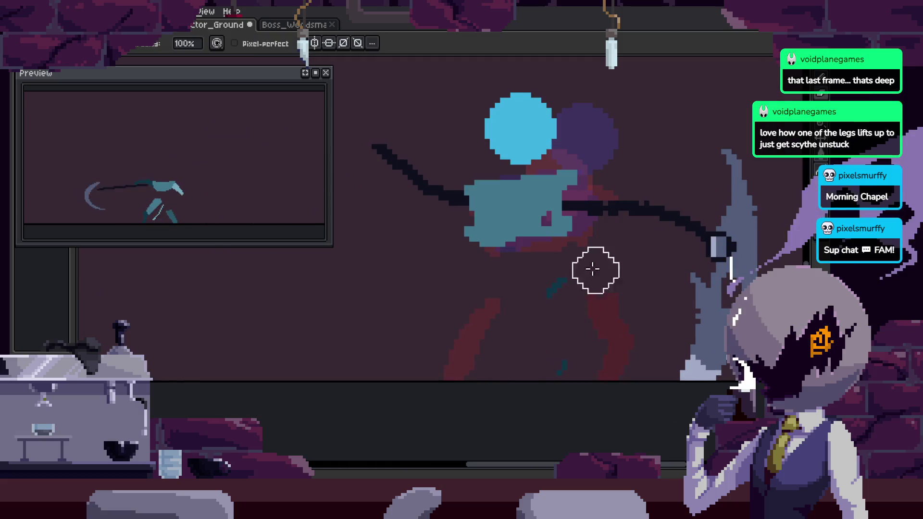
{"action": "key", "text": "z"}
{"action": "left_click", "coordinate": [574, 271]}
{"action": "key", "text": "Left"}
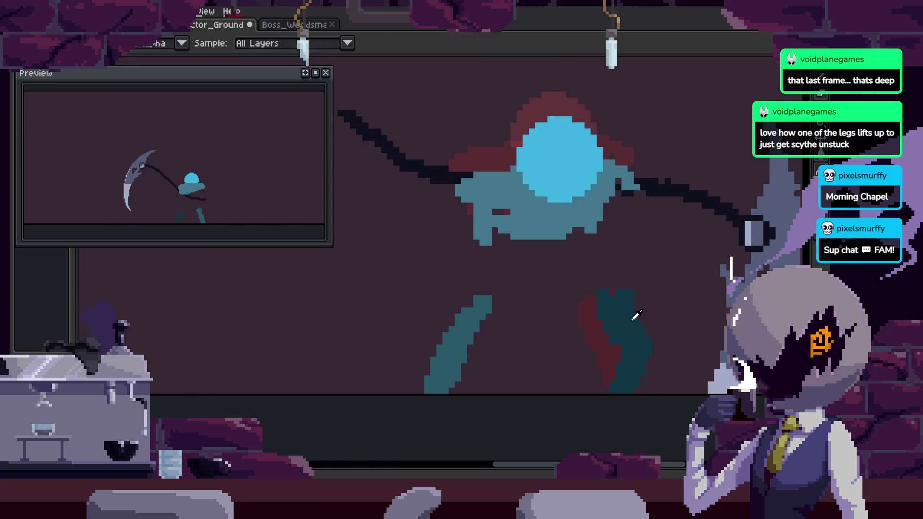
{"action": "key", "text": "Right"}
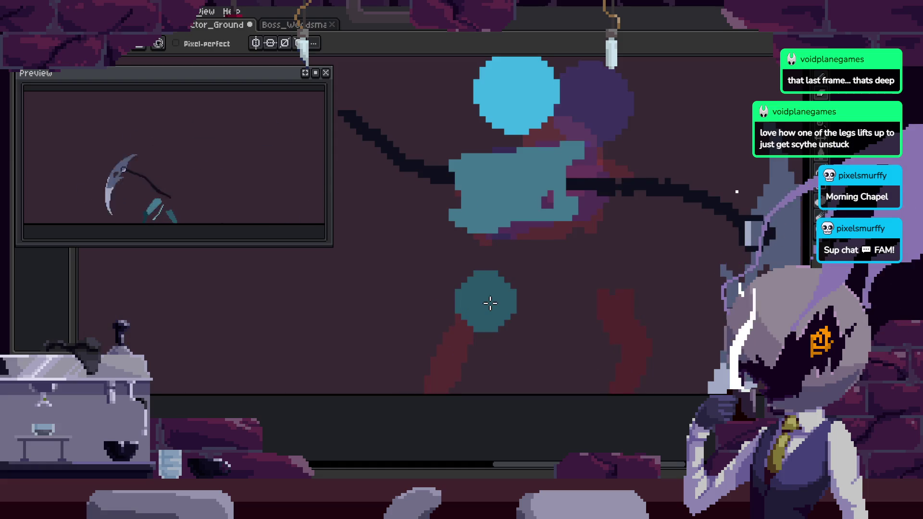
{"action": "key", "text": "ctrl"}
{"action": "scroll", "coordinate": [475, 308], "scroll_direction": "down", "scroll_amount": 3}
{"action": "key", "text": "b"}
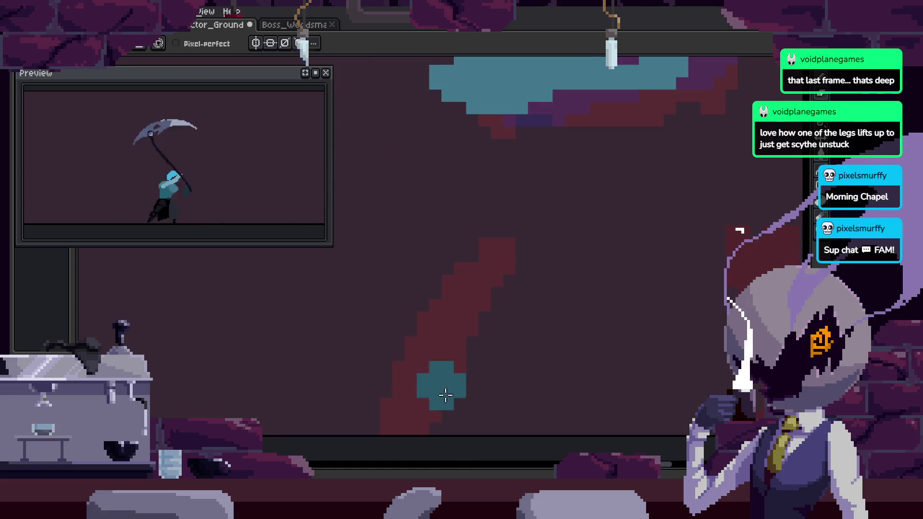
Move to another frame to paint and save the sprite.
{"action": "key", "text": "Left"}
{"action": "key", "text": "Left"}
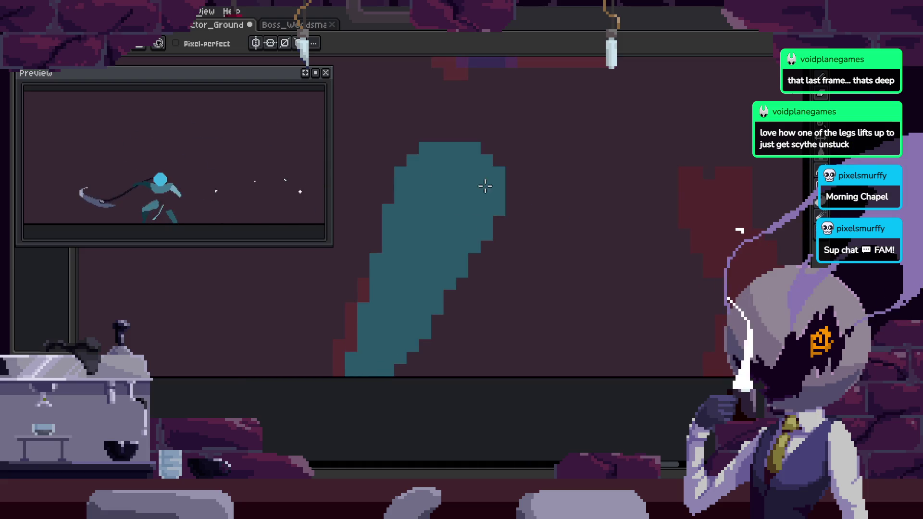
{"action": "key", "text": "Left"}
{"action": "key", "text": "Left"}
{"action": "key", "text": "Left"}
{"action": "key", "text": "b"}
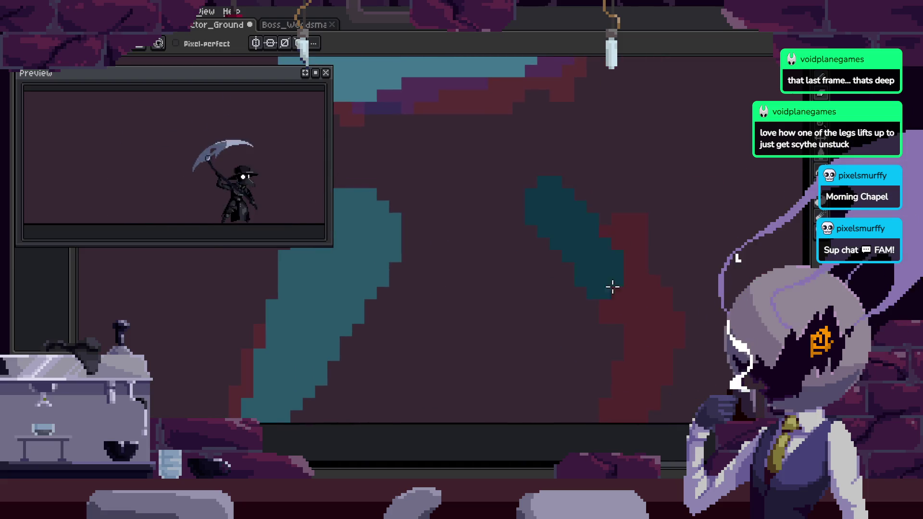
{"action": "scroll", "coordinate": [658, 345], "scroll_direction": "down", "scroll_amount": 3}
{"action": "key", "text": "Return"}
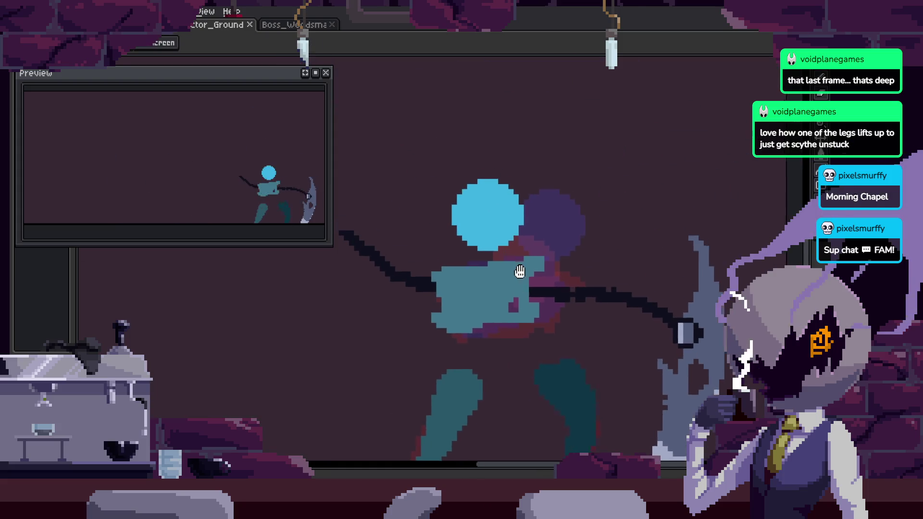
{"action": "scroll", "coordinate": [563, 305], "scroll_direction": "down", "scroll_amount": 2}
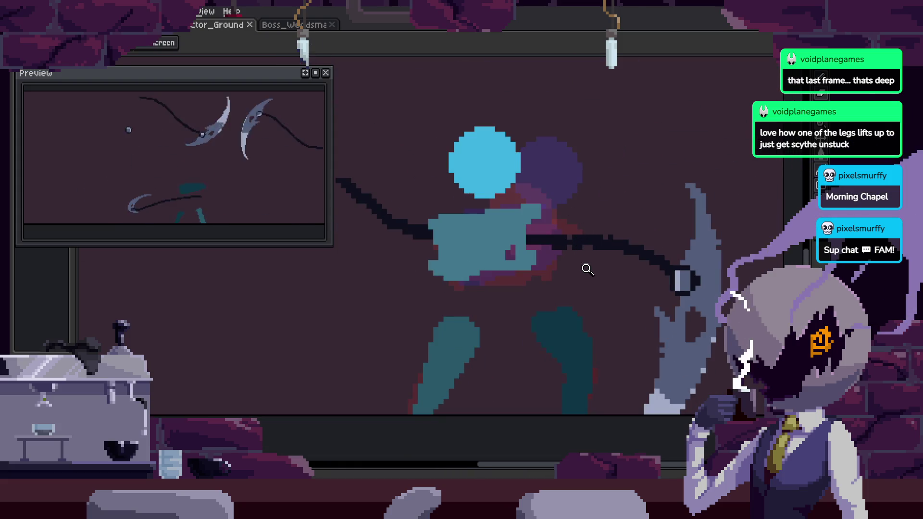
{"action": "scroll", "coordinate": [577, 275], "scroll_direction": "down", "scroll_amount": 1}
{"action": "key", "text": "ctrl+s"}
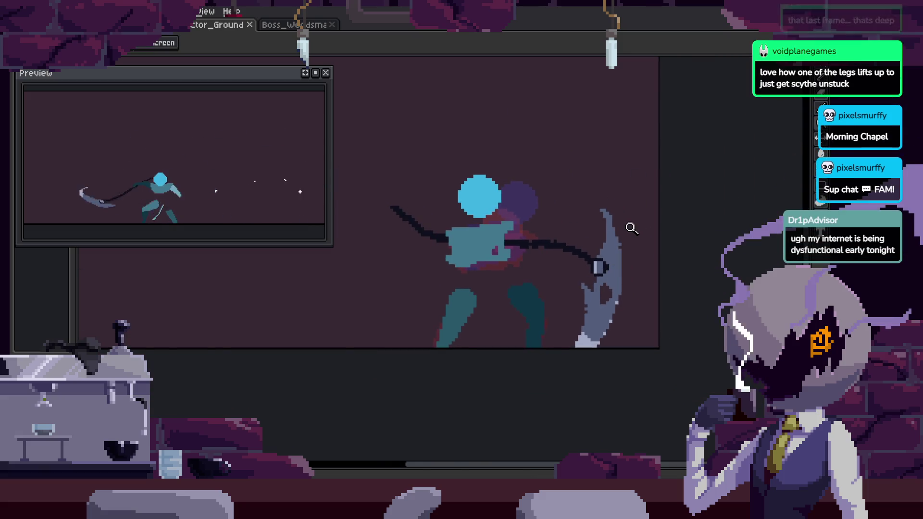
Paint a teal arm over the red arm shape and save the sprite.
{"action": "key", "text": "Tab"}
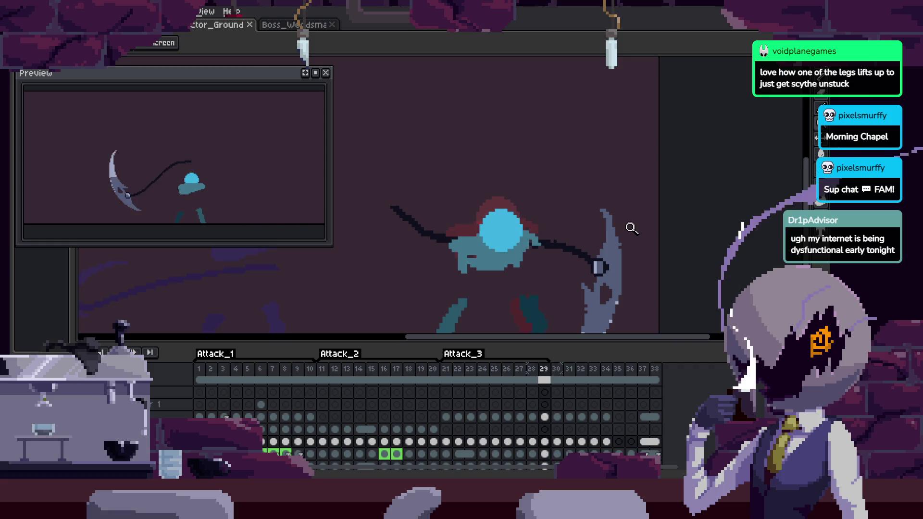
{"action": "key", "text": "Tab"}
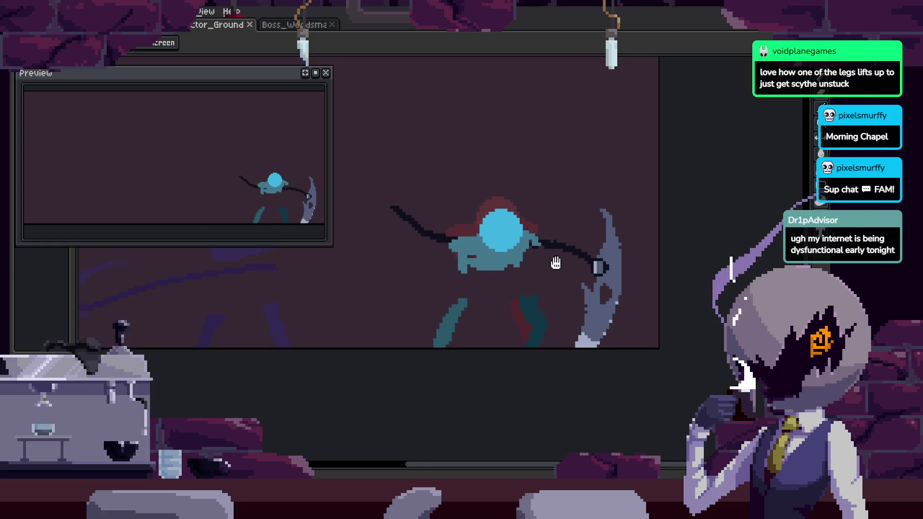
{"action": "scroll", "coordinate": [542, 279], "scroll_direction": "down", "scroll_amount": 1}
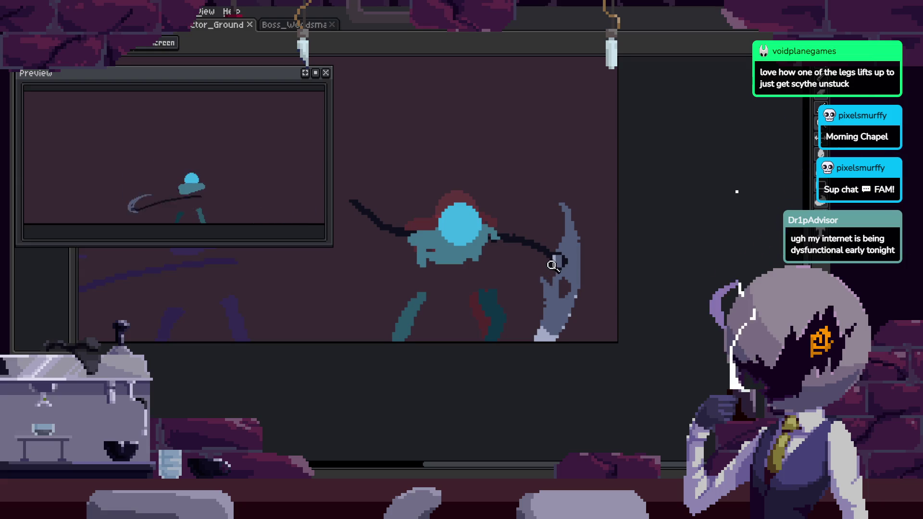
{"action": "left_click_drag", "start_coordinate": [476, 194], "coordinate": [549, 214]}
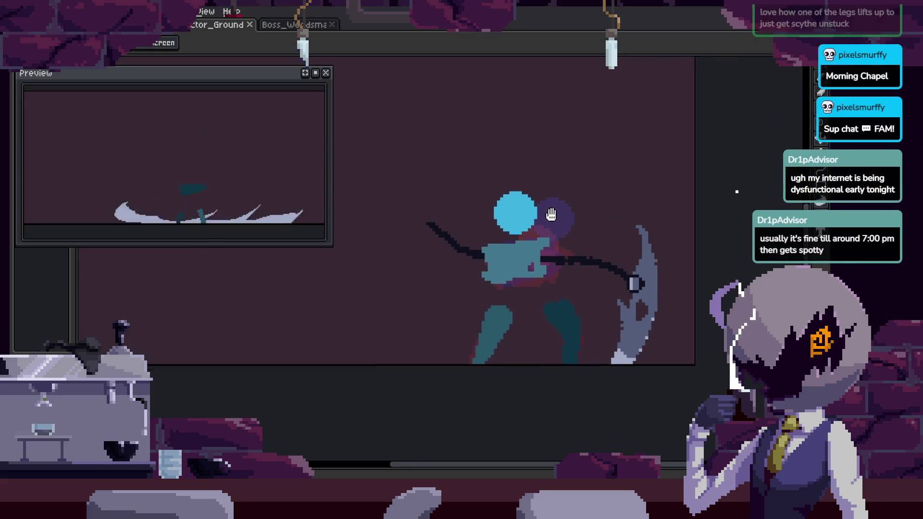
{"action": "scroll", "coordinate": [560, 219], "scroll_direction": "up", "scroll_amount": 2}
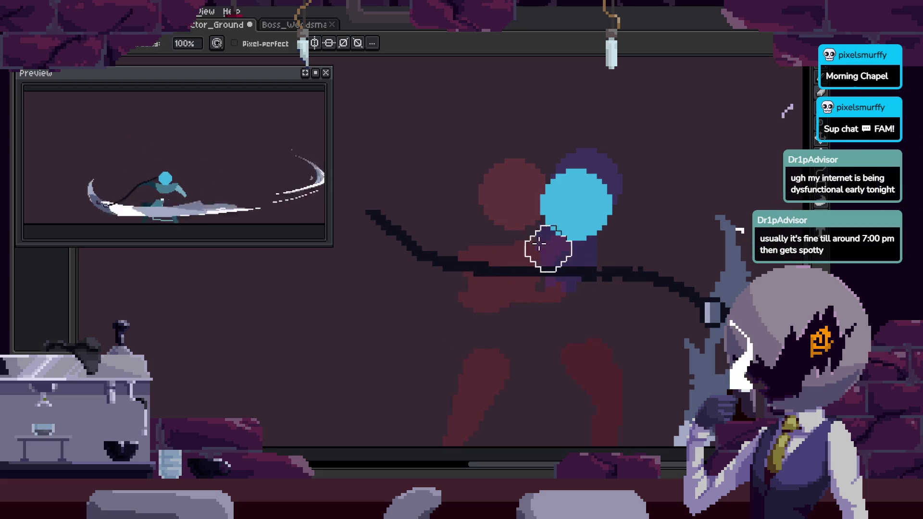
{"action": "scroll", "coordinate": [516, 193], "scroll_direction": "up", "scroll_amount": 2}
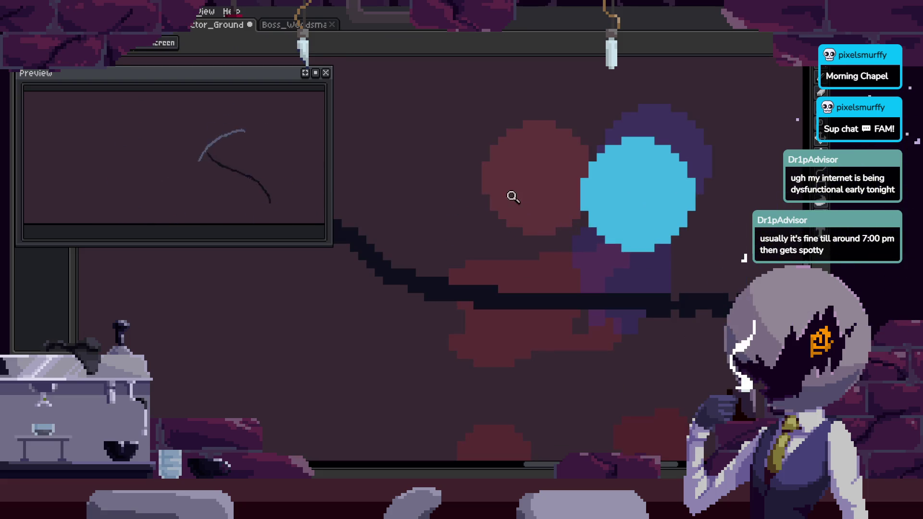
{"action": "left_click_drag", "start_coordinate": [553, 180], "coordinate": [440, 222]}
{"action": "left_click_drag", "start_coordinate": [546, 215], "coordinate": [542, 289]}
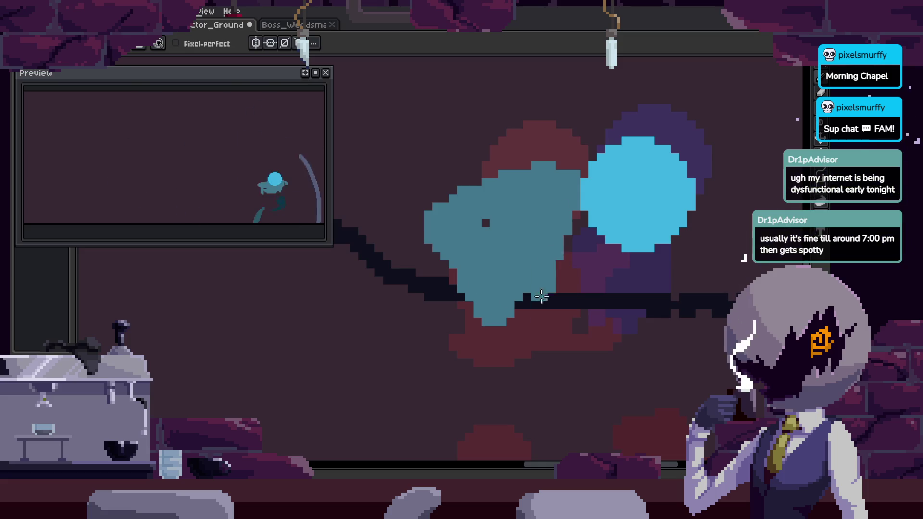
{"action": "left_click_drag", "start_coordinate": [641, 198], "coordinate": [540, 138]}
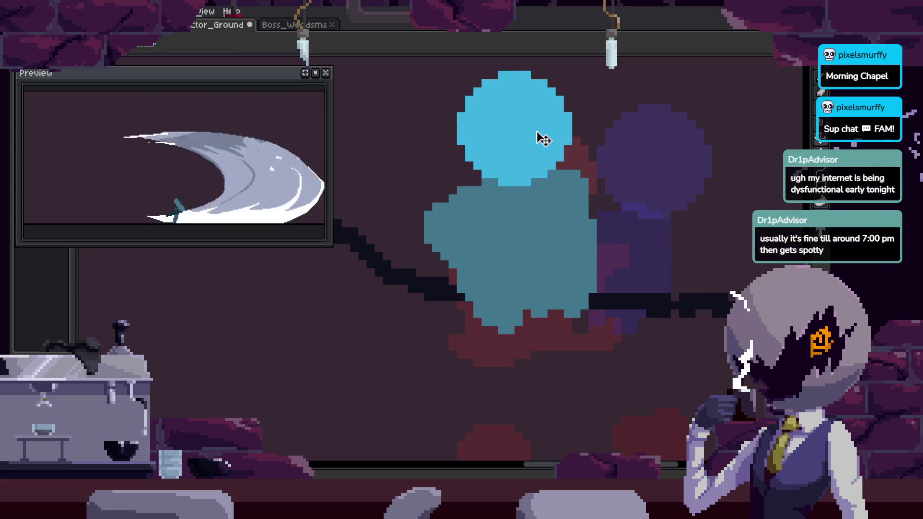
{"action": "scroll", "coordinate": [601, 207], "scroll_direction": "down", "scroll_amount": 3}
{"action": "key", "text": "ctrl+s"}
Zoom in on the figure's legs and body to block them in teal with the pencil.
{"action": "left_click_drag", "start_coordinate": [636, 246], "coordinate": [620, 238]}
{"action": "key", "text": "z"}
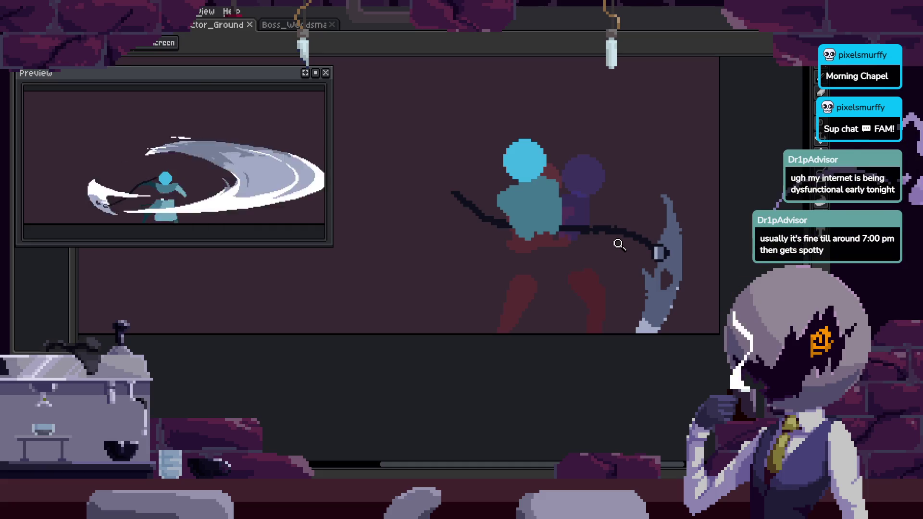
{"action": "left_click", "coordinate": [549, 260]}
{"action": "left_click", "coordinate": [552, 274]}
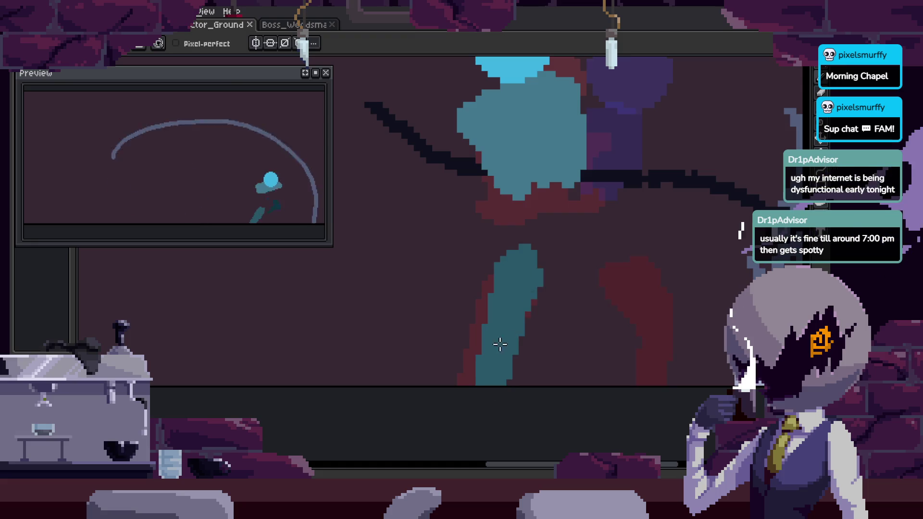
{"action": "key", "text": "b"}
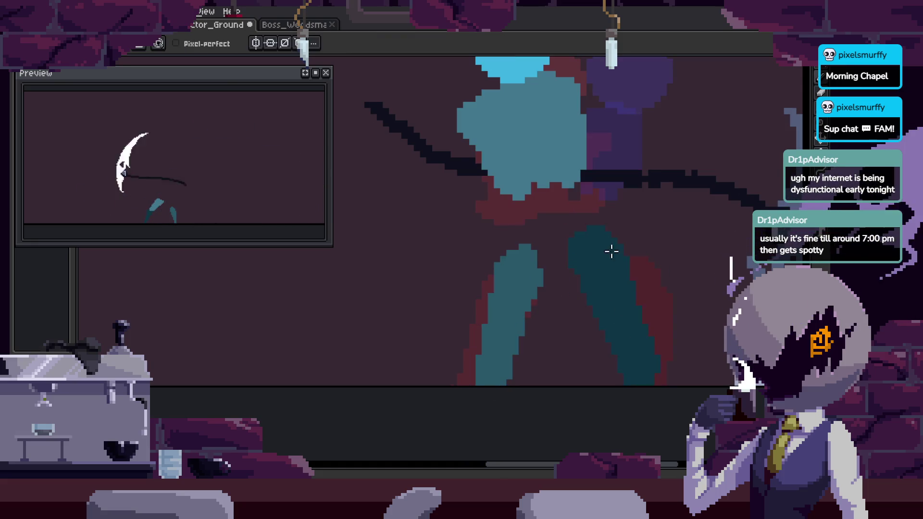
{"action": "scroll", "coordinate": [599, 298], "scroll_direction": "down", "scroll_amount": 1}
{"action": "scroll", "coordinate": [637, 261], "scroll_direction": "down", "scroll_amount": 1}
{"action": "key", "text": "z"}
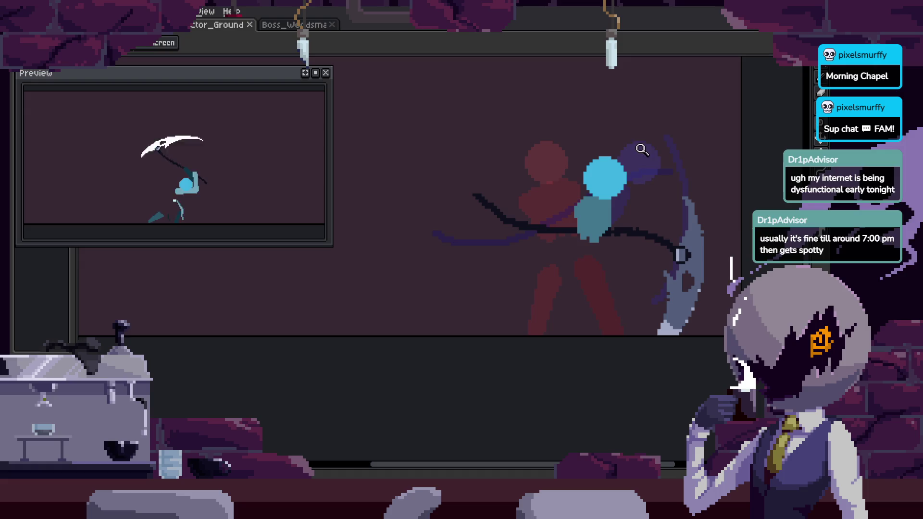
{"action": "left_click", "coordinate": [620, 214]}
{"action": "key", "text": "b"}
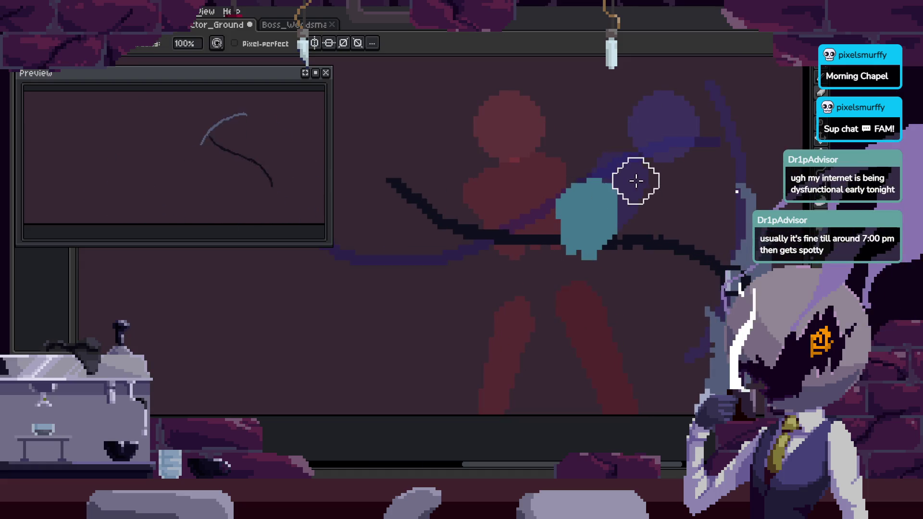
{"action": "scroll", "coordinate": [561, 144], "scroll_direction": "down", "scroll_amount": 1}
Zoom back out, use a marquee selection and the move tool, then deselect and show the timeline.
{"action": "key", "text": "m"}
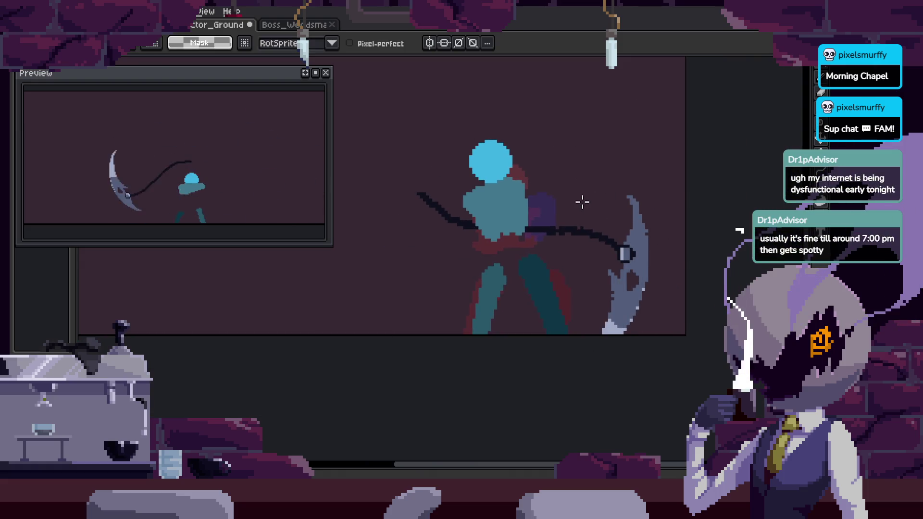
{"action": "key", "text": "b"}
{"action": "scroll", "coordinate": [518, 258], "scroll_direction": "up", "scroll_amount": 2}
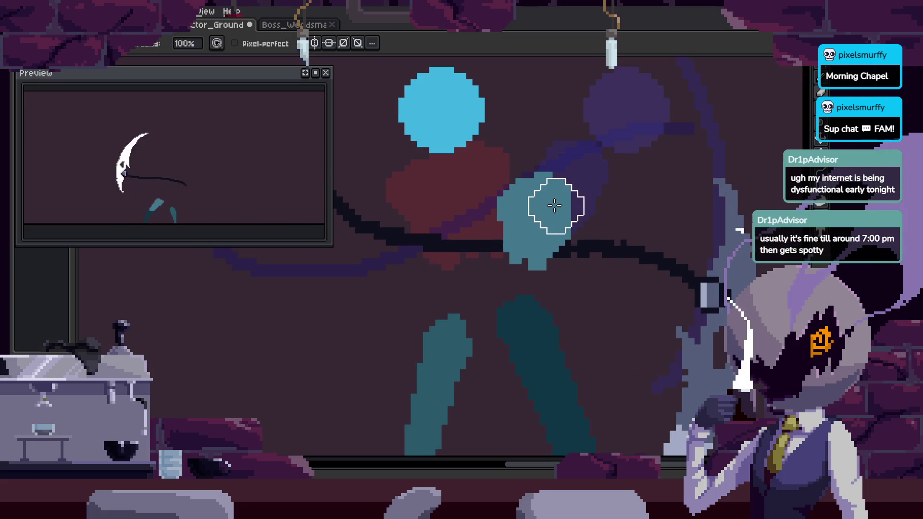
{"action": "key", "text": "z"}
{"action": "scroll", "coordinate": [585, 226], "scroll_direction": "down", "scroll_amount": 2}
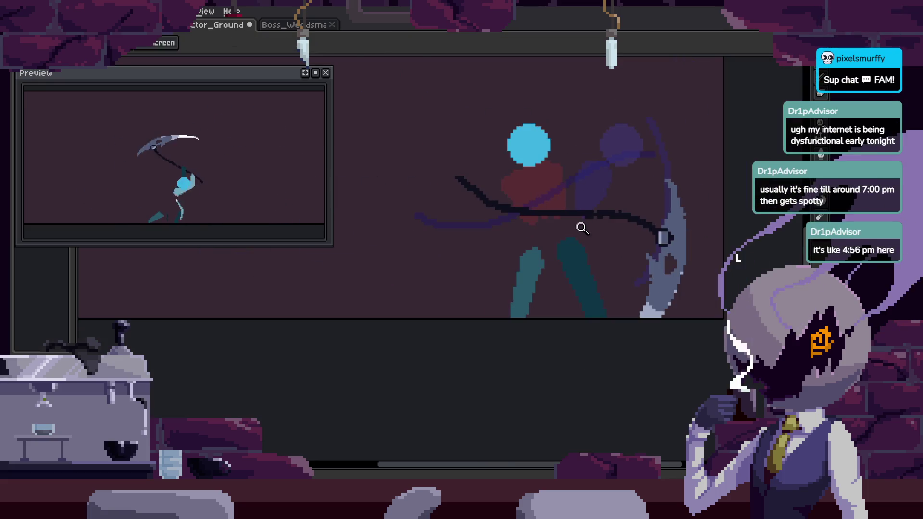
{"action": "scroll", "coordinate": [586, 226], "scroll_direction": "right", "scroll_amount": 2}
{"action": "key", "text": "v"}
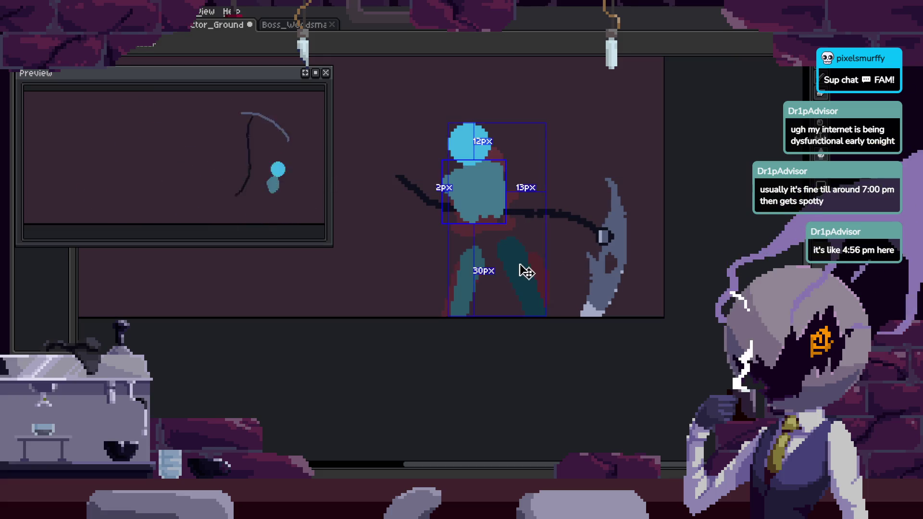
{"action": "key", "text": "m"}
{"action": "key", "text": "ctrl+d"}
{"action": "key", "text": "Tab"}
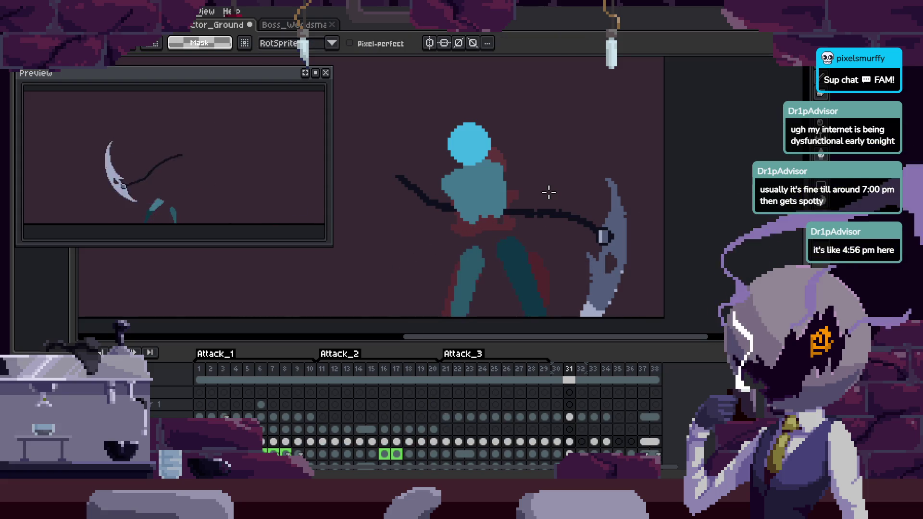
Compare frames 30, 31 and 32 of the attack.
{"action": "key", "text": "Left"}
{"action": "key", "text": "v"}
{"action": "key", "text": "Right"}
{"action": "key", "text": "Right"}
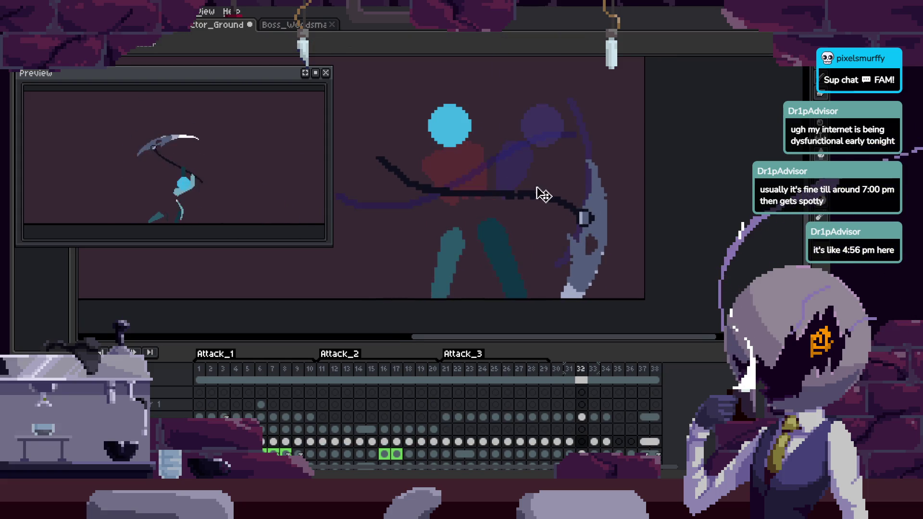
{"action": "scroll", "coordinate": [540, 202], "scroll_direction": "down", "scroll_amount": 2}
{"action": "key", "text": "Left"}
{"action": "scroll", "coordinate": [545, 191], "scroll_direction": "down", "scroll_amount": 1}
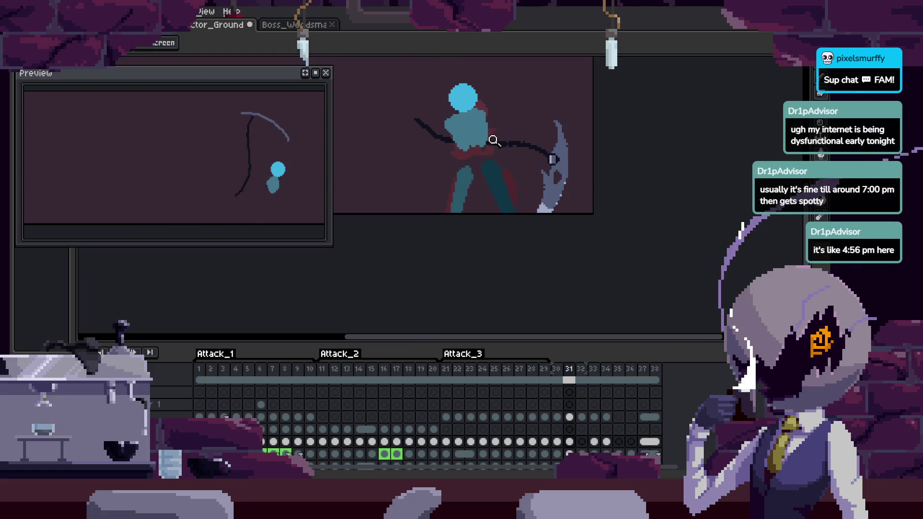
{"action": "key", "text": "Right"}
{"action": "scroll", "coordinate": [485, 156], "scroll_direction": "up", "scroll_amount": 2}
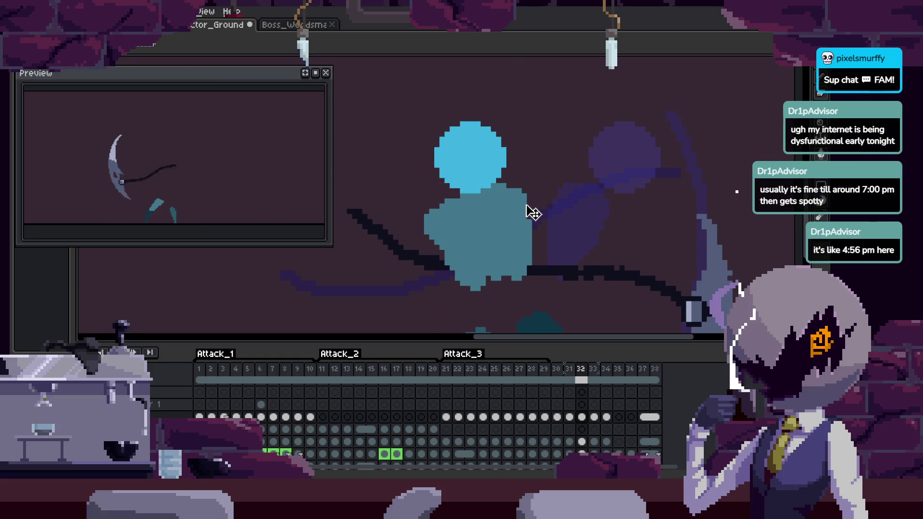
{"action": "key", "text": "Tab"}
{"action": "scroll", "coordinate": [509, 121], "scroll_direction": "up", "scroll_amount": 2}
Clear the circular selection and move the cyan head on frame 32 up and to the left.
{"action": "key", "text": "ctrl+z"}
{"action": "key", "text": "h"}
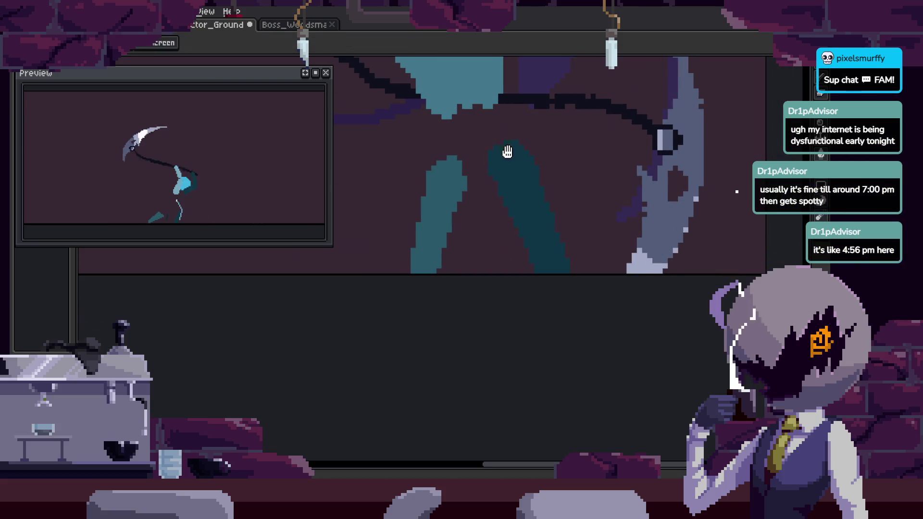
{"action": "scroll", "coordinate": [500, 168], "scroll_direction": "down", "scroll_amount": 2}
{"action": "key", "text": "z"}
{"action": "scroll", "coordinate": [529, 173], "scroll_direction": "up", "scroll_amount": 3}
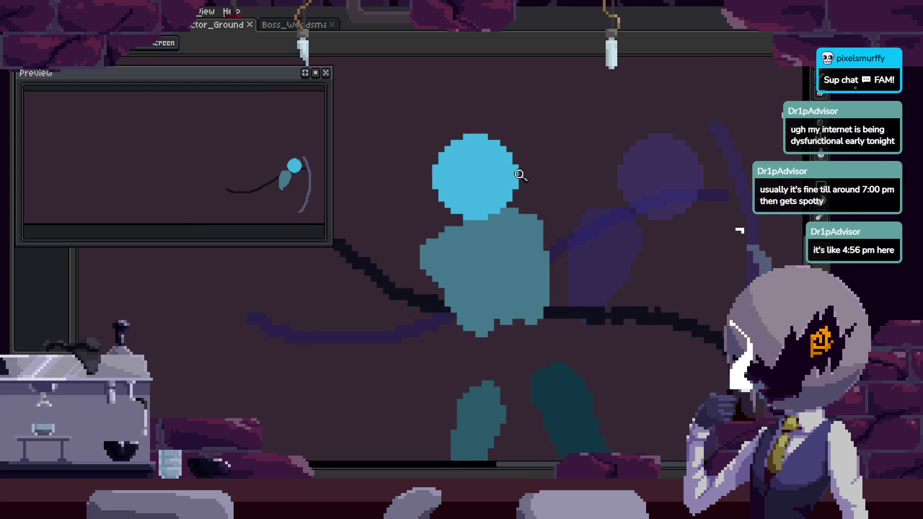
{"action": "scroll", "coordinate": [568, 178], "scroll_direction": "up", "scroll_amount": 2}
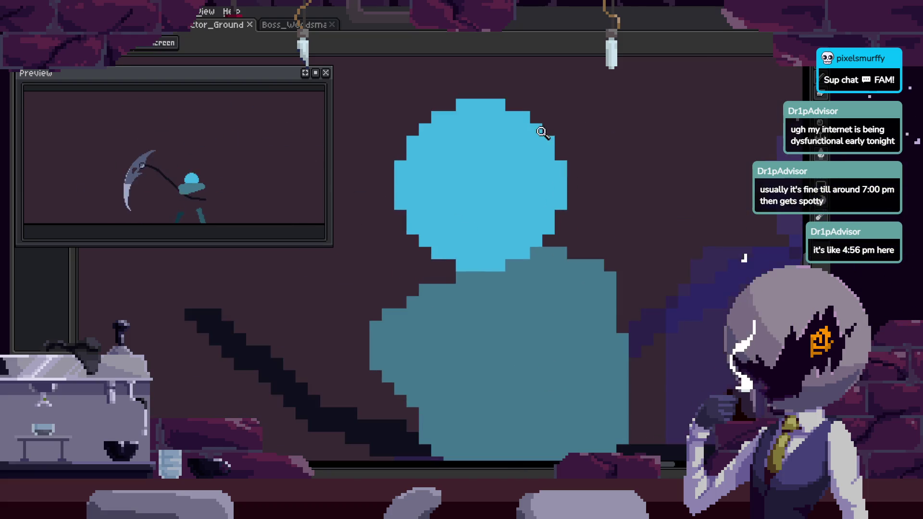
{"action": "key", "text": "v"}
{"action": "left_click_drag", "start_coordinate": [511, 196], "coordinate": [486, 183]}
{"action": "key", "text": "z"}
{"action": "scroll", "coordinate": [470, 191], "scroll_direction": "down", "scroll_amount": 3}
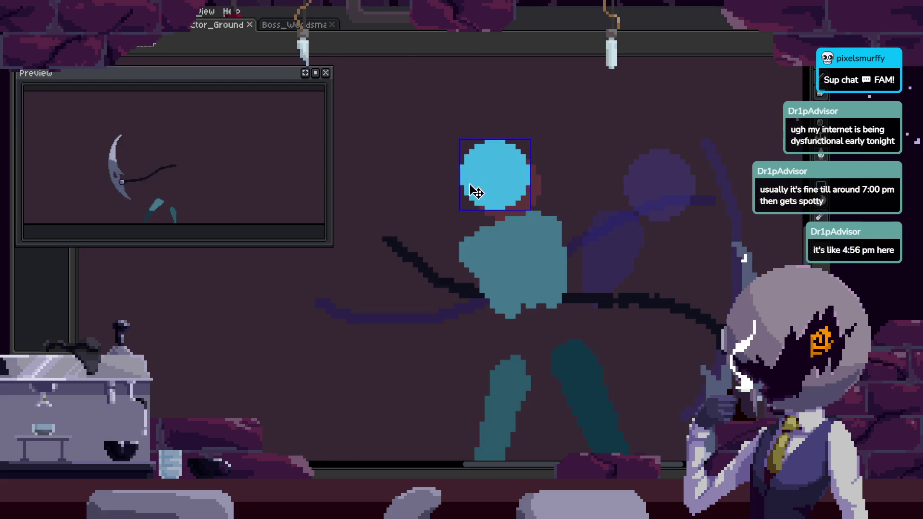
{"action": "scroll", "coordinate": [580, 194], "scroll_direction": "down", "scroll_amount": 1}
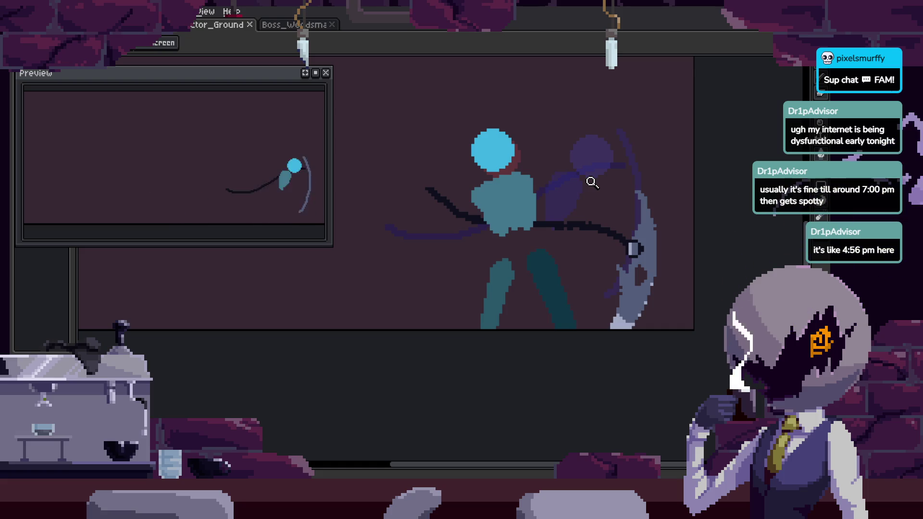
In the timeline, pick the empty lower layer at frame 33, then return to frame 32.
{"action": "key", "text": "Tab"}
{"action": "scroll", "coordinate": [583, 198], "scroll_direction": "down", "scroll_amount": 3}
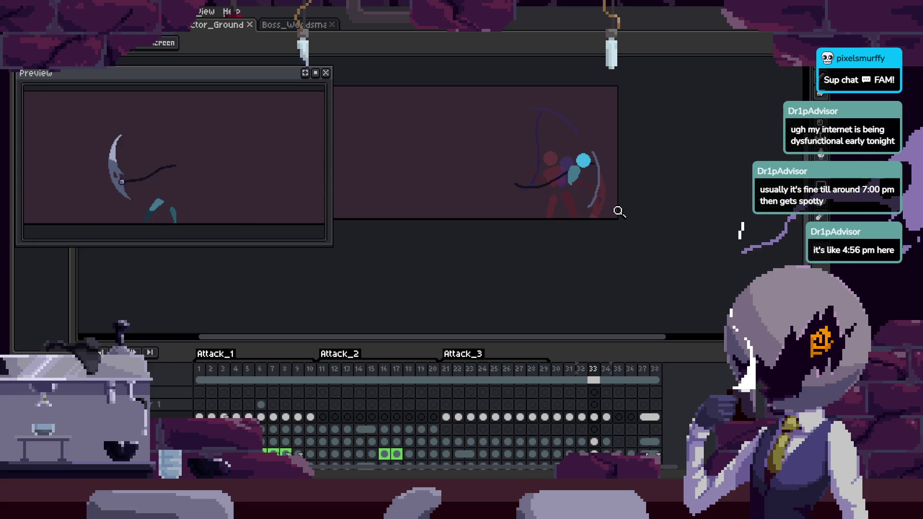
{"action": "scroll", "coordinate": [606, 145], "scroll_direction": "up", "scroll_amount": 3}
{"action": "key", "text": "Right"}
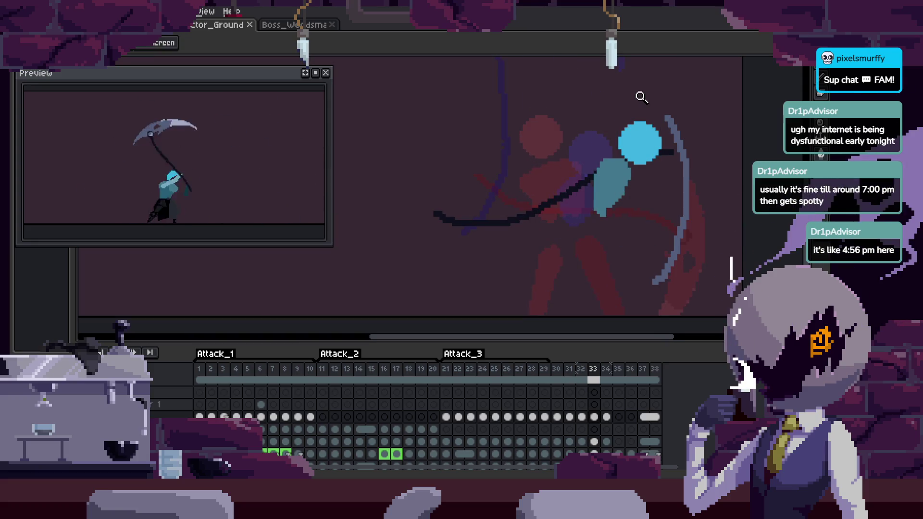
{"action": "key", "text": "Down"}
{"action": "key", "text": "Down"}
{"action": "key", "text": "Delete"}
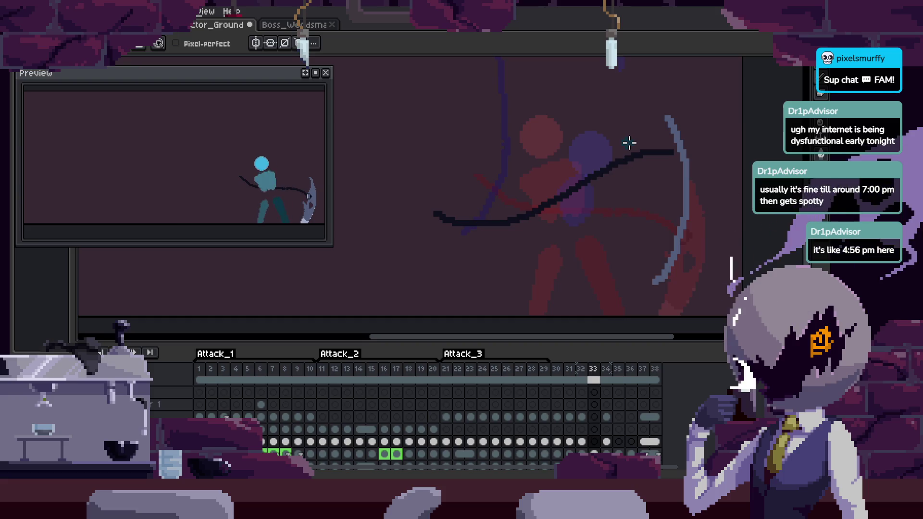
{"action": "key", "text": "Left"}
Paste frame 32's cyan head into frames 33 and 34 and save the sprite.
{"action": "key", "text": "ctrl+v"}
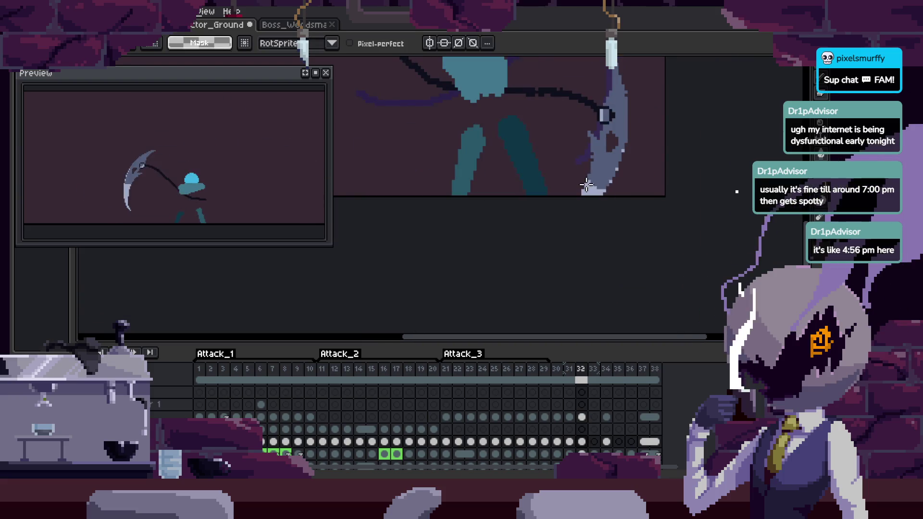
{"action": "key", "text": "Right"}
{"action": "key", "text": "Left"}
{"action": "key", "text": "ctrl+v"}
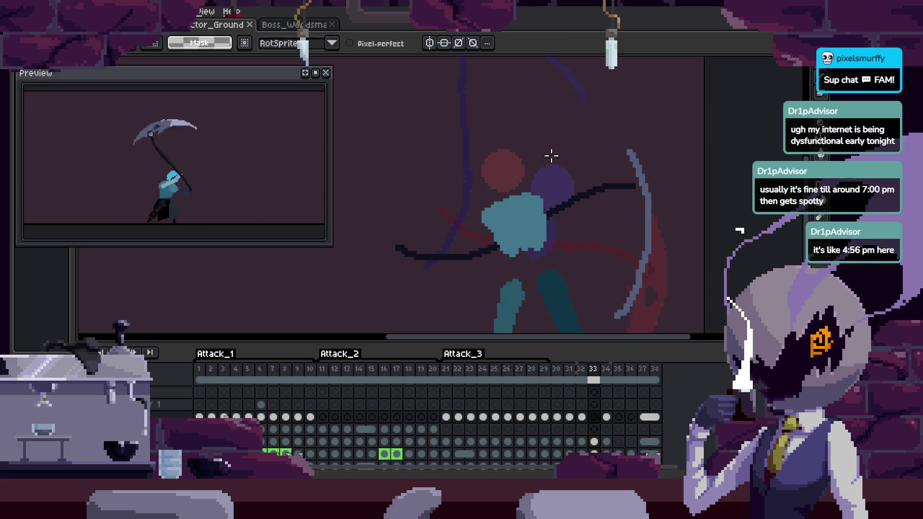
{"action": "key", "text": "Right"}
{"action": "key", "text": "ctrl+s"}
{"action": "key", "text": "Right"}
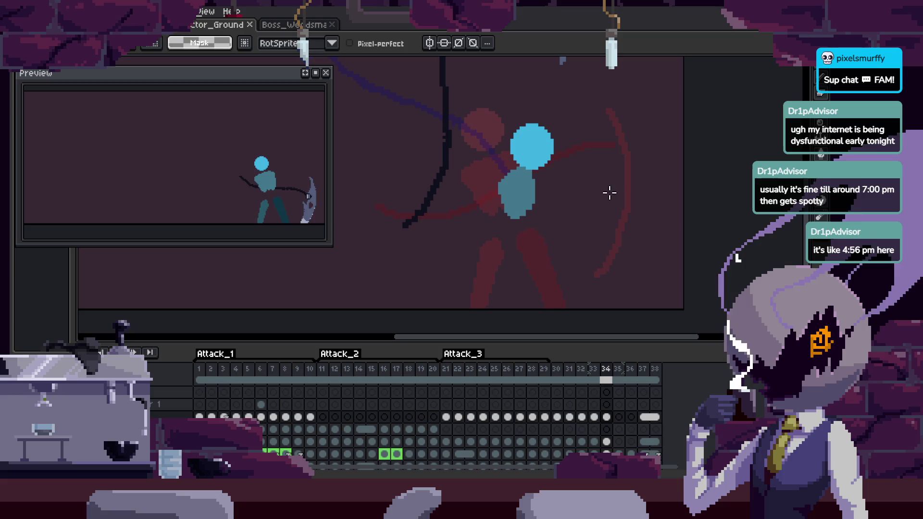
Paste the cyan head onto frame 34, move it up-left, and paint a larger cyan body.
{"action": "key", "text": "ctrl+v"}
{"action": "left_click_drag", "start_coordinate": [543, 155], "coordinate": [505, 150]}
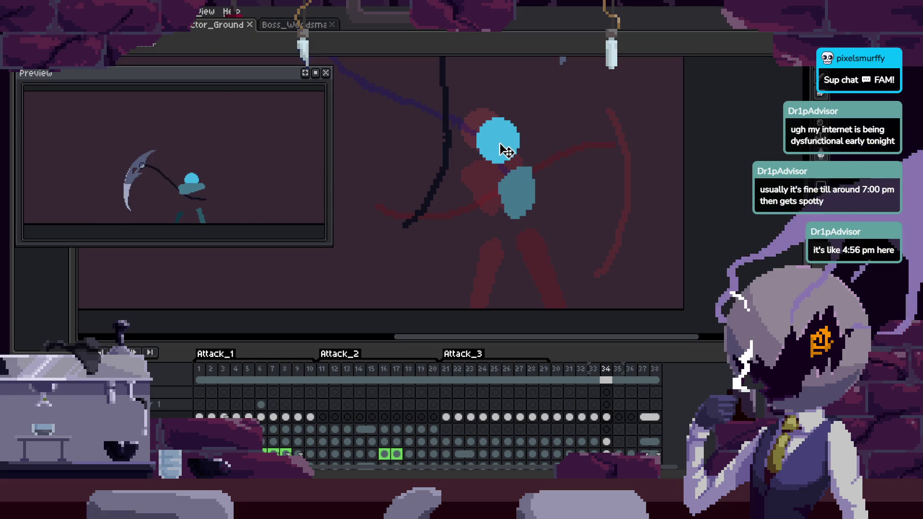
{"action": "key", "text": "b"}
{"action": "left_click_drag", "start_coordinate": [519, 202], "coordinate": [548, 165]}
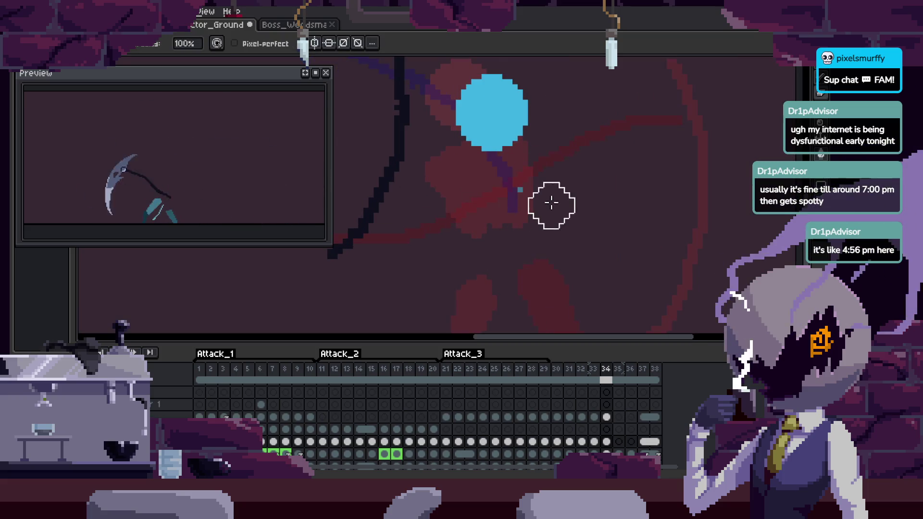
{"action": "key", "text": "Tab"}
{"action": "scroll", "coordinate": [537, 187], "scroll_direction": "up", "scroll_amount": 1}
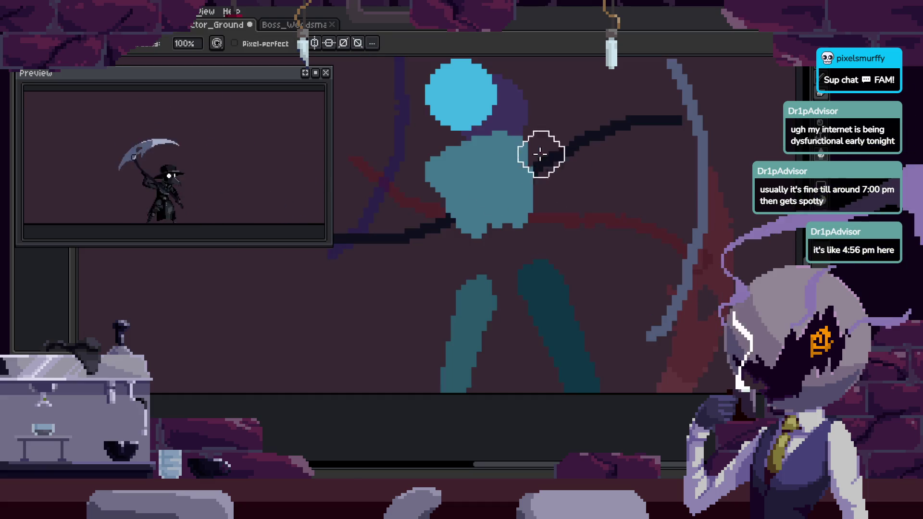
On the next frame, outline a new torso and fill it with teal.
{"action": "key", "text": "Right"}
{"action": "mouse_move", "coordinate": [536, 160]}
{"action": "left_mouse_down"}
{"action": "mouse_move", "coordinate": [495, 179]}
{"action": "mouse_move", "coordinate": [583, 211]}
{"action": "left_mouse_up"}
{"action": "key", "text": "g"}
{"action": "left_click", "coordinate": [501, 203]}
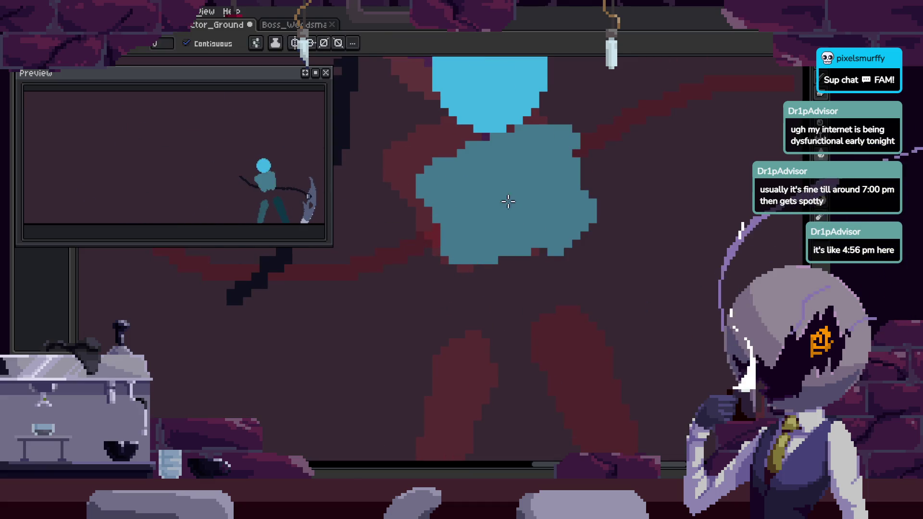
{"action": "key", "text": "Right"}
{"action": "key", "text": "Right"}
Pick the dark teal leg colour and extend the leg to the frame bottom.
{"action": "key", "text": "i"}
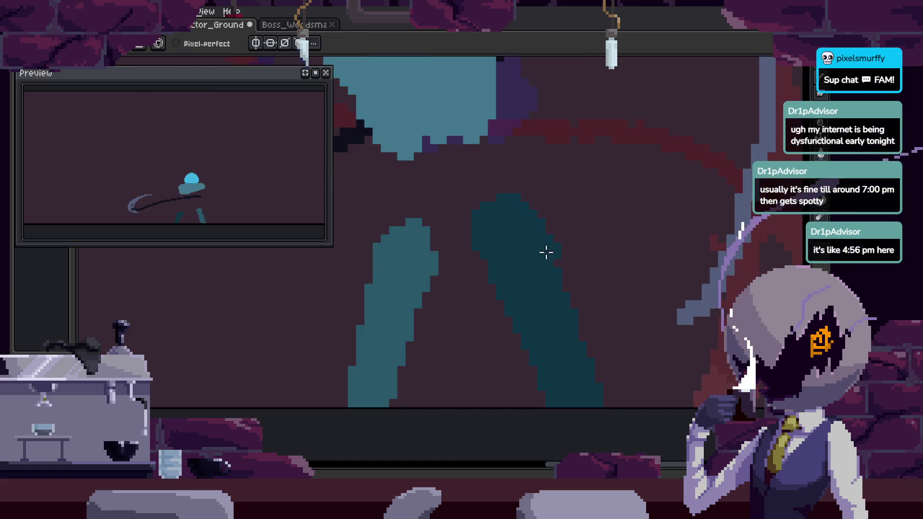
{"action": "left_click", "coordinate": [539, 258]}
{"action": "key", "text": "b"}
{"action": "key", "text": "Right"}
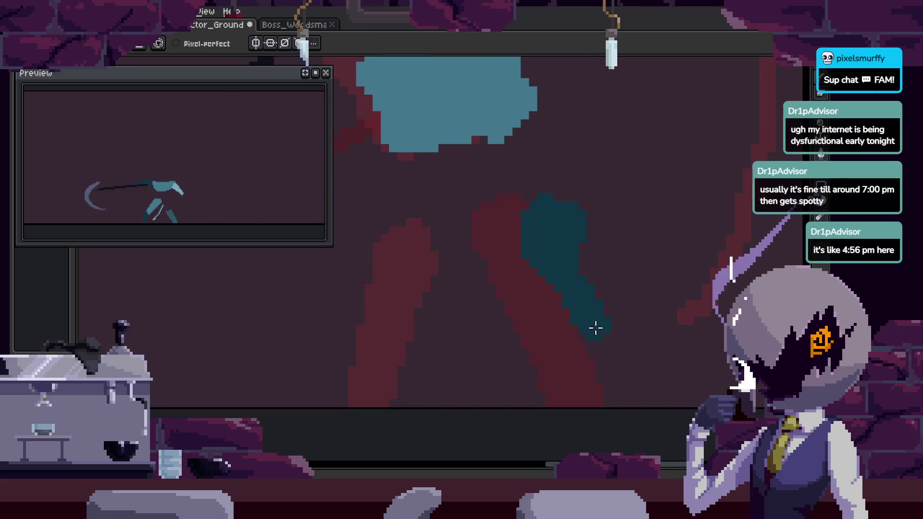
{"action": "left_click_drag", "start_coordinate": [605, 374], "coordinate": [591, 396]}
{"action": "key", "text": "Left"}
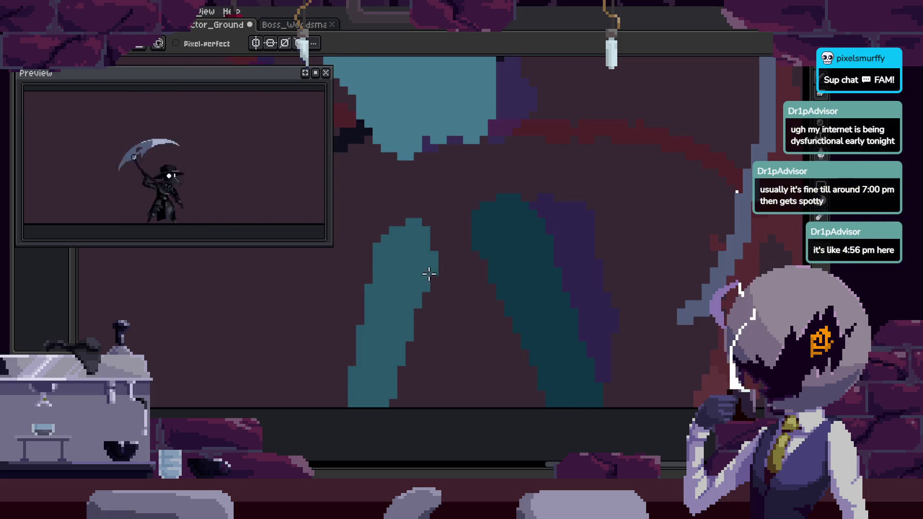
{"action": "key", "text": "Right"}
Paint the front teal leg and save the sprite.
{"action": "left_click_drag", "start_coordinate": [444, 237], "coordinate": [454, 288]}
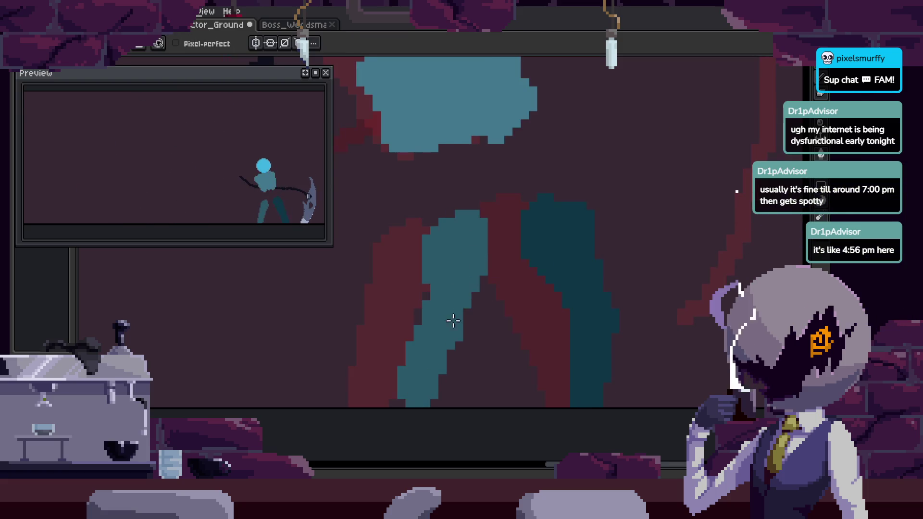
{"action": "key", "text": "ctrl+s"}
{"action": "key", "text": "v"}
{"action": "scroll", "coordinate": [442, 342], "scroll_direction": "down", "scroll_amount": 3}
{"action": "scroll", "coordinate": [529, 241], "scroll_direction": "up", "scroll_amount": 1}
{"action": "scroll", "coordinate": [511, 257], "scroll_direction": "up", "scroll_amount": 1}
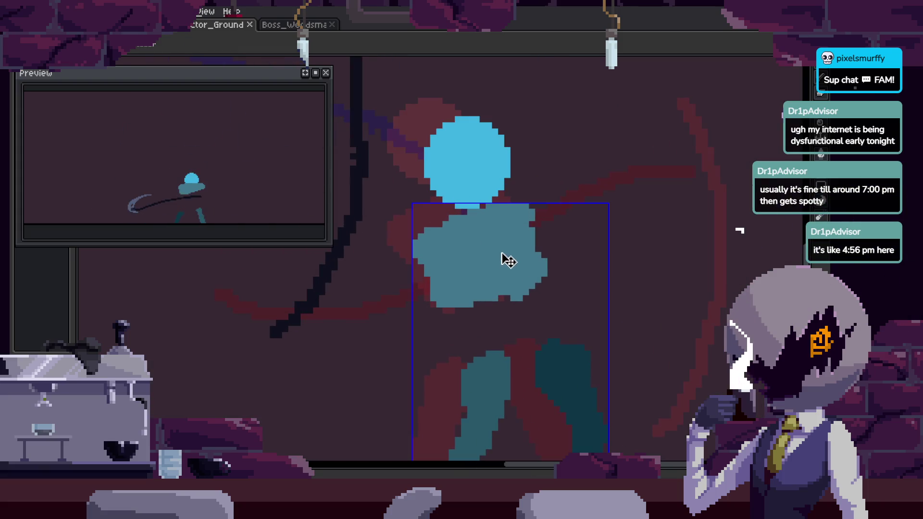
Extend the teal torso left, add an arm reaching right, and save.
{"action": "key", "text": "b"}
{"action": "left_click_drag", "start_coordinate": [402, 232], "coordinate": [423, 246]}
{"action": "left_click_drag", "start_coordinate": [525, 226], "coordinate": [563, 222]}
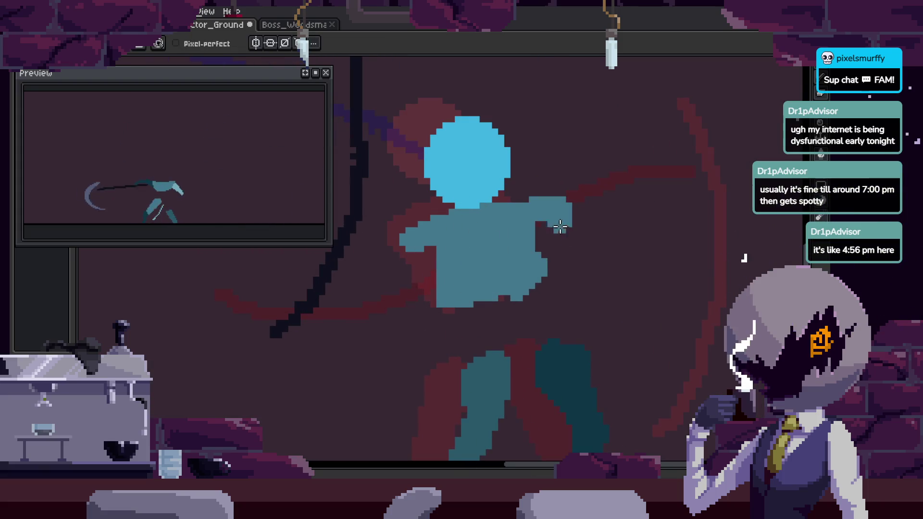
{"action": "key", "text": "ctrl+s"}
Move the cyan head to the right, undoing a trial shift of the torso.
{"action": "key", "text": "z"}
{"action": "scroll", "coordinate": [584, 207], "scroll_direction": "down", "scroll_amount": 1}
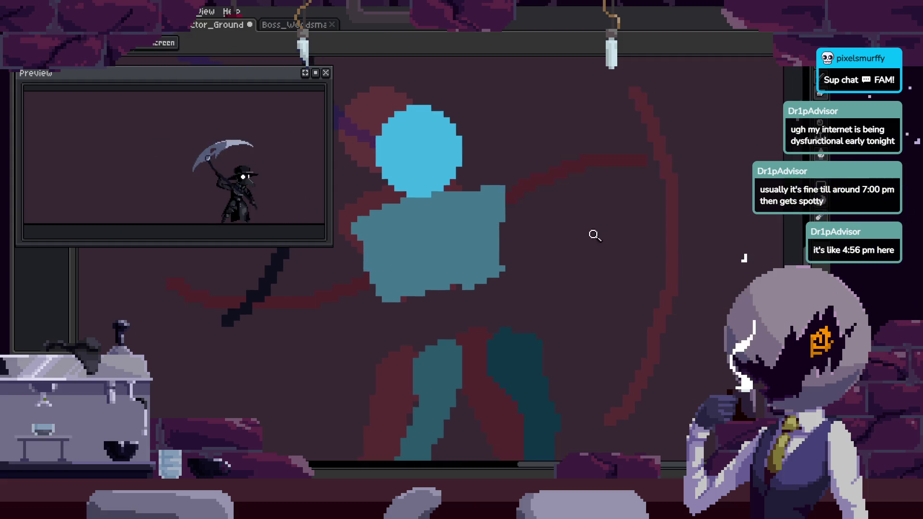
{"action": "scroll", "coordinate": [581, 232], "scroll_direction": "down", "scroll_amount": 2}
{"action": "left_click_drag", "start_coordinate": [620, 234], "coordinate": [588, 251]}
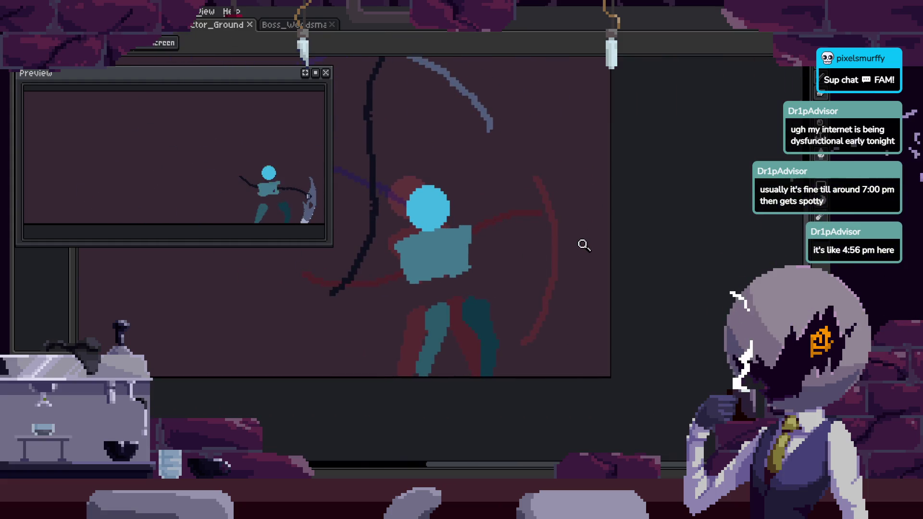
{"action": "scroll", "coordinate": [540, 180], "scroll_direction": "up", "scroll_amount": 2}
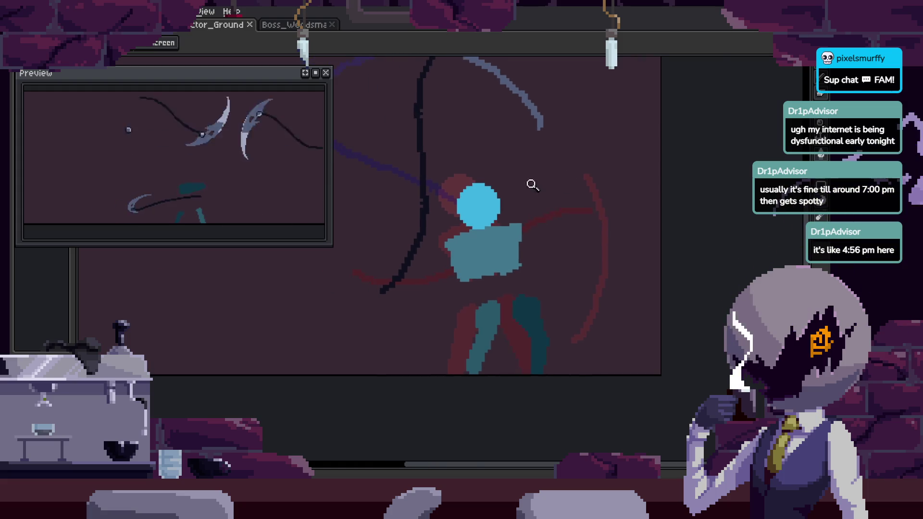
{"action": "key", "text": "v"}
{"action": "left_click_drag", "start_coordinate": [494, 212], "coordinate": [545, 210]}
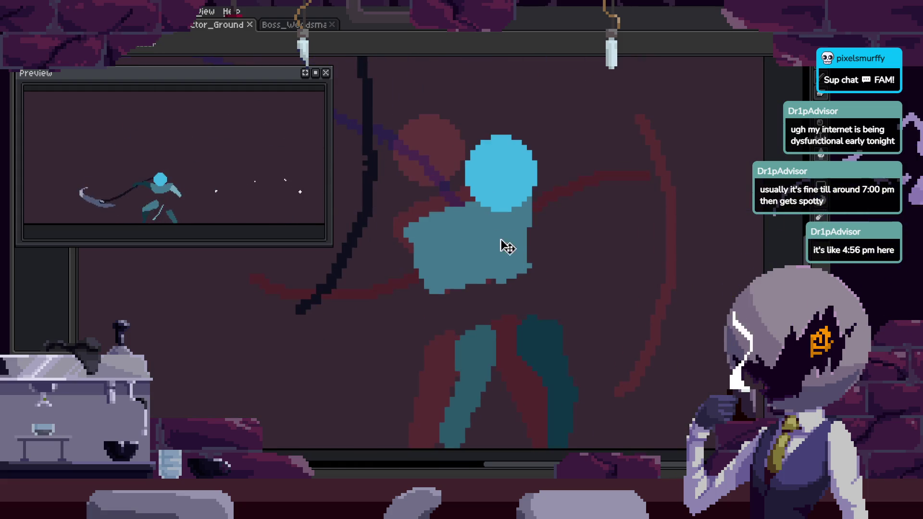
{"action": "left_click_drag", "start_coordinate": [567, 251], "coordinate": [561, 262]}
{"action": "key", "text": "ctrl+z"}
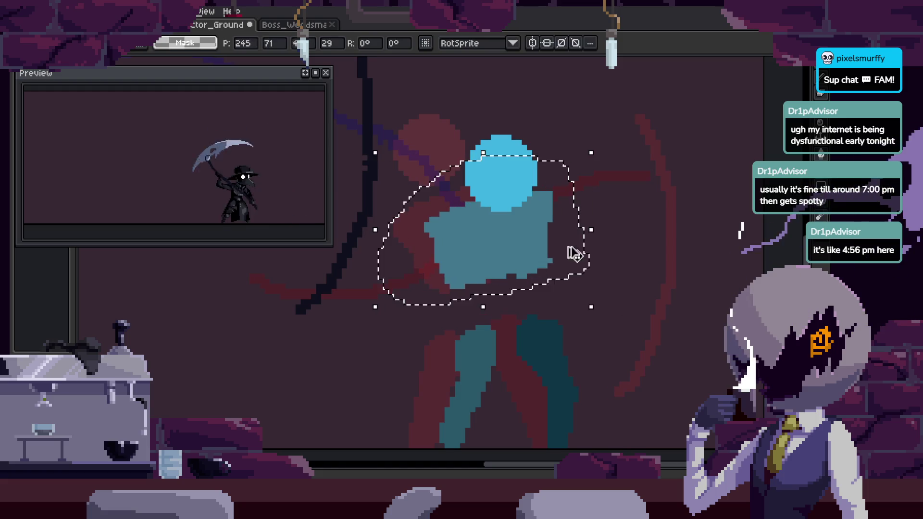
Clear the leftover selection, save the sprite, and zoom in on the figure.
{"action": "key", "text": "b"}
{"action": "key", "text": "e"}
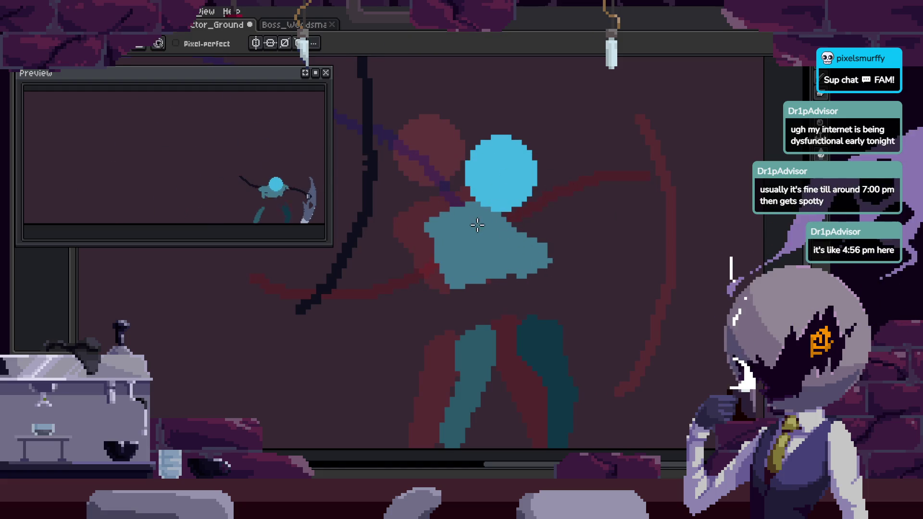
{"action": "key", "text": "ctrl+s"}
{"action": "scroll", "coordinate": [495, 240], "scroll_direction": "up", "scroll_amount": 1}
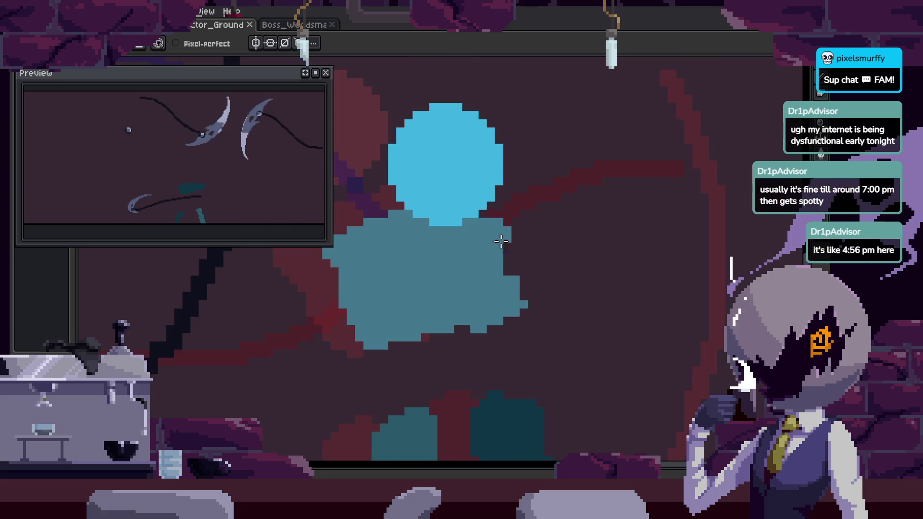
{"action": "key", "text": "ctrl+s"}
{"action": "scroll", "coordinate": [511, 277], "scroll_direction": "down", "scroll_amount": 2}
{"action": "key", "text": "z"}
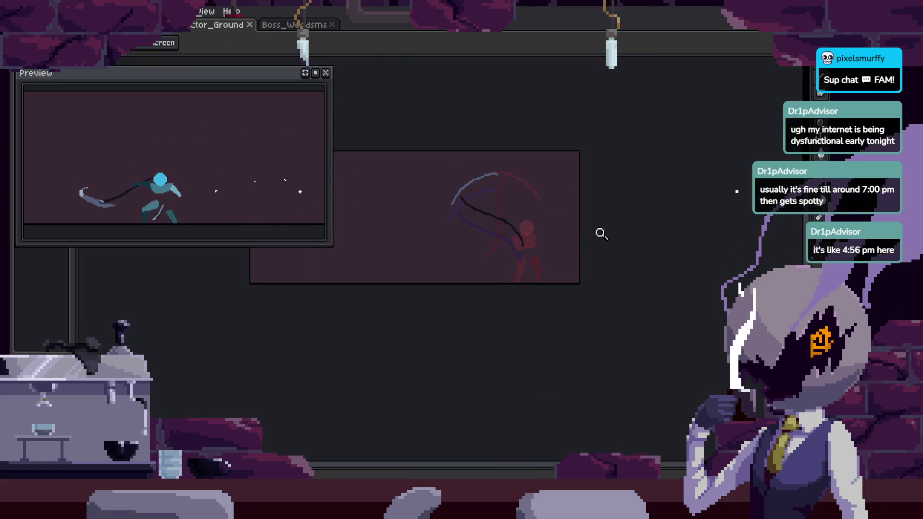
{"action": "left_click", "coordinate": [582, 225]}
{"action": "scroll", "coordinate": [581, 225], "scroll_direction": "down", "scroll_amount": 1}
Select the three cels in frame 37 and move the plague-doctor sprite right.
{"action": "key", "text": "Return"}
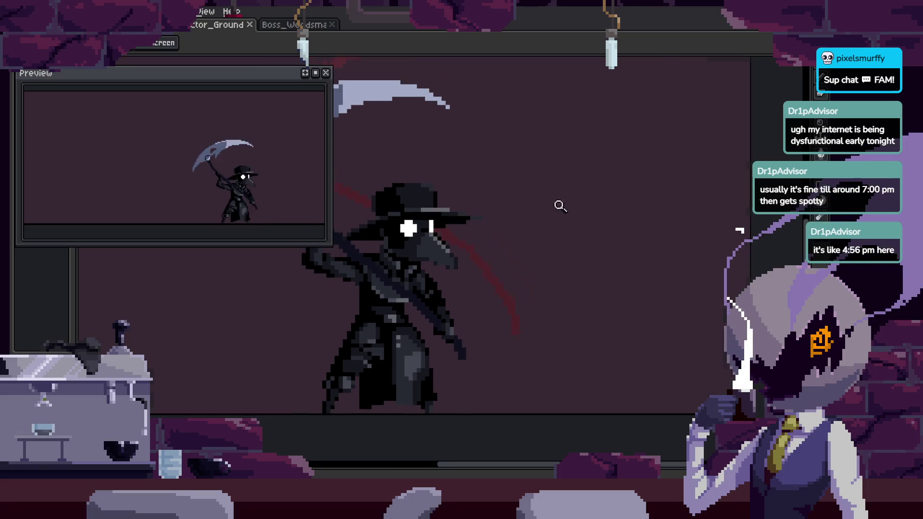
{"action": "scroll", "coordinate": [594, 229], "scroll_direction": "down", "scroll_amount": 1}
{"action": "key", "text": "Tab"}
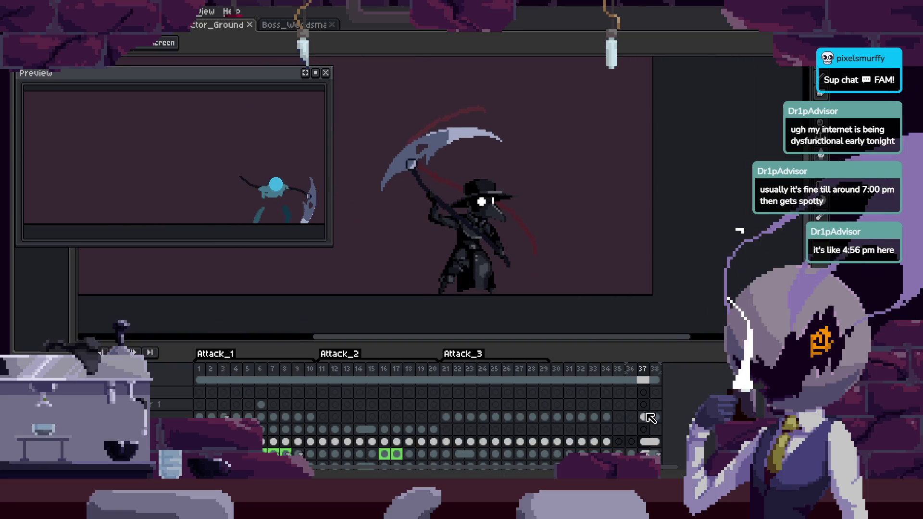
{"action": "left_click_drag", "start_coordinate": [644, 415], "coordinate": [647, 447]}
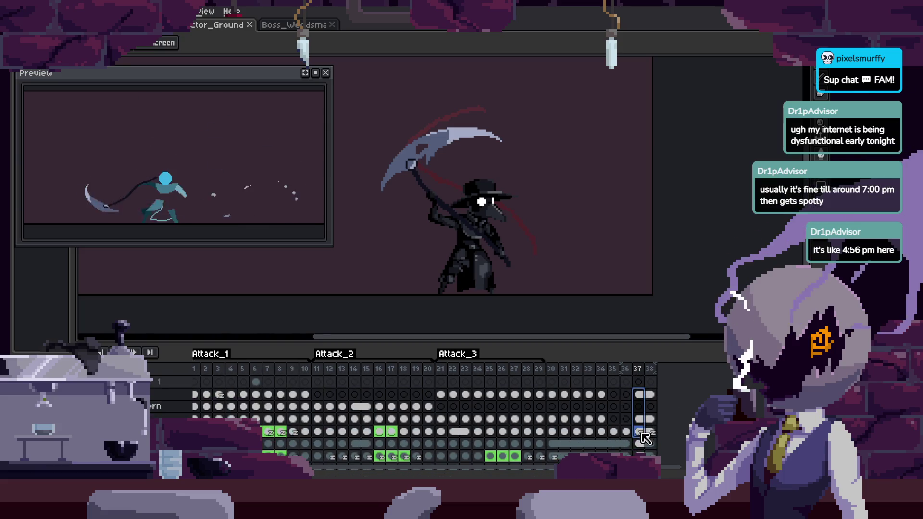
{"action": "key", "text": "Tab"}
{"action": "left_click_drag", "start_coordinate": [481, 259], "coordinate": [570, 278]}
Compare the red sketch frame with the faded plague-doctor frame.
{"action": "key", "text": "Return"}
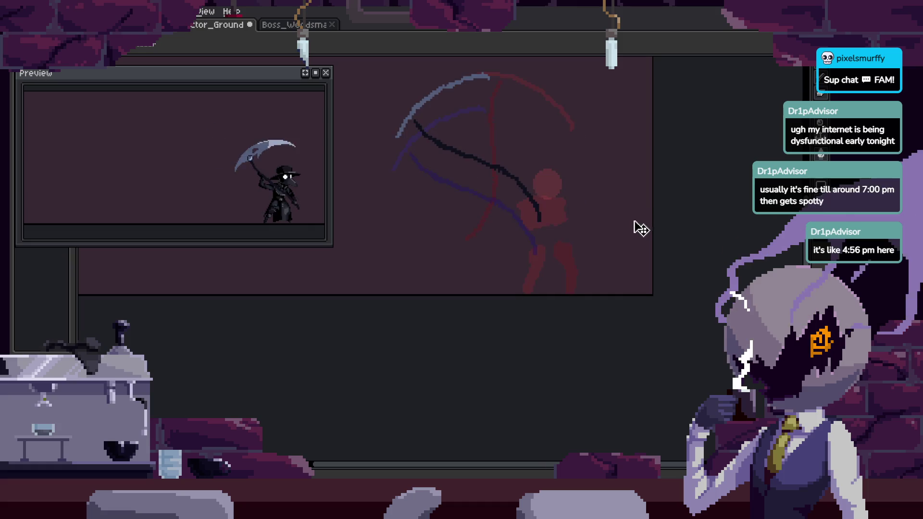
{"action": "key", "text": "Return"}
{"action": "key", "text": "Left"}
{"action": "scroll", "coordinate": [584, 243], "scroll_direction": "up", "scroll_amount": 2}
{"action": "scroll", "coordinate": [588, 179], "scroll_direction": "up", "scroll_amount": 1}
{"action": "key", "text": "Right"}
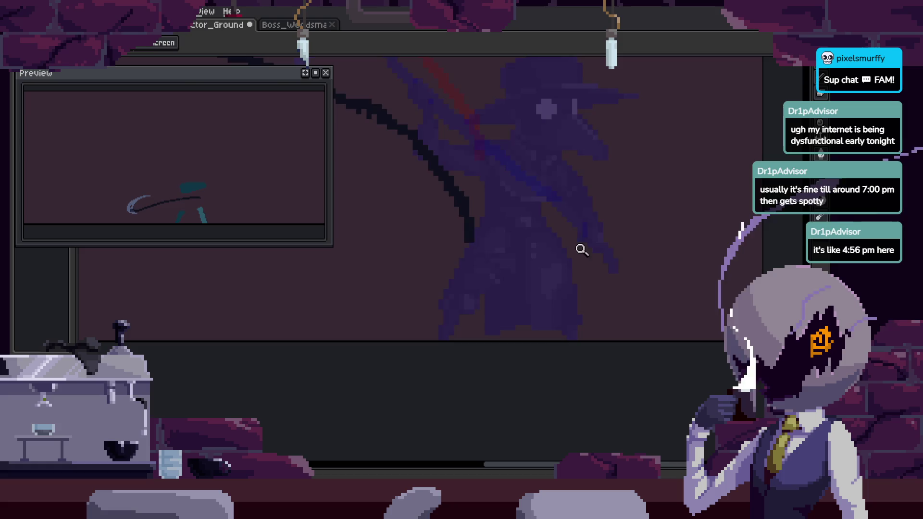
Step to the faded plague-doctor frame and undo most of the teal block.
{"action": "key", "text": "Left"}
{"action": "key", "text": "Left"}
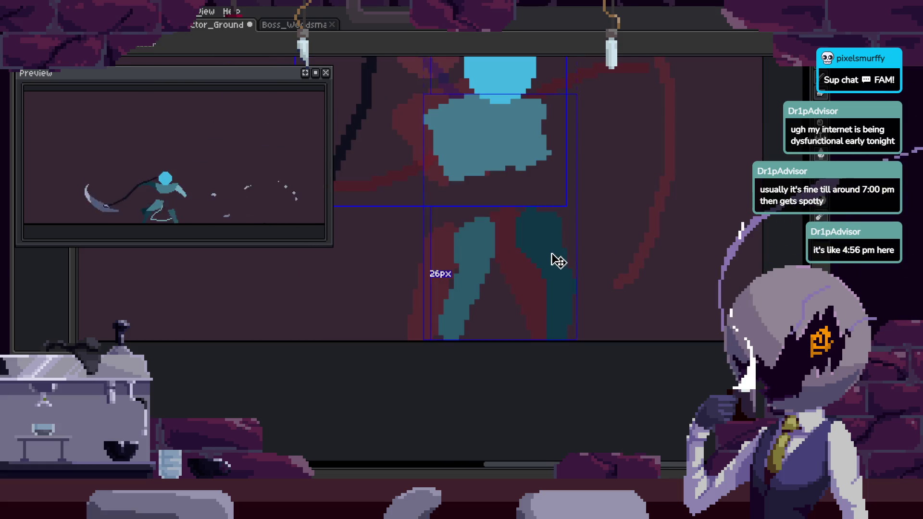
{"action": "key", "text": "Right"}
{"action": "key", "text": "Right"}
{"action": "key", "text": "Right"}
{"action": "scroll", "coordinate": [504, 257], "scroll_direction": "up", "scroll_amount": 1}
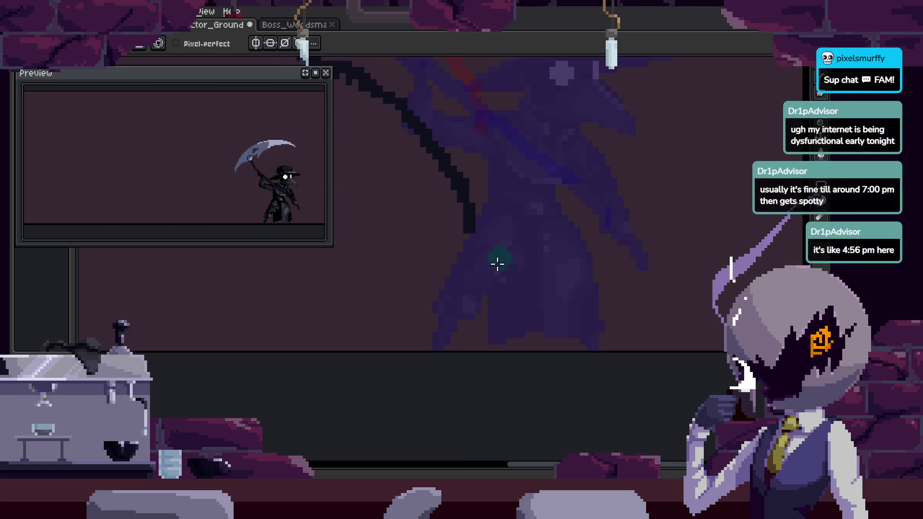
{"action": "key", "text": "Left"}
{"action": "key", "text": "Left"}
{"action": "key", "text": "Right"}
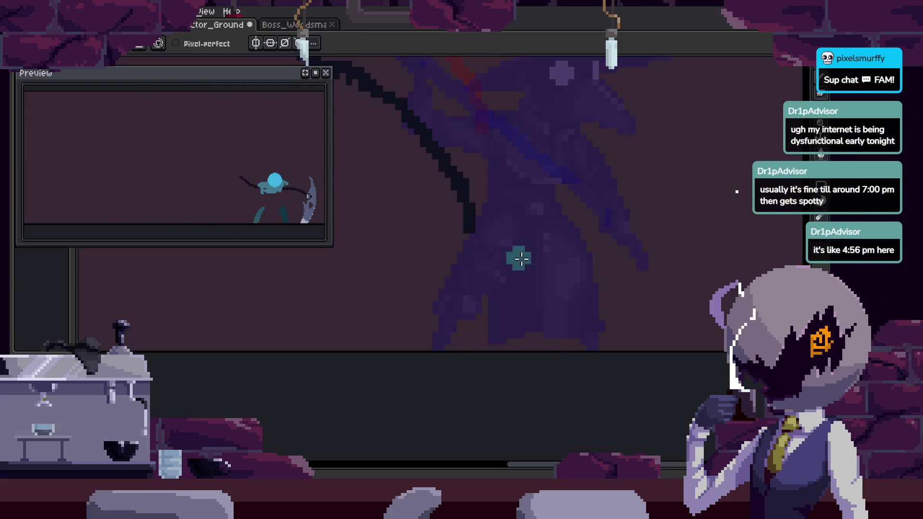
{"action": "key", "text": "Right"}
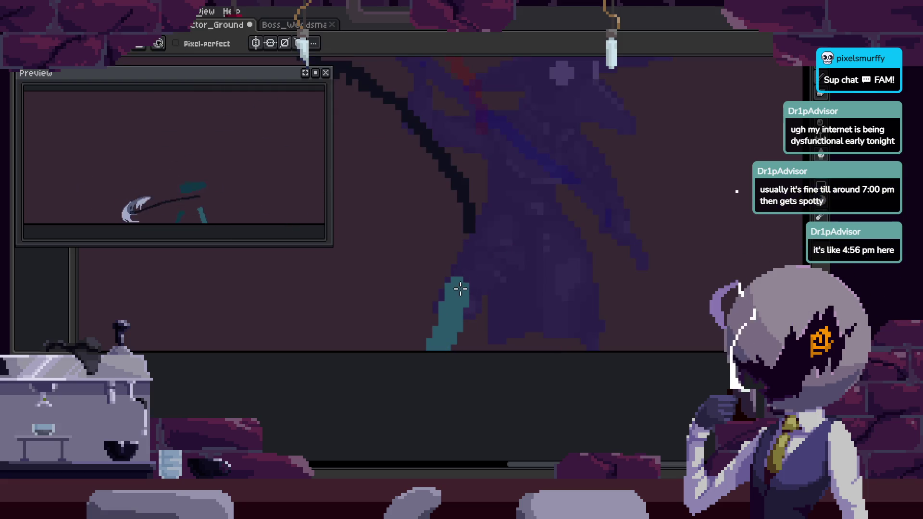
{"action": "key", "text": "ctrl+z"}
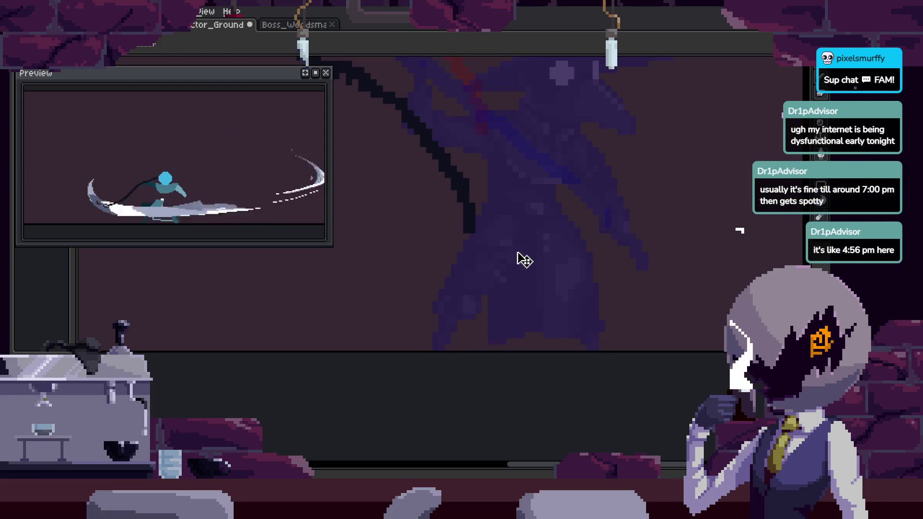
Play the animation to check the motion, stopping on the purple frame.
{"action": "key", "text": "Tab"}
{"action": "scroll", "coordinate": [384, 336], "scroll_direction": "up", "scroll_amount": 2}
{"action": "key", "text": "b"}
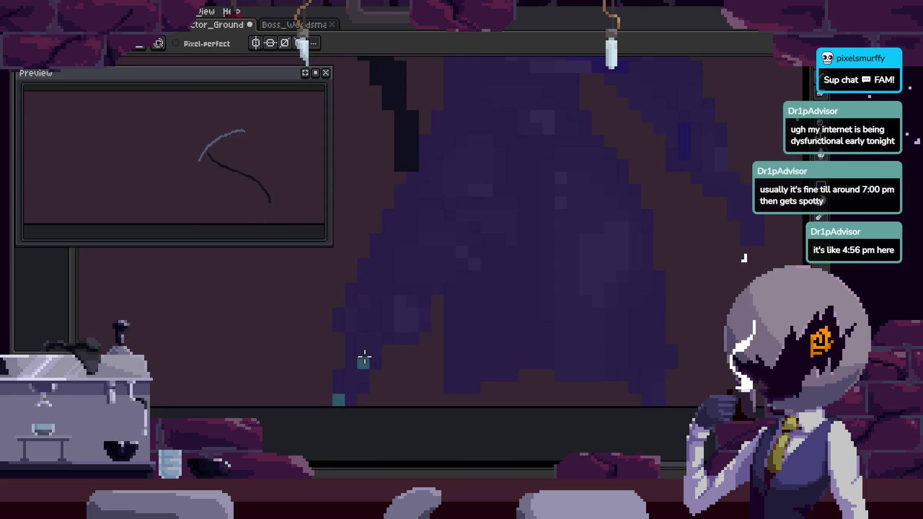
{"action": "key", "text": "Return"}
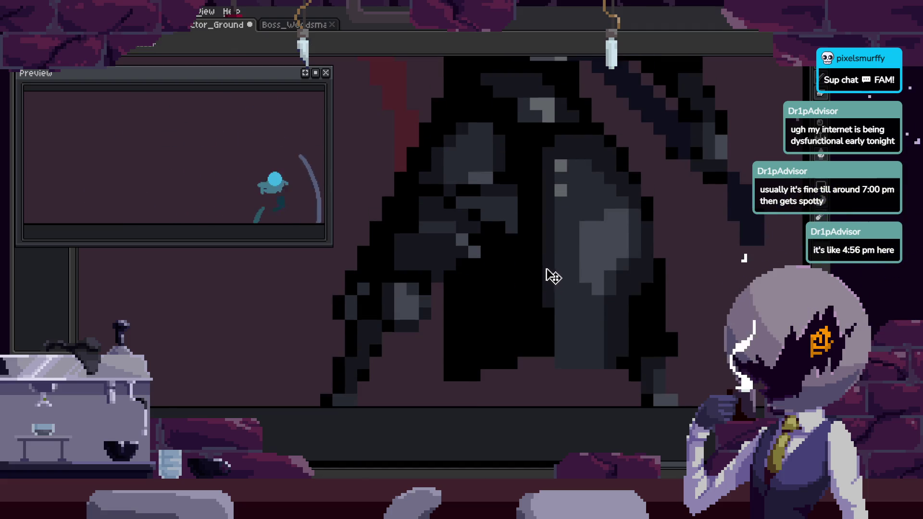
{"action": "scroll", "coordinate": [597, 201], "scroll_direction": "down", "scroll_amount": 2}
{"action": "scroll", "coordinate": [556, 223], "scroll_direction": "up", "scroll_amount": 2}
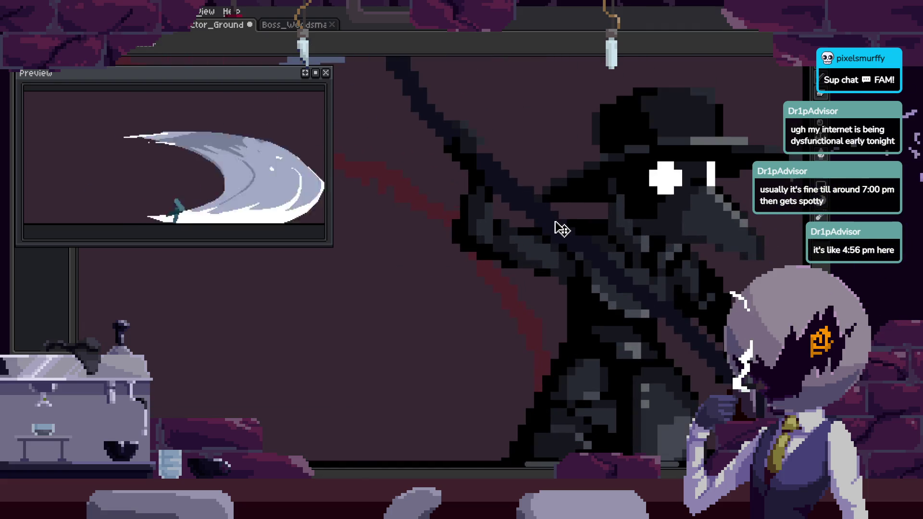
{"action": "scroll", "coordinate": [558, 222], "scroll_direction": "down", "scroll_amount": 2}
{"action": "key", "text": "Tab"}
{"action": "scroll", "coordinate": [586, 201], "scroll_direction": "up", "scroll_amount": 2}
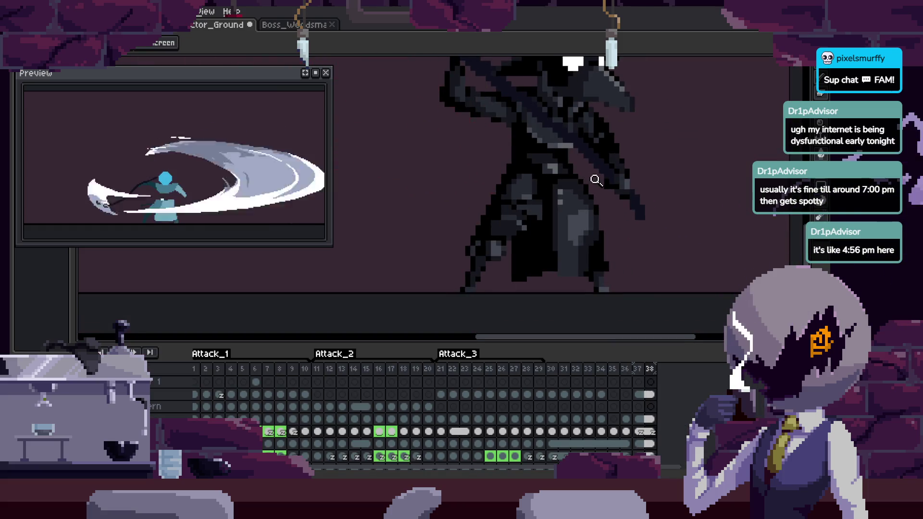
{"action": "key", "text": "Return"}
{"action": "key", "text": "Tab"}
{"action": "scroll", "coordinate": [454, 295], "scroll_direction": "up", "scroll_amount": 3}
Fill the scythe blade outline with teal.
{"action": "key", "text": "b"}
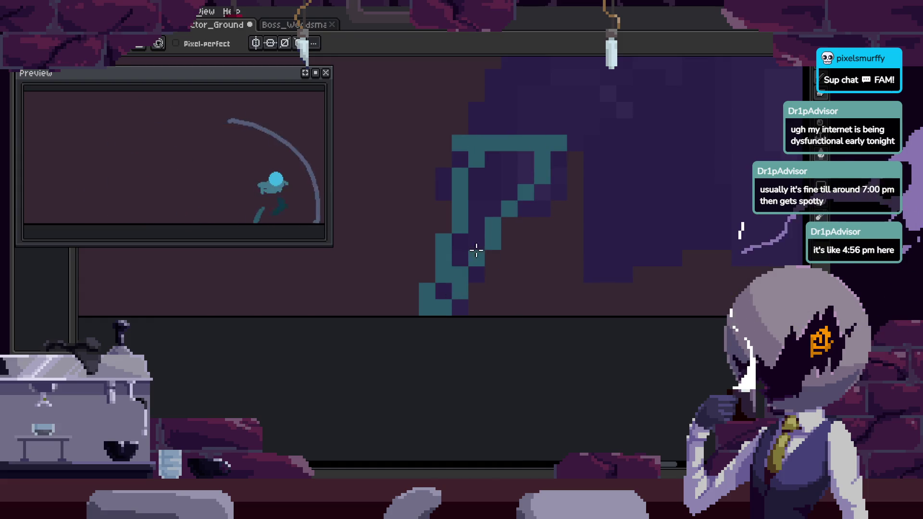
{"action": "key", "text": "g"}
{"action": "left_click", "coordinate": [500, 254]}
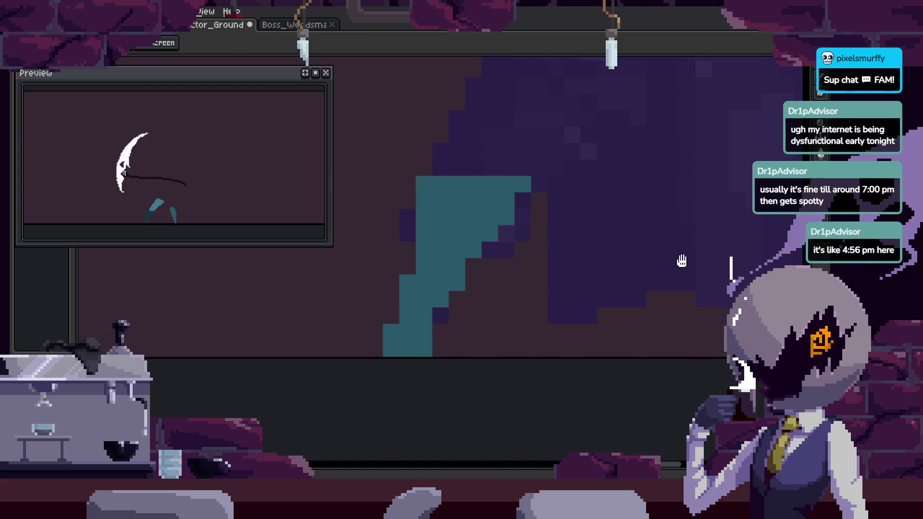
{"action": "key", "text": "h"}
{"action": "scroll", "coordinate": [529, 278], "scroll_direction": "down", "scroll_amount": 1}
{"action": "scroll", "coordinate": [574, 386], "scroll_direction": "up", "scroll_amount": 1}
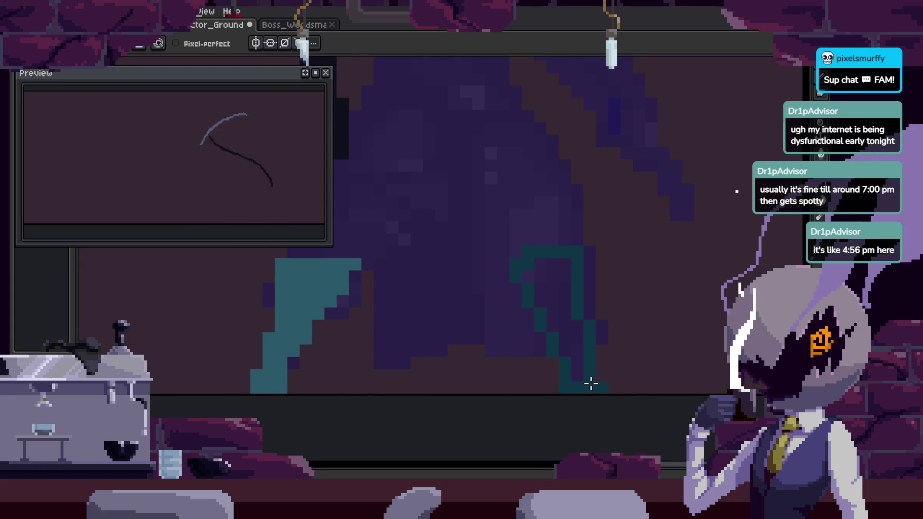
Review the frames, zoom in on the figure, and touch up pixels with pencil and eraser.
{"action": "key", "text": "z"}
{"action": "key", "text": "Return"}
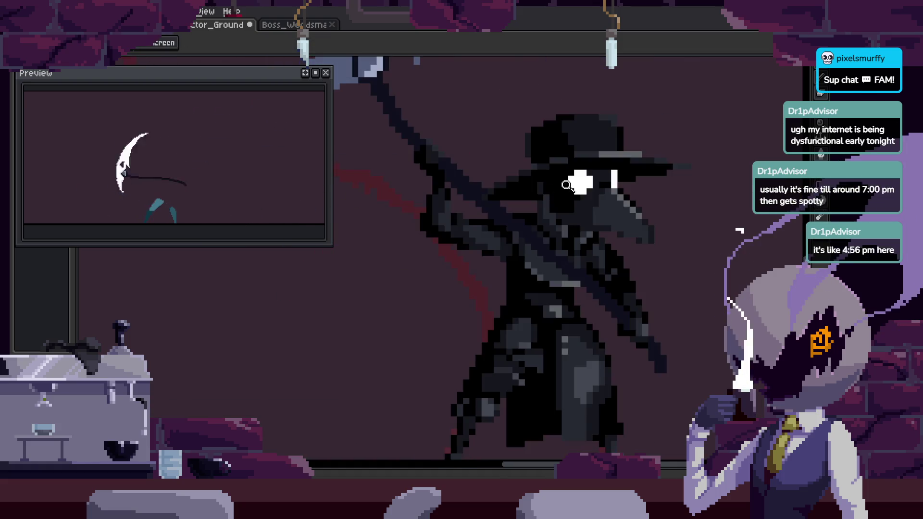
{"action": "left_click", "coordinate": [537, 217]}
{"action": "key", "text": "b"}
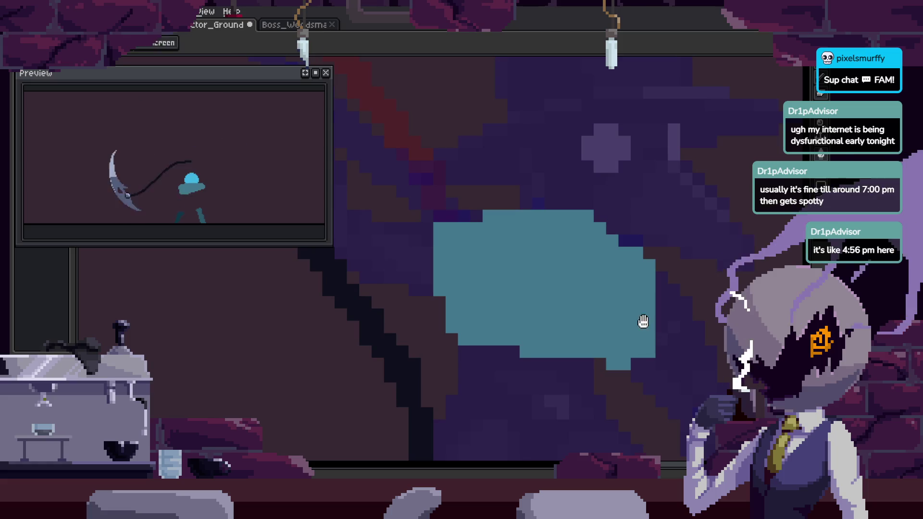
{"action": "key", "text": "e"}
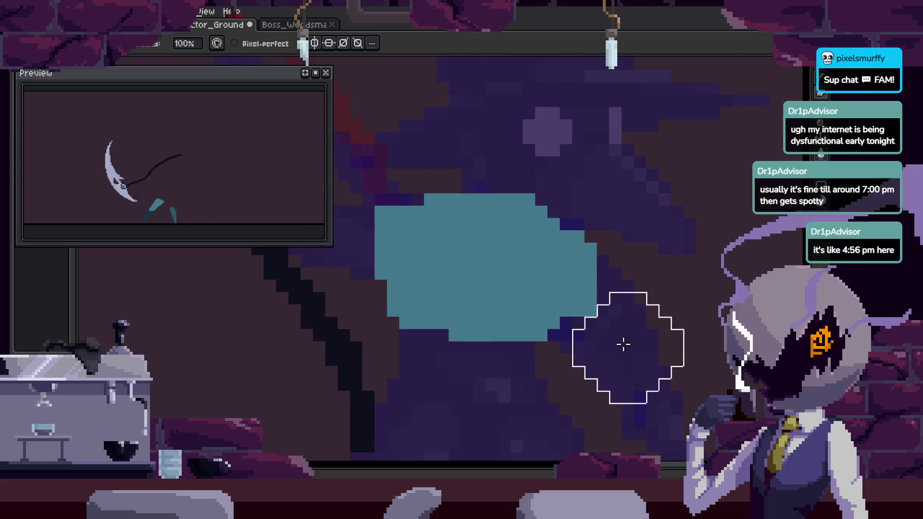
{"action": "key", "text": "b"}
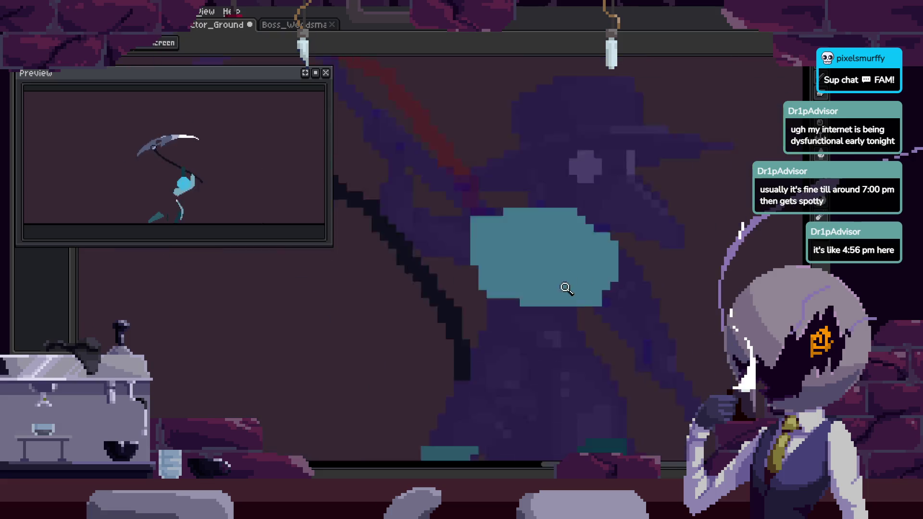
{"action": "key", "text": "e"}
{"action": "key", "text": "z"}
{"action": "scroll", "coordinate": [625, 289], "scroll_direction": "down", "scroll_amount": 3}
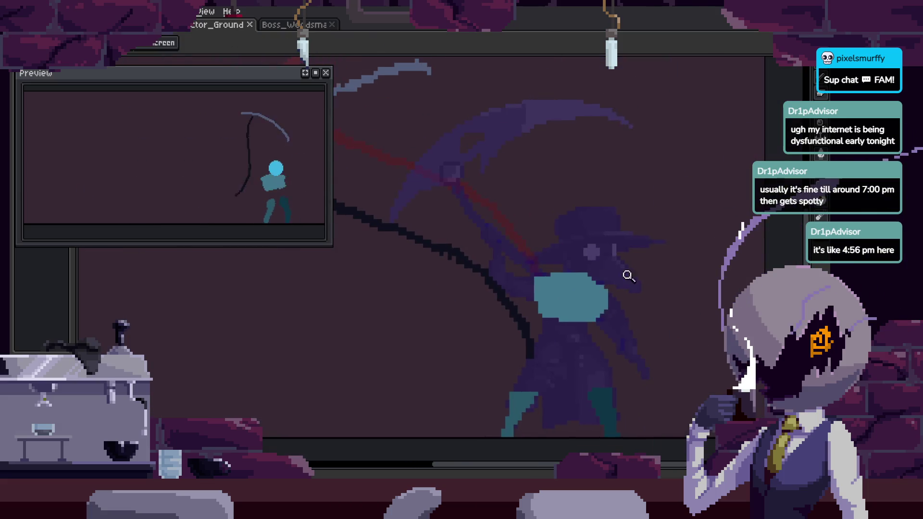
Refine the teal torso and feet with the pencil, undoing one stroke.
{"action": "key", "text": "b"}
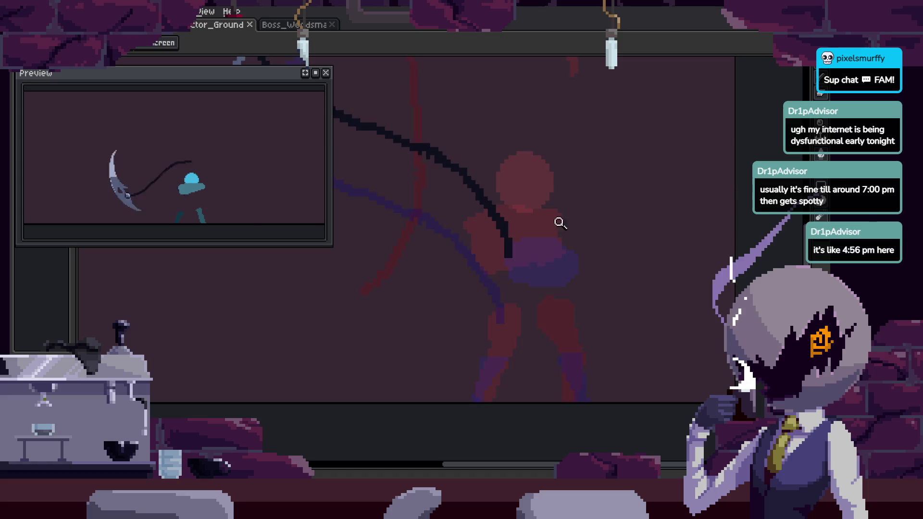
{"action": "scroll", "coordinate": [454, 269], "scroll_direction": "up", "scroll_amount": 3}
{"action": "key", "text": "ctrl+z"}
{"action": "key", "text": "z"}
{"action": "scroll", "coordinate": [588, 268], "scroll_direction": "down", "scroll_amount": 3}
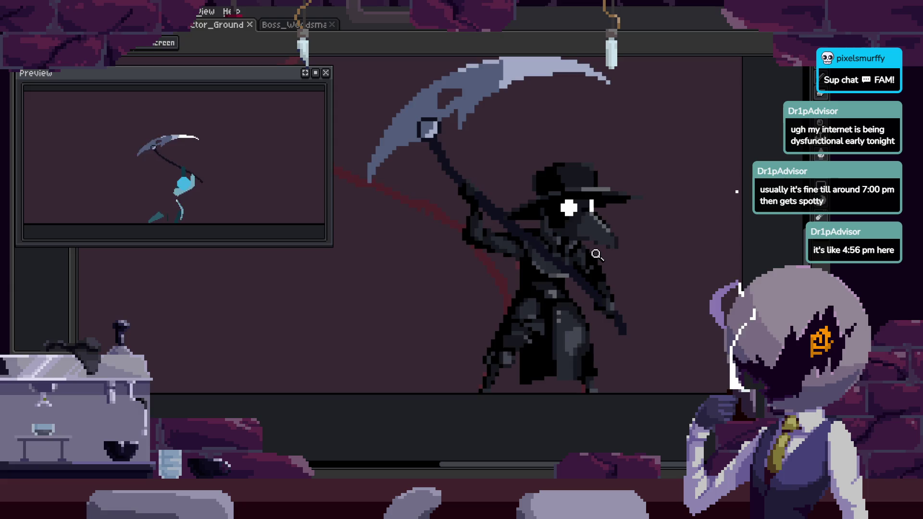
{"action": "scroll", "coordinate": [581, 264], "scroll_direction": "down", "scroll_amount": 1}
Lasso and delete the black scythe handle stroke, then undo the deletion and save.
{"action": "key", "text": "v"}
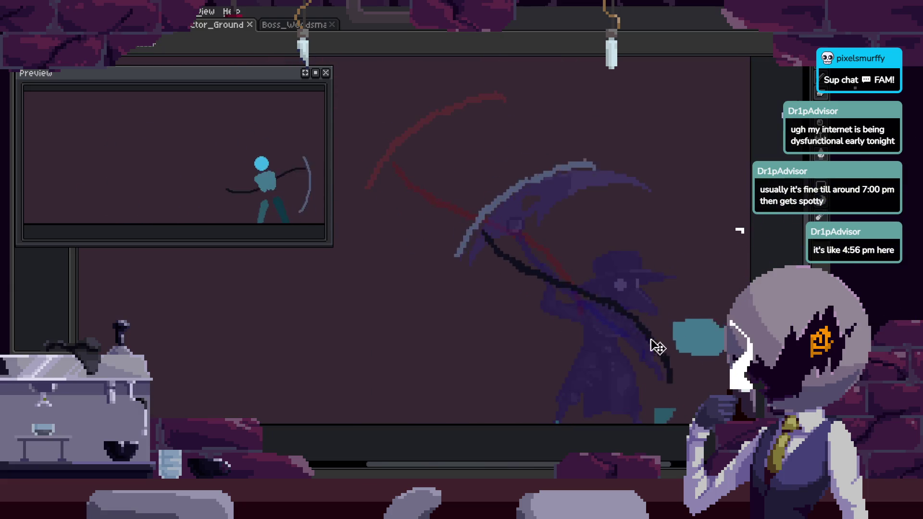
{"action": "key", "text": "q"}
{"action": "left_click_drag", "start_coordinate": [539, 124], "coordinate": [353, 255]}
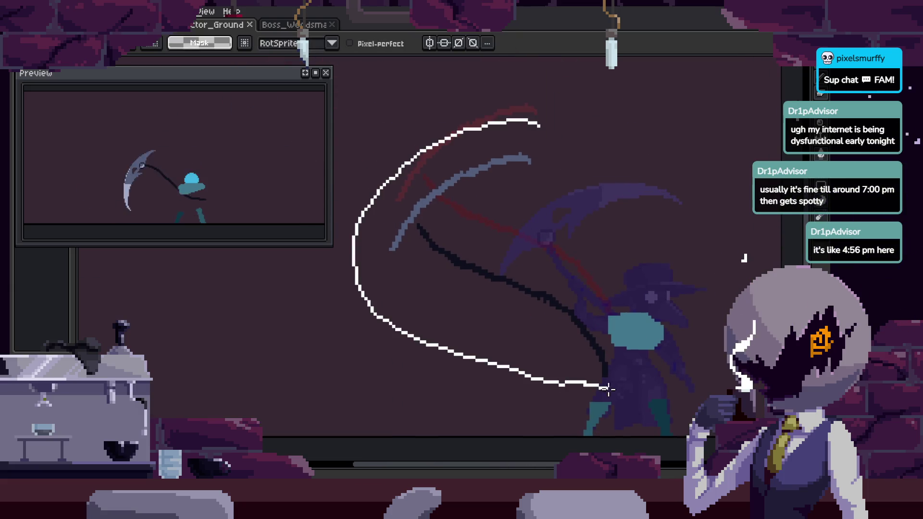
{"action": "left_click_drag", "start_coordinate": [587, 261], "coordinate": [588, 262]}
{"action": "key", "text": "Delete"}
{"action": "key", "text": "Tab"}
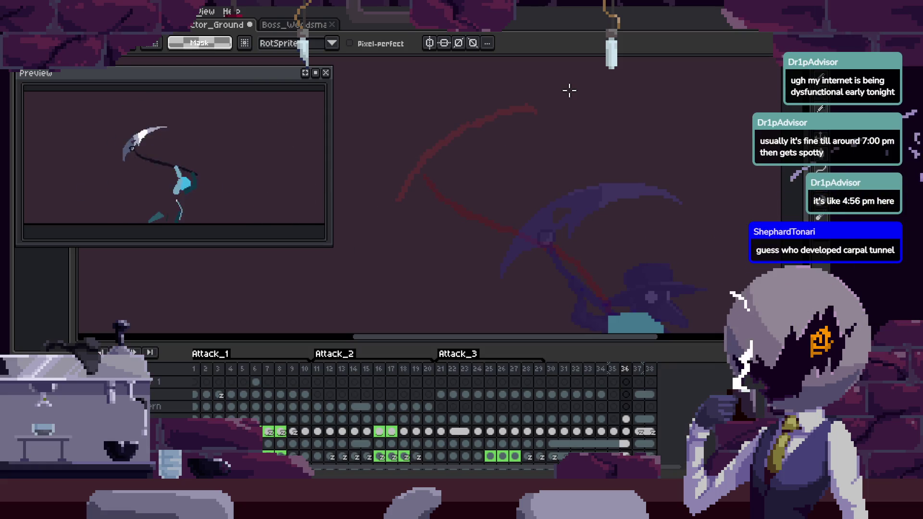
{"action": "key", "text": "Tab"}
{"action": "key", "text": "ctrl+z"}
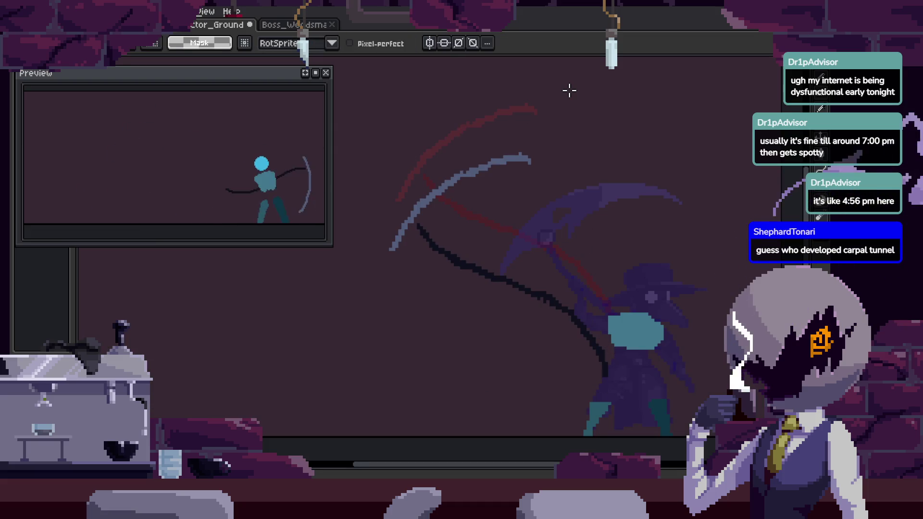
{"action": "key", "text": "ctrl+s"}
Zoom in on the scythe blade's bottom edge and save the file.
{"action": "scroll", "coordinate": [562, 195], "scroll_direction": "up", "scroll_amount": 1}
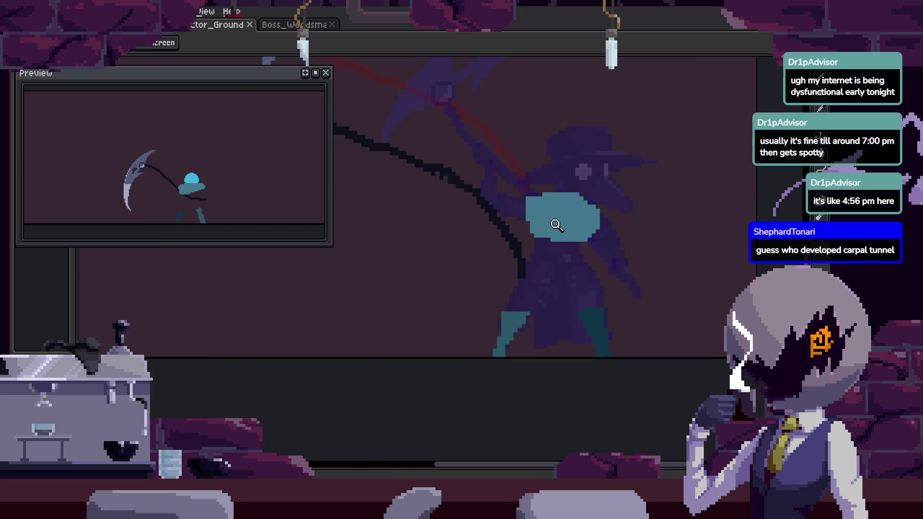
{"action": "scroll", "coordinate": [596, 247], "scroll_direction": "up", "scroll_amount": 1}
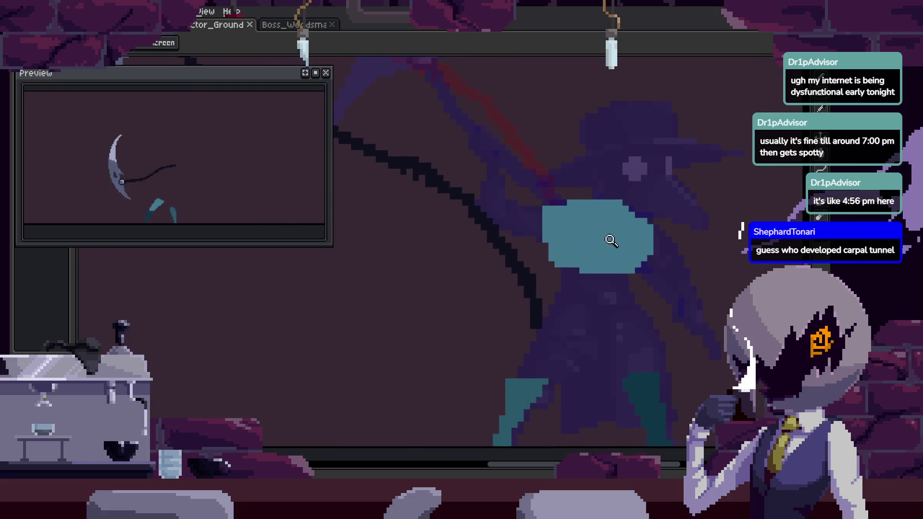
{"action": "scroll", "coordinate": [538, 174], "scroll_direction": "up", "scroll_amount": 1}
{"action": "scroll", "coordinate": [618, 287], "scroll_direction": "up", "scroll_amount": 1}
{"action": "scroll", "coordinate": [618, 215], "scroll_direction": "up", "scroll_amount": 2}
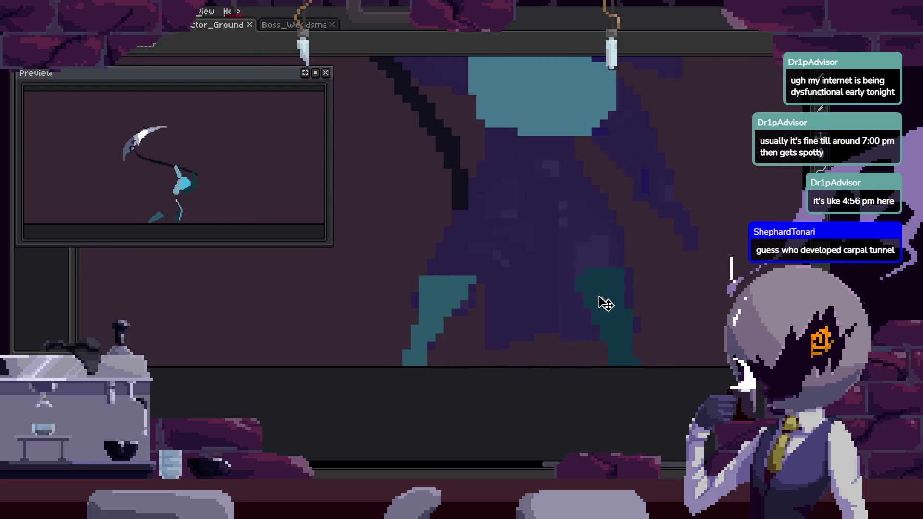
{"action": "key", "text": "b"}
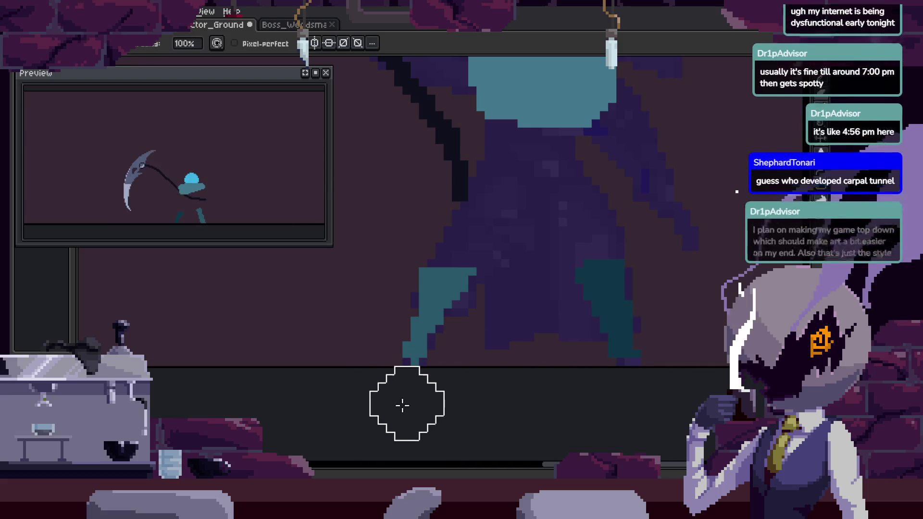
{"action": "scroll", "coordinate": [559, 335], "scroll_direction": "up", "scroll_amount": 1}
{"action": "key", "text": "ctrl+s"}
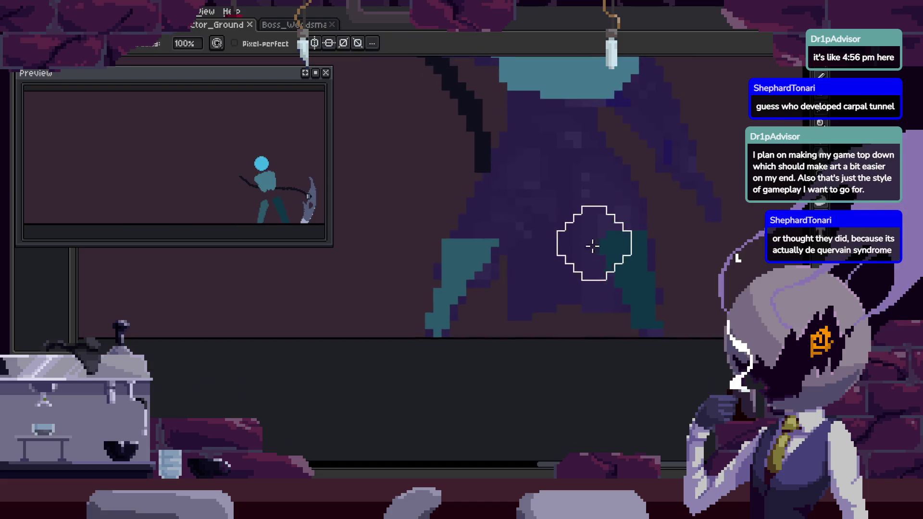
{"action": "scroll", "coordinate": [613, 288], "scroll_direction": "up", "scroll_amount": 2}
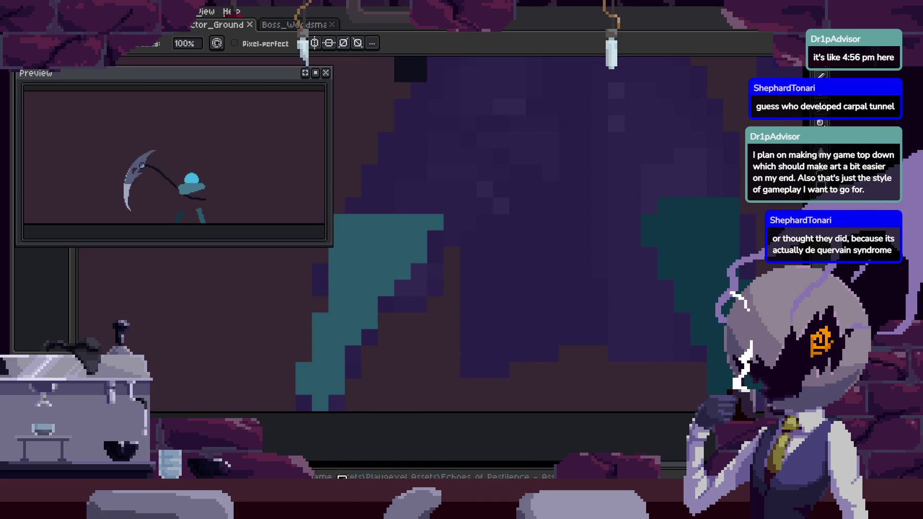
{"action": "scroll", "coordinate": [379, 411], "scroll_direction": "down", "scroll_amount": 3}
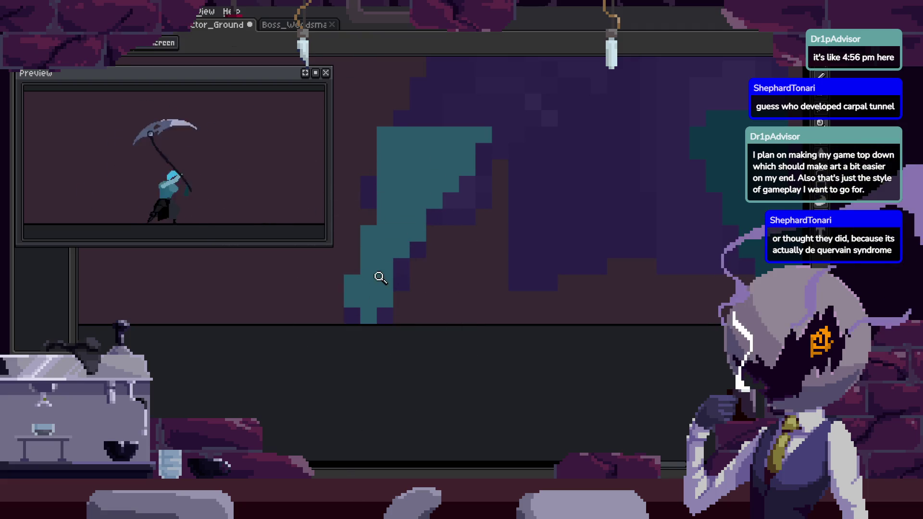
Undo the stray blade row and paint the leftover teal pixel dark purple.
{"action": "key", "text": "ctrl+z"}
{"action": "left_click", "coordinate": [369, 316]}
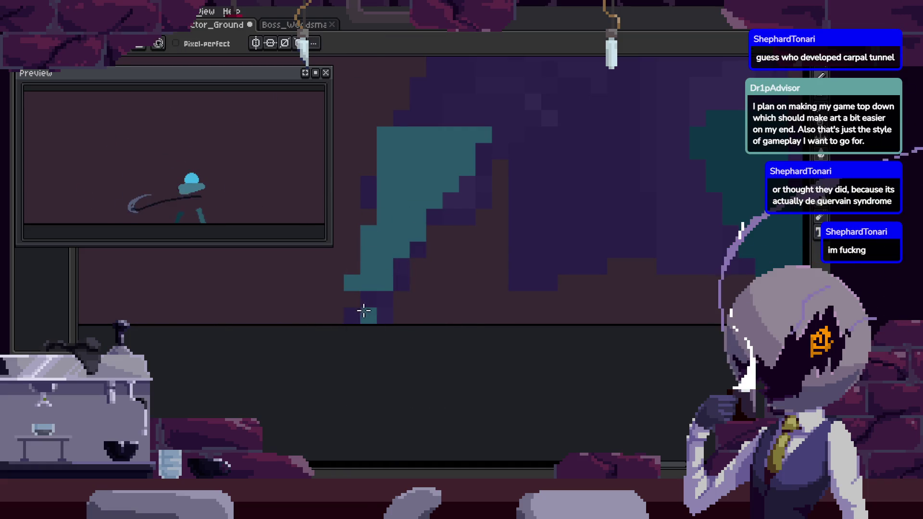
{"action": "scroll", "coordinate": [404, 293], "scroll_direction": "down", "scroll_amount": 2}
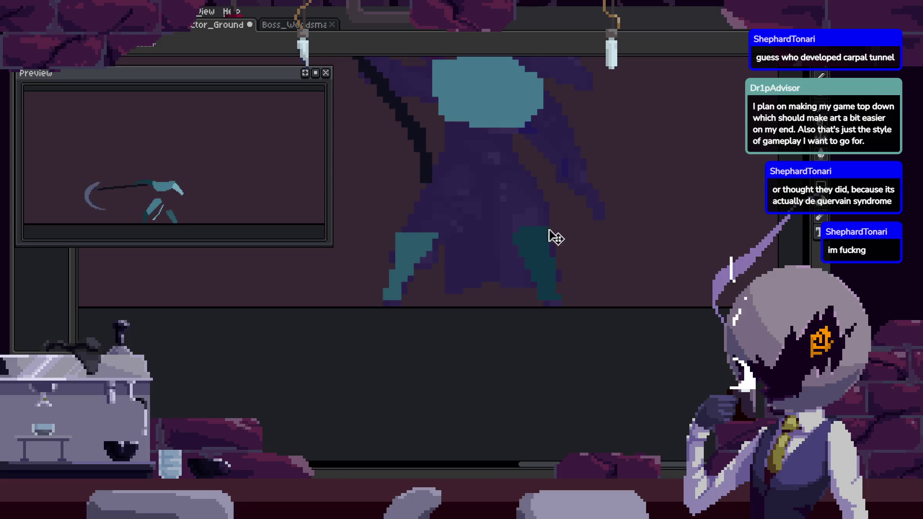
{"action": "scroll", "coordinate": [471, 276], "scroll_direction": "up", "scroll_amount": 1}
Nudge the selected lower-body pixels into place and save the sprite.
{"action": "key", "text": "ctrl+z"}
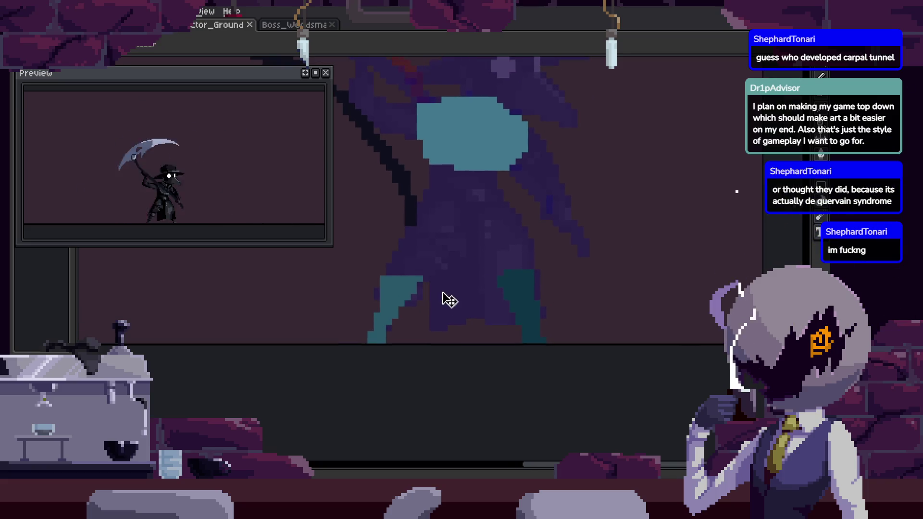
{"action": "key", "text": "ctrl+z"}
{"action": "scroll", "coordinate": [433, 253], "scroll_direction": "up", "scroll_amount": 3}
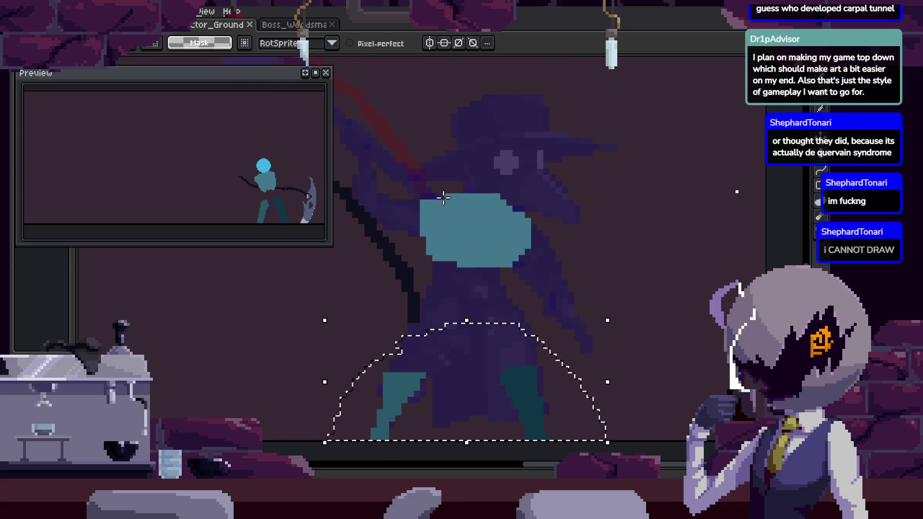
{"action": "key", "text": "ctrl+z"}
{"action": "key", "text": "ctrl+z"}
{"action": "key", "text": "Tab"}
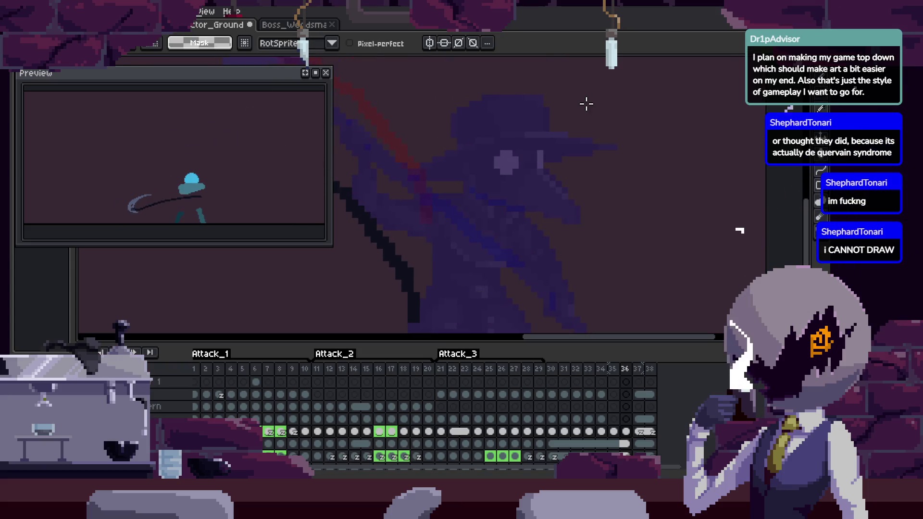
{"action": "key", "text": "Tab"}
{"action": "key", "text": "ctrl+z"}
{"action": "key", "text": "ctrl+z"}
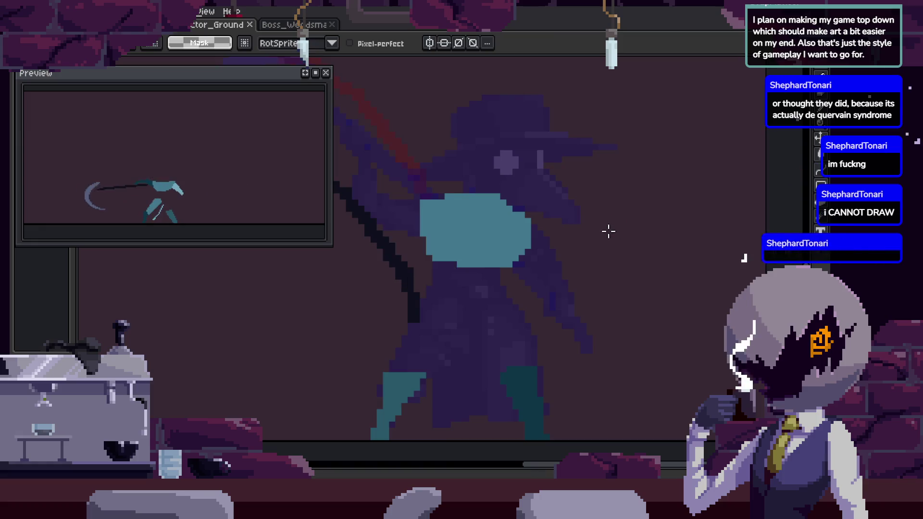
{"action": "key", "text": "z"}
{"action": "scroll", "coordinate": [605, 235], "scroll_direction": "down", "scroll_amount": 1}
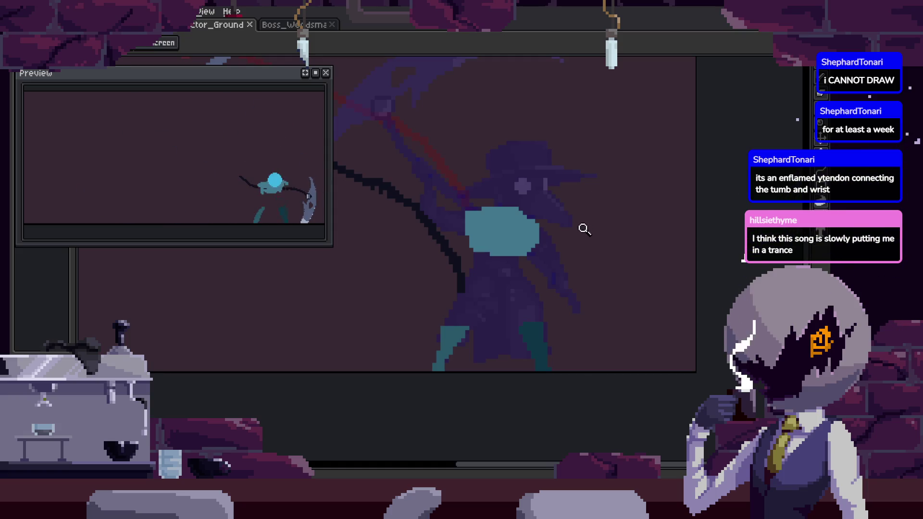
With the timeline showing, move frame 36's scythe strokes right and down.
{"action": "key", "text": "Tab"}
{"action": "key", "text": "Return"}
{"action": "scroll", "coordinate": [609, 200], "scroll_direction": "down", "scroll_amount": 2}
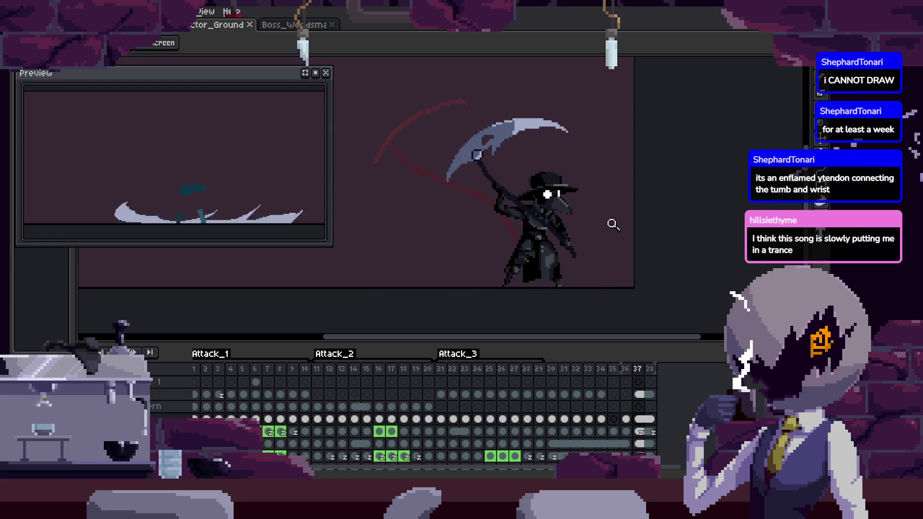
{"action": "key", "text": "Left"}
{"action": "scroll", "coordinate": [617, 224], "scroll_direction": "up", "scroll_amount": 4}
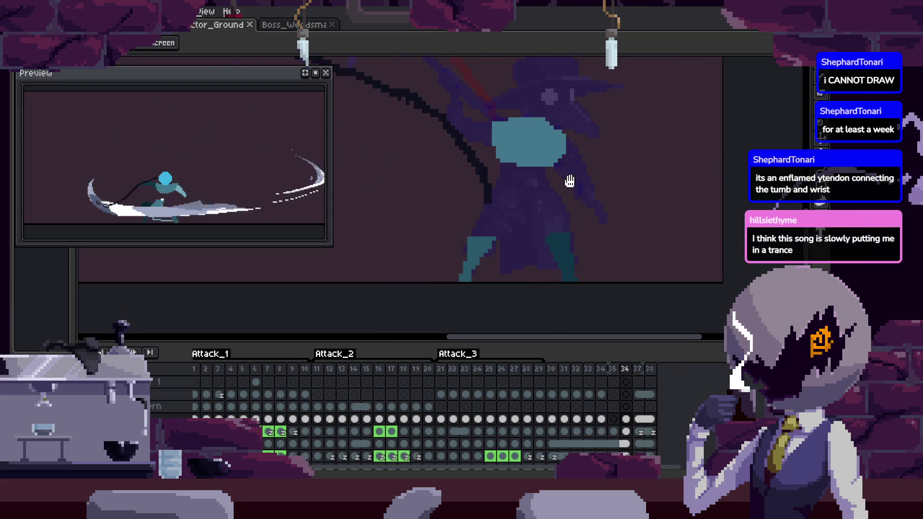
{"action": "scroll", "coordinate": [495, 220], "scroll_direction": "down", "scroll_amount": 3}
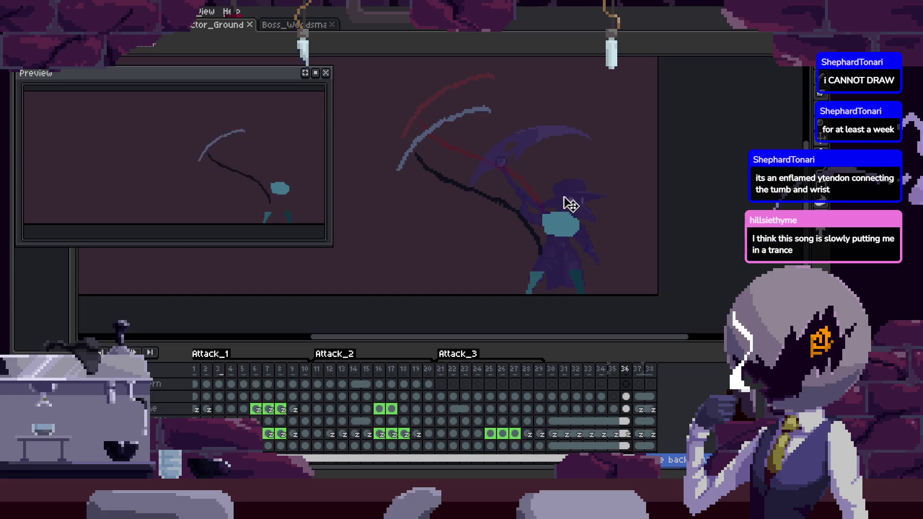
{"action": "mouse_move", "coordinate": [418, 149]}
{"action": "left_mouse_down"}
{"action": "mouse_move", "coordinate": [565, 223]}
{"action": "mouse_move", "coordinate": [549, 227]}
{"action": "mouse_move", "coordinate": [583, 231]}
{"action": "left_mouse_up"}
Move frame 35's scythe strokes right and down, and reposition frame 34's arc around the figure.
{"action": "key", "text": "Left"}
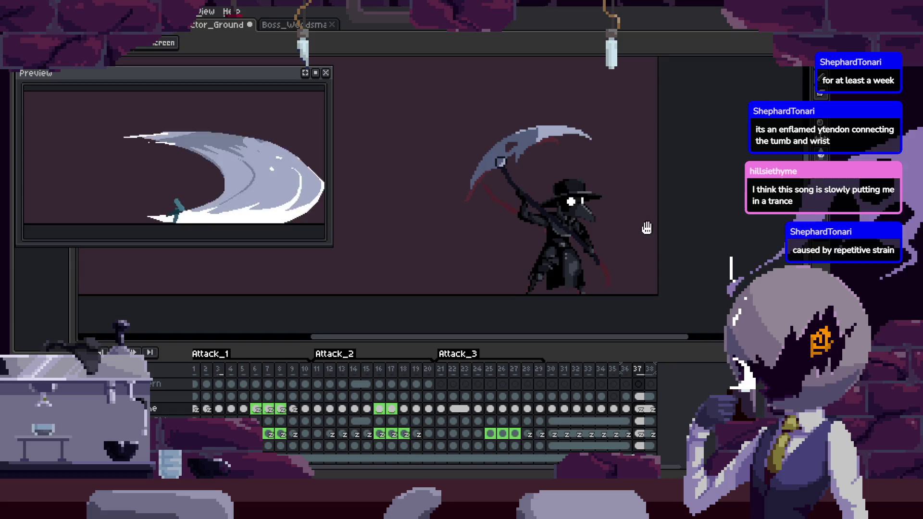
{"action": "left_click_drag", "start_coordinate": [533, 210], "coordinate": [587, 237]}
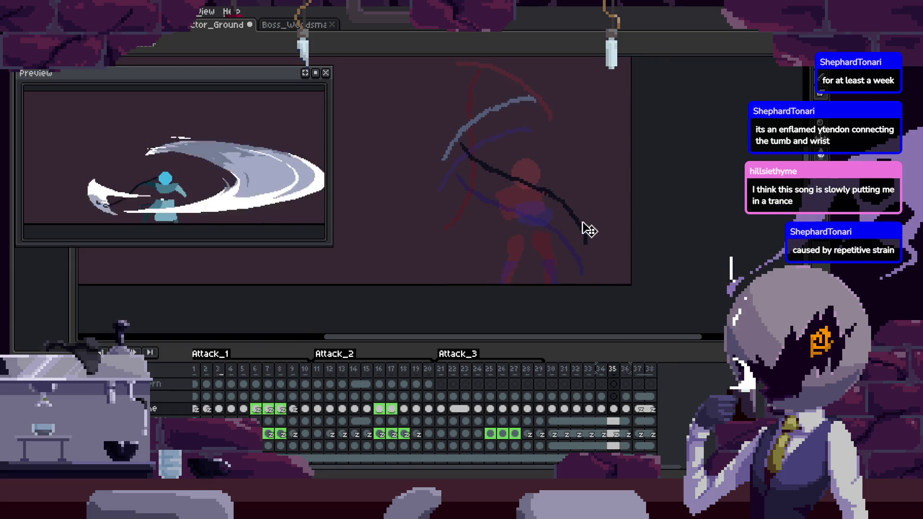
{"action": "key", "text": "Left"}
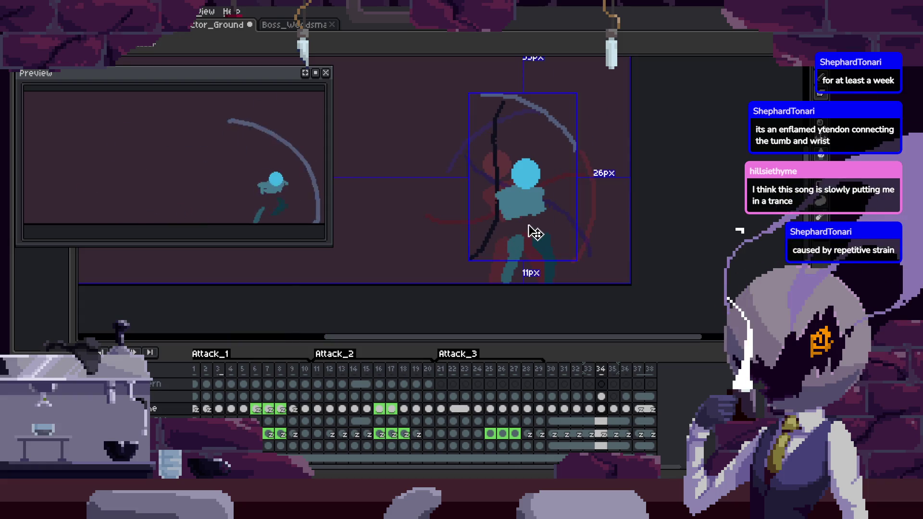
{"action": "left_click_drag", "start_coordinate": [498, 241], "coordinate": [552, 237]}
{"action": "scroll", "coordinate": [580, 218], "scroll_direction": "right", "scroll_amount": 1}
Step from frame 33 forward to frame 36 to review the repositioned swing.
{"action": "key", "text": "Left"}
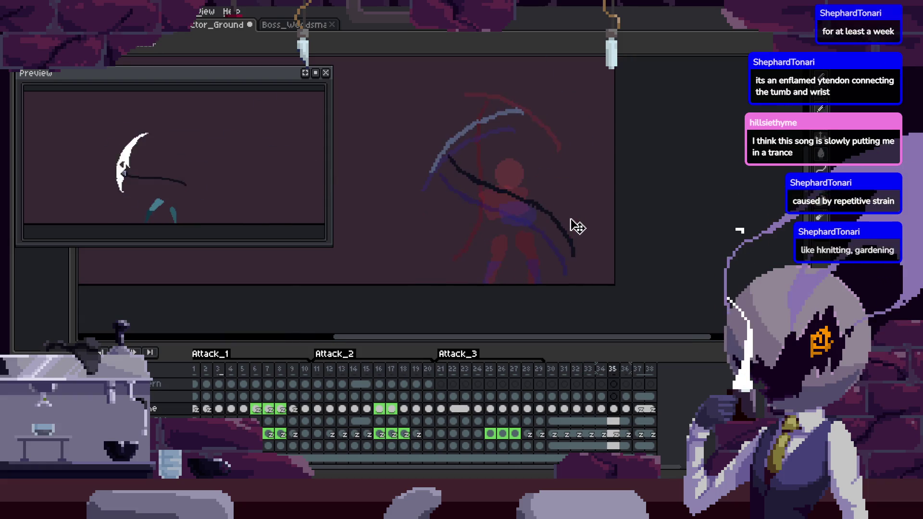
{"action": "key", "text": "Right"}
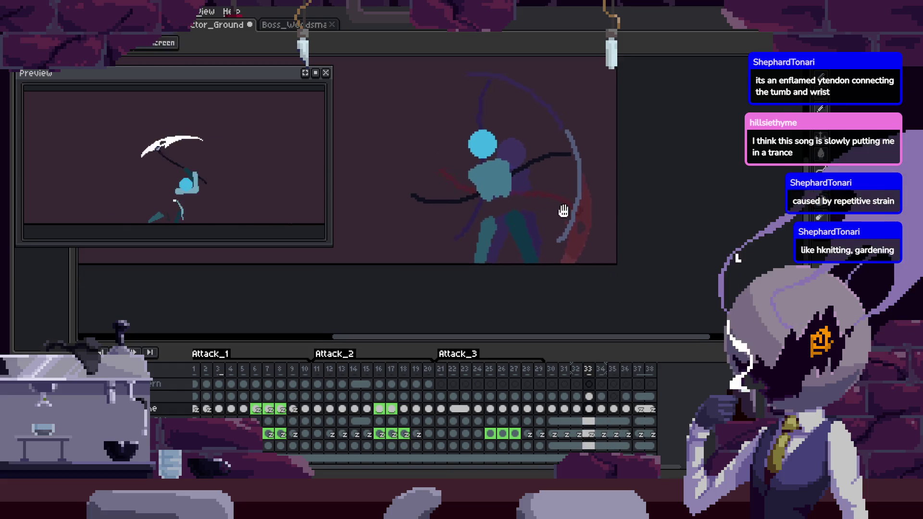
{"action": "key", "text": "Right"}
{"action": "key", "text": "Right"}
{"action": "scroll", "coordinate": [644, 240], "scroll_direction": "up", "scroll_amount": 3}
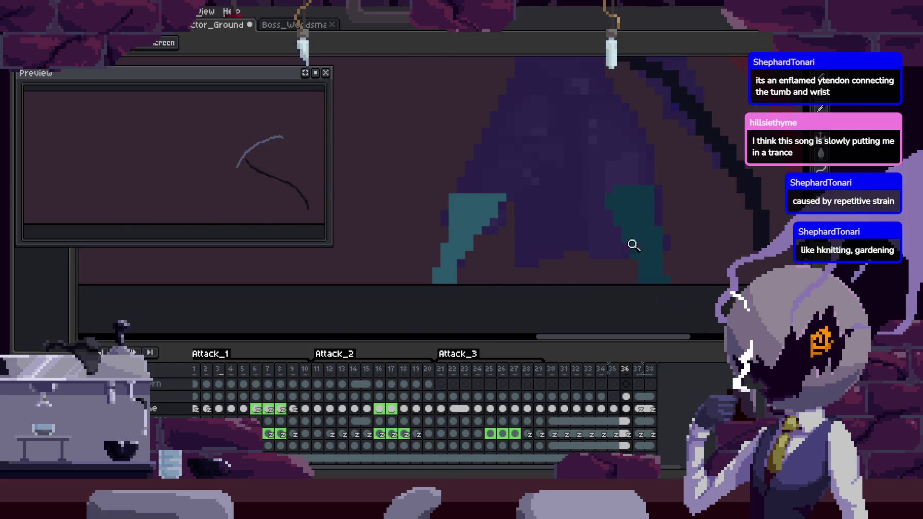
Hide the timeline and paint teal pixels into the blade area of the attack frame.
{"action": "key", "text": "Left"}
{"action": "scroll", "coordinate": [453, 286], "scroll_direction": "up", "scroll_amount": 1}
{"action": "key", "text": "b"}
{"action": "key", "text": "Tab"}
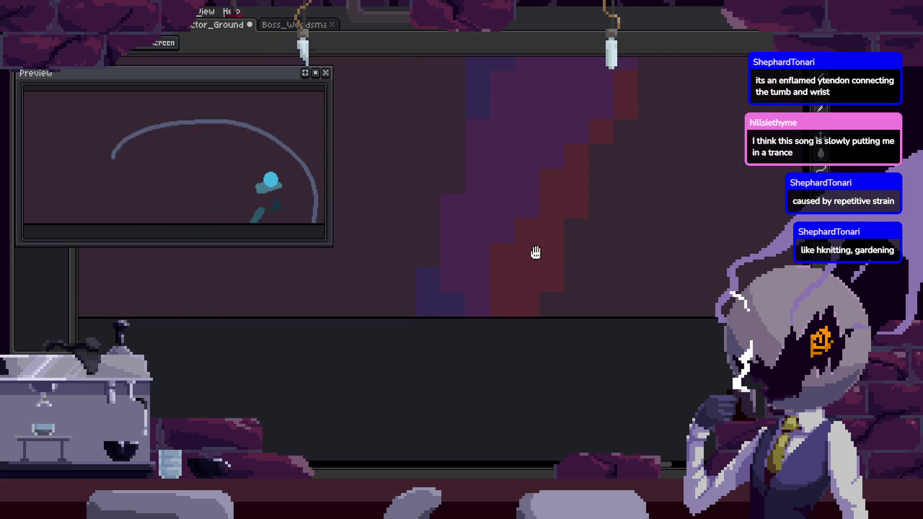
{"action": "key", "text": "Right"}
{"action": "key", "text": "z"}
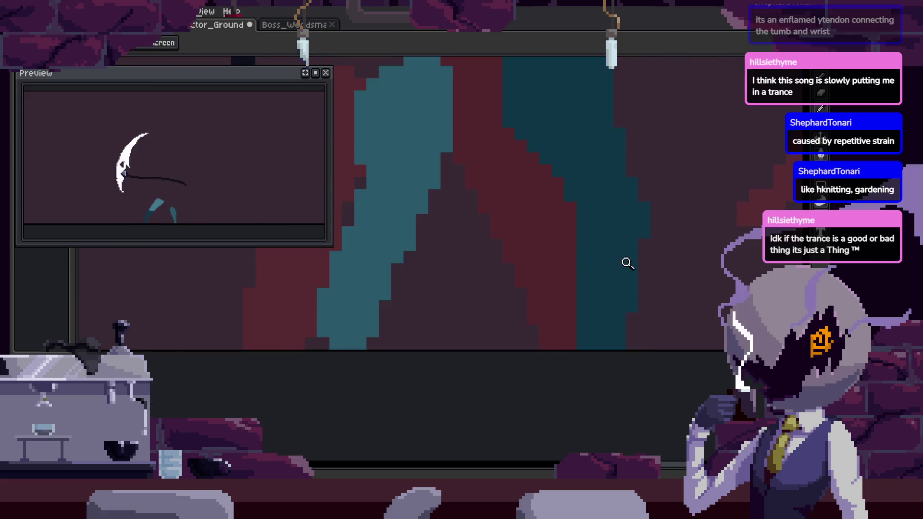
{"action": "key", "text": "Right"}
{"action": "key", "text": "Right"}
{"action": "key", "text": "Right"}
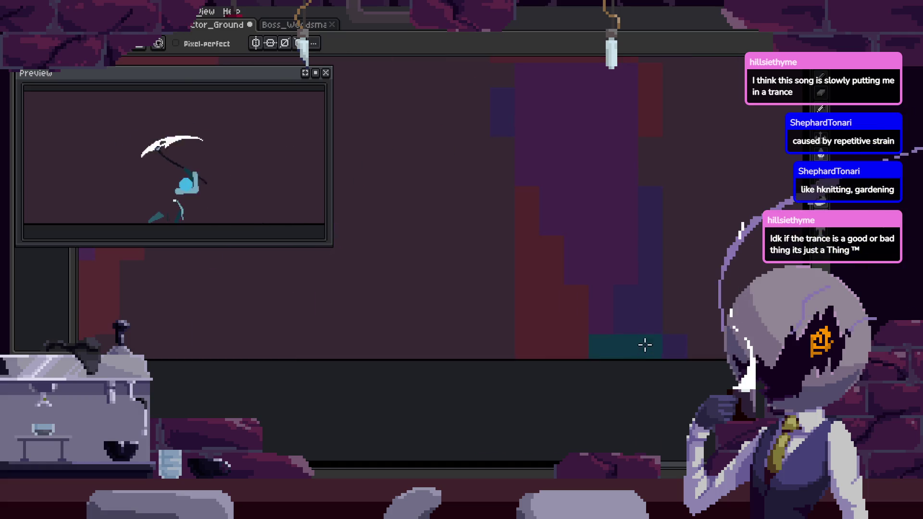
{"action": "left_click_drag", "start_coordinate": [644, 313], "coordinate": [495, 321]}
{"action": "key", "text": "b"}
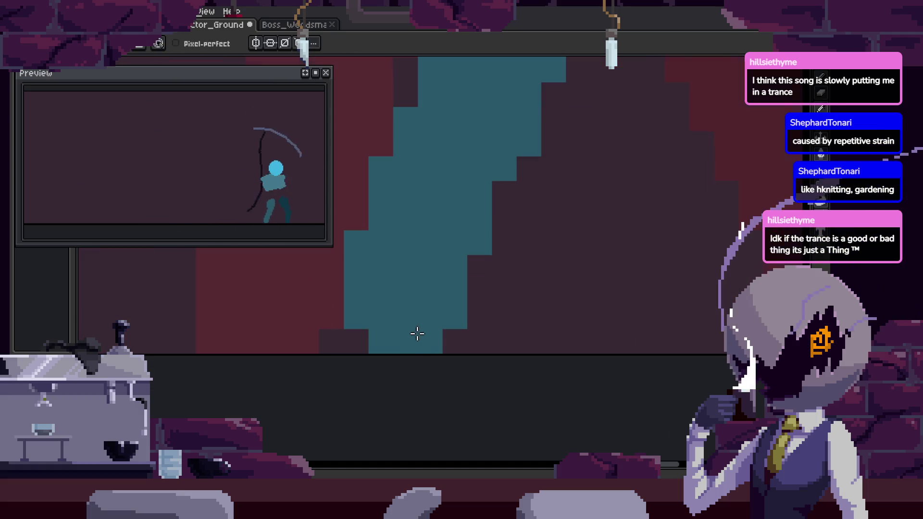
{"action": "left_click_drag", "start_coordinate": [356, 331], "coordinate": [370, 291]}
Zoom in on the frame, save the sprite, and enlarge the brush.
{"action": "key", "text": "z"}
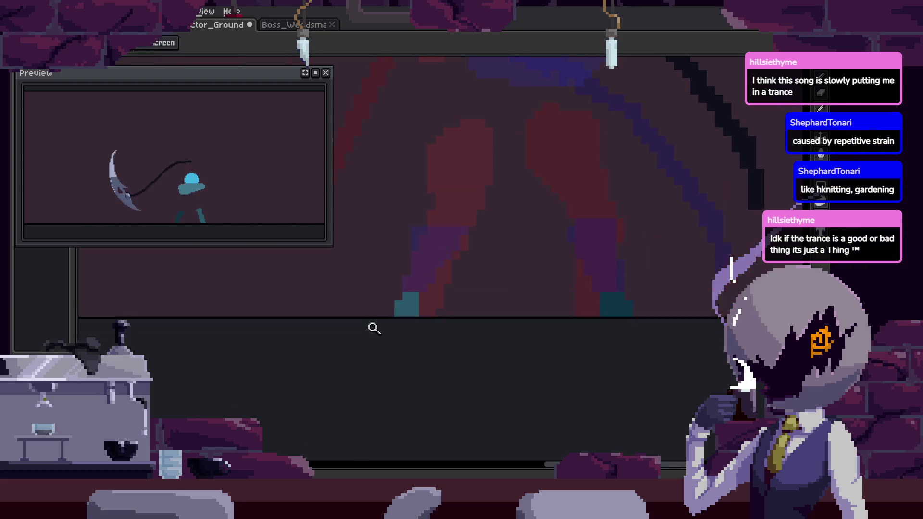
{"action": "left_click", "coordinate": [478, 270]}
{"action": "key", "text": "ctrl+s"}
{"action": "scroll", "coordinate": [511, 327], "scroll_direction": "down", "scroll_amount": 2}
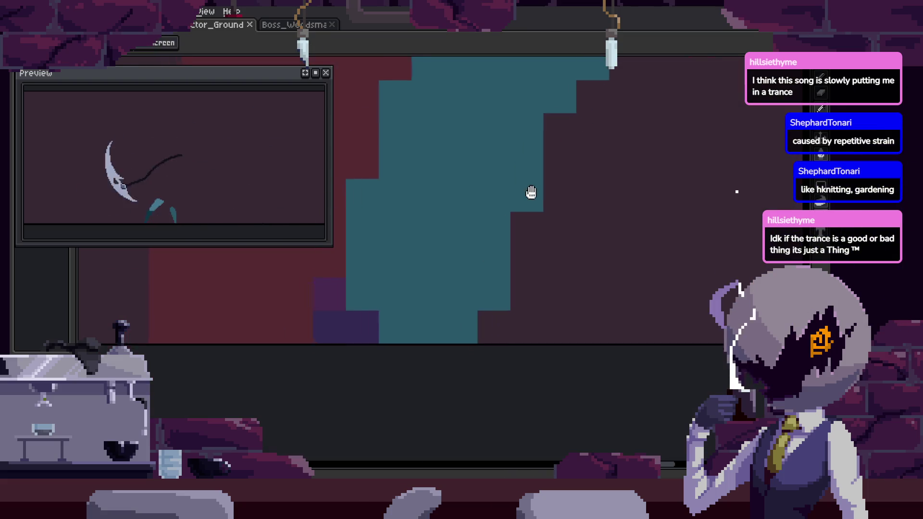
{"action": "key", "text": "b"}
{"action": "key", "text": "plus"}
{"action": "key", "text": "plus"}
{"action": "key", "text": "plus"}
{"action": "key", "text": "z"}
{"action": "scroll", "coordinate": [624, 290], "scroll_direction": "down", "scroll_amount": 3}
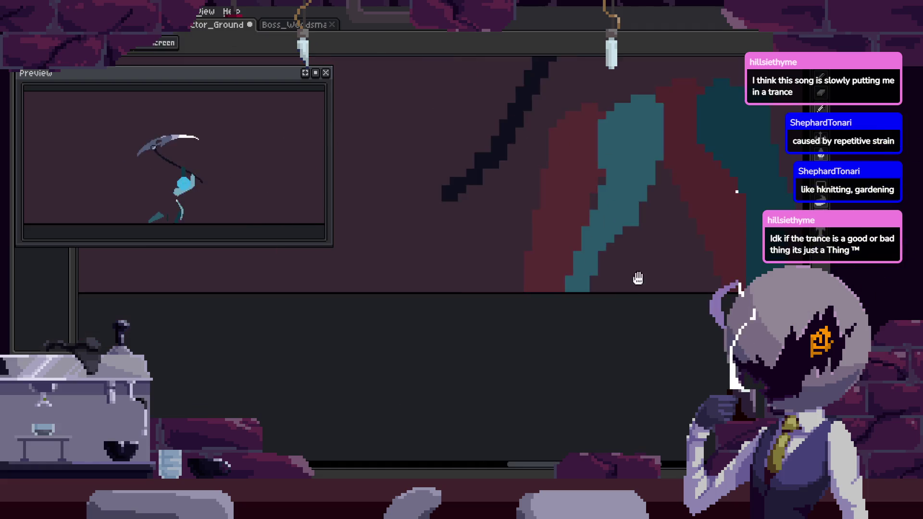
{"action": "scroll", "coordinate": [655, 294], "scroll_direction": "up", "scroll_amount": 2}
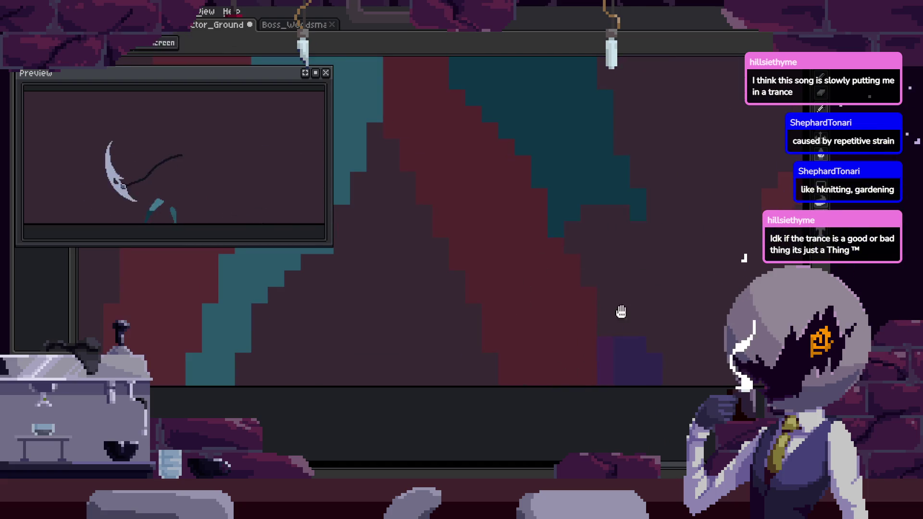
{"action": "left_click_drag", "start_coordinate": [625, 314], "coordinate": [606, 290]}
{"action": "key", "text": "b"}
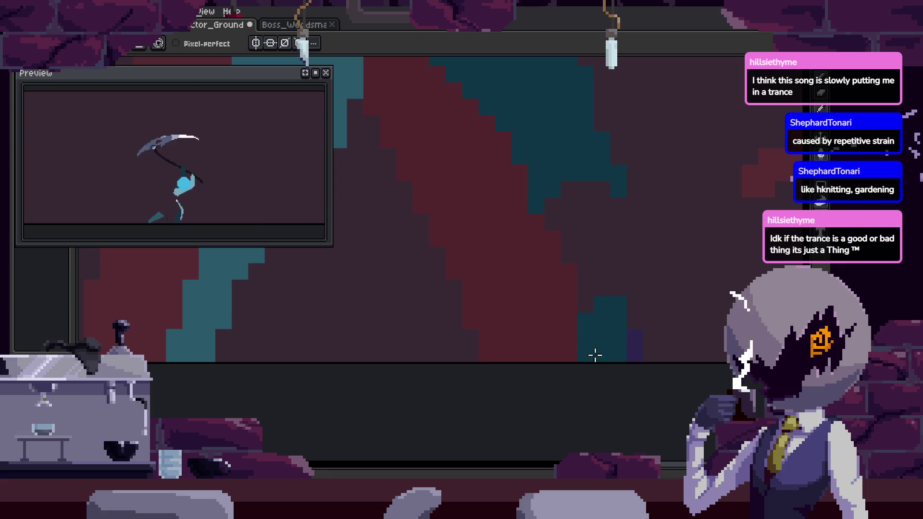
{"action": "scroll", "coordinate": [591, 337], "scroll_direction": "down", "scroll_amount": 1}
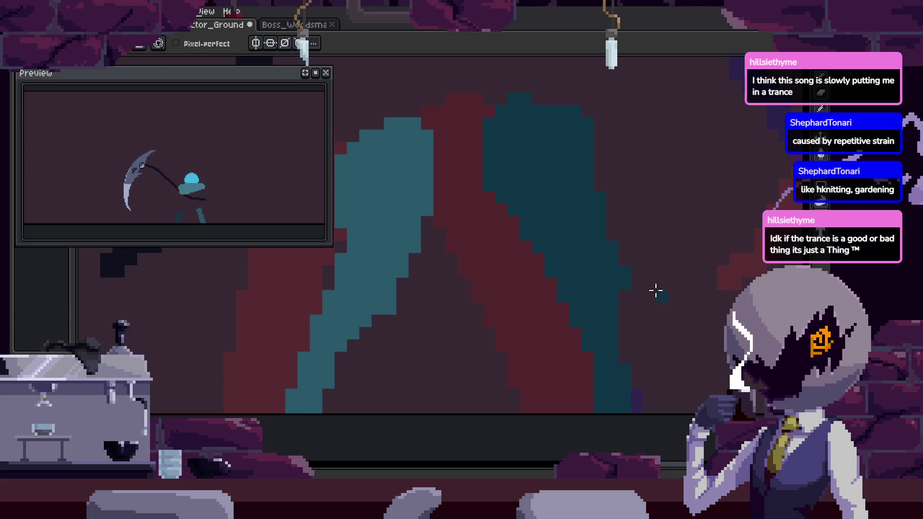
Erase a swath of the teal shape so the red underneath shows through.
{"action": "key", "text": "e"}
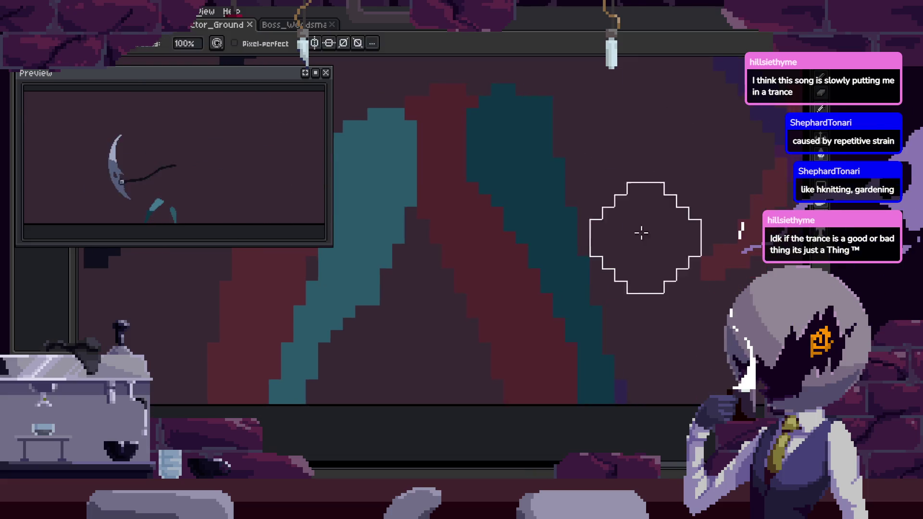
{"action": "key", "text": "z"}
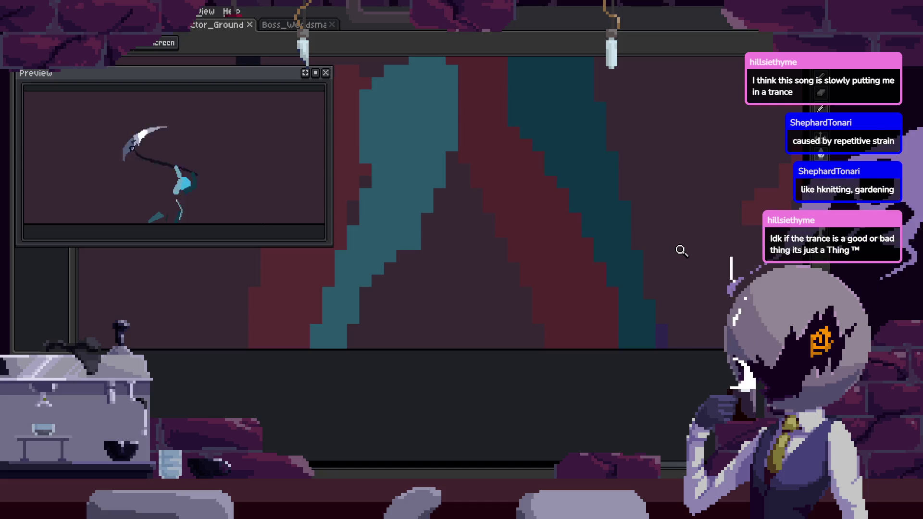
{"action": "key", "text": "e"}
{"action": "left_click_drag", "start_coordinate": [522, 268], "coordinate": [581, 377]}
{"action": "key", "text": "b"}
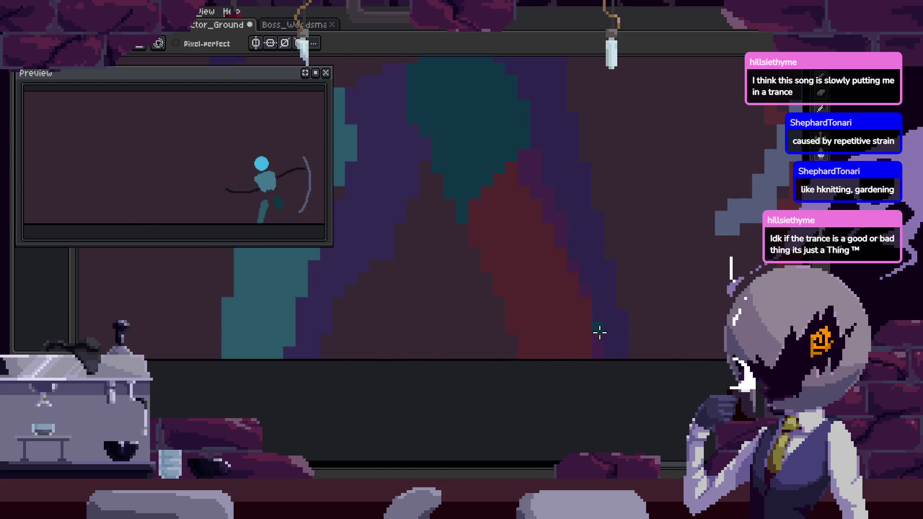
{"action": "key", "text": "e"}
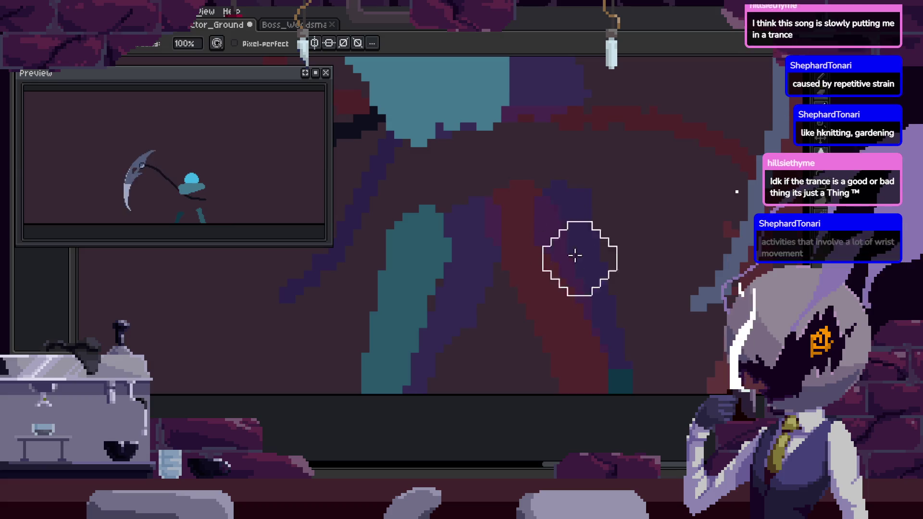
{"action": "key", "text": "z"}
{"action": "key", "text": "ctrl+z"}
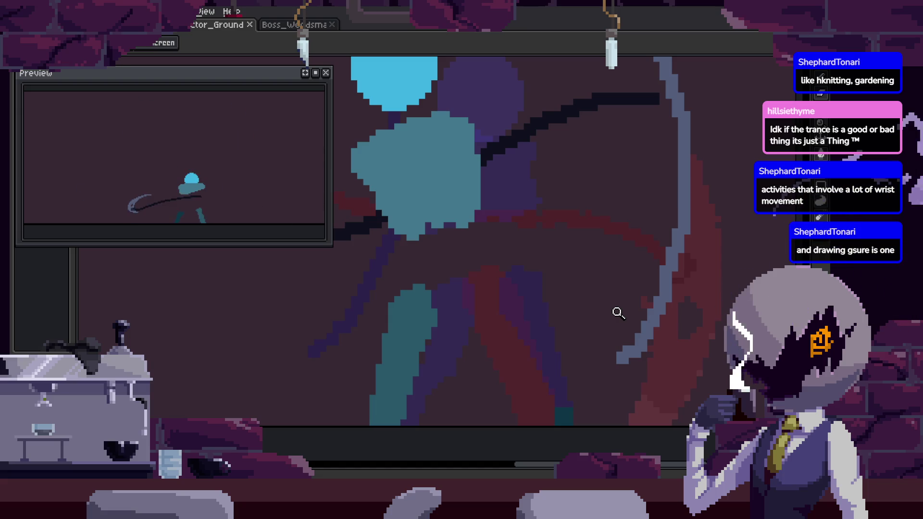
{"action": "left_click", "coordinate": [536, 189]}
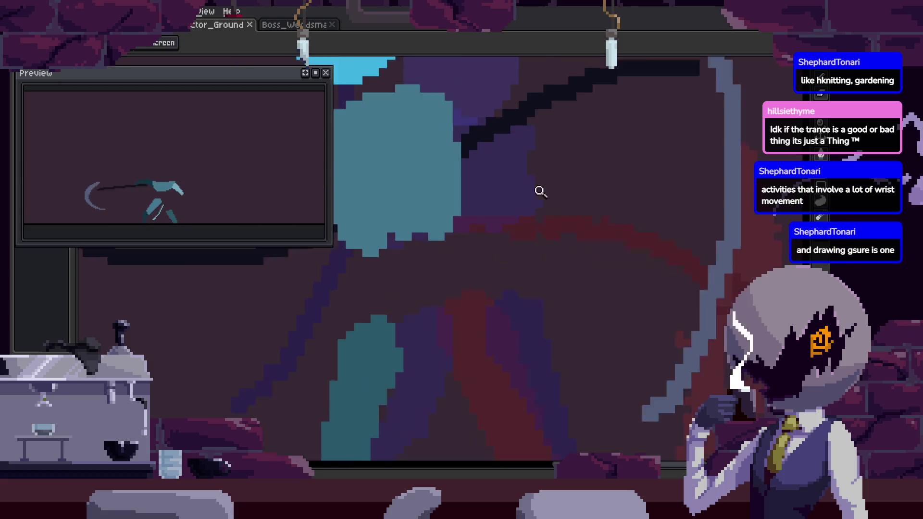
Draw a vertical teal line up the figure and save the sprite.
{"action": "left_click", "coordinate": [584, 268]}
{"action": "key", "text": "b"}
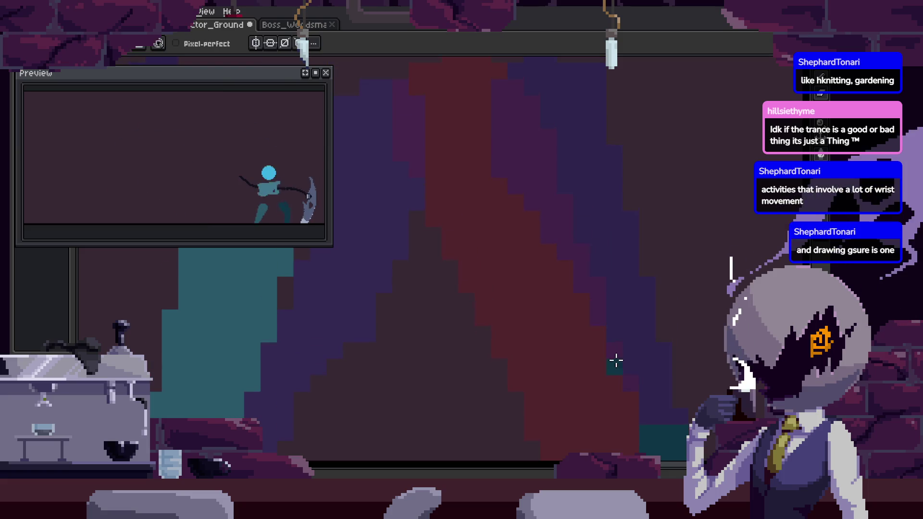
{"action": "left_click", "coordinate": [485, 223]}
{"action": "left_click_drag", "start_coordinate": [486, 185], "coordinate": [487, 117]}
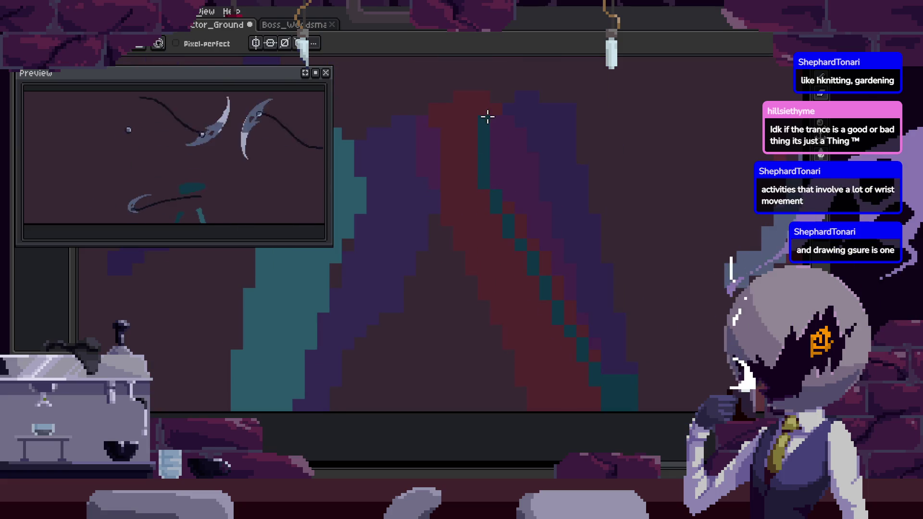
{"action": "key", "text": "g"}
{"action": "key", "text": "ctrl+s"}
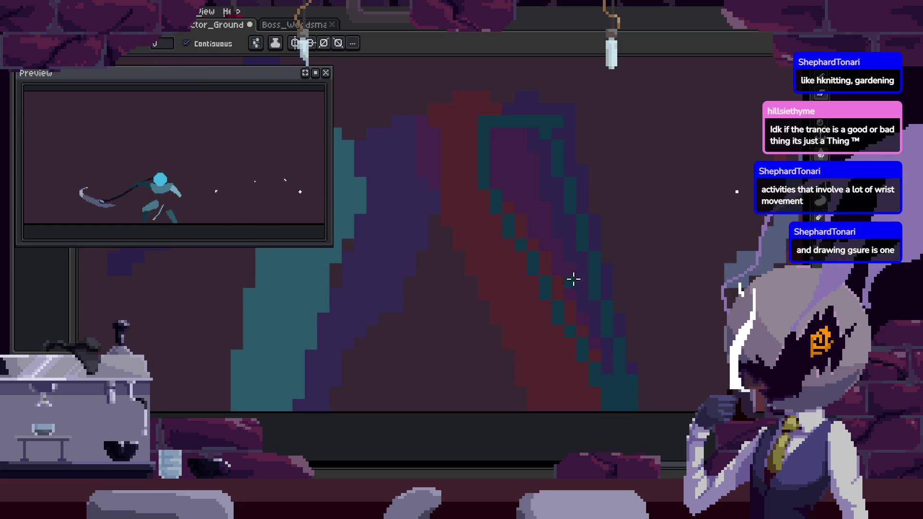
{"action": "key", "text": "Return"}
{"action": "scroll", "coordinate": [584, 299], "scroll_direction": "down", "scroll_amount": 1}
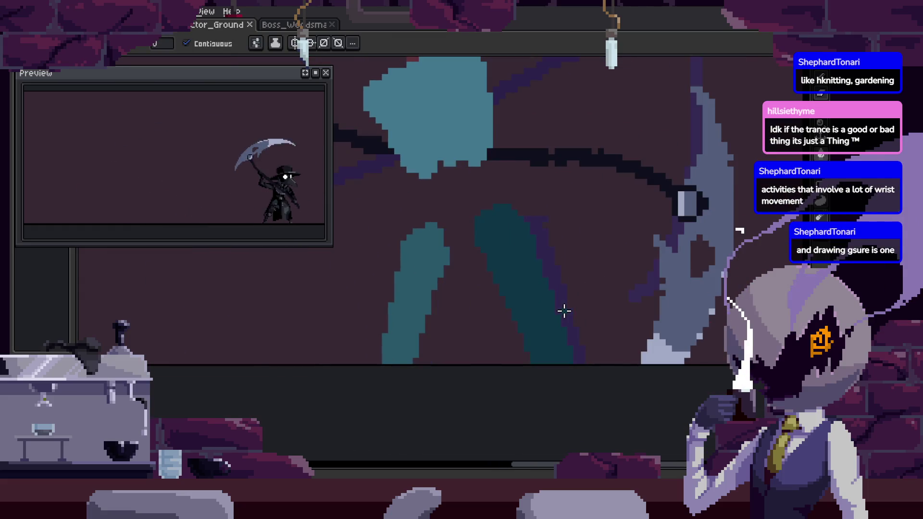
Select the teal leg with the Magic Wand, then with a freehand Lasso, and deselect it.
{"action": "key", "text": "w"}
{"action": "left_click", "coordinate": [537, 315]}
{"action": "key", "text": "ctrl+d"}
{"action": "key", "text": "Right"}
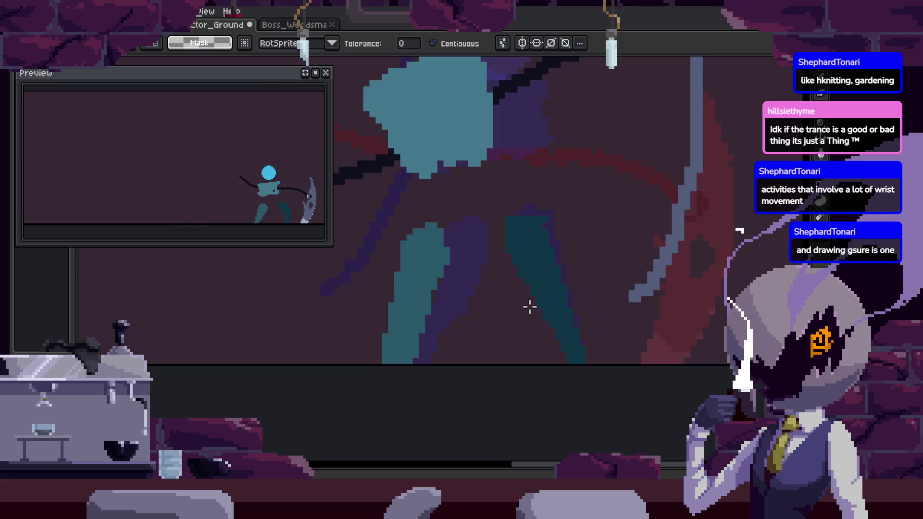
{"action": "key", "text": "b"}
{"action": "left_click_drag", "start_coordinate": [506, 234], "coordinate": [617, 366]}
{"action": "key", "text": "Right"}
{"action": "key", "text": "Left"}
{"action": "key", "text": "Right"}
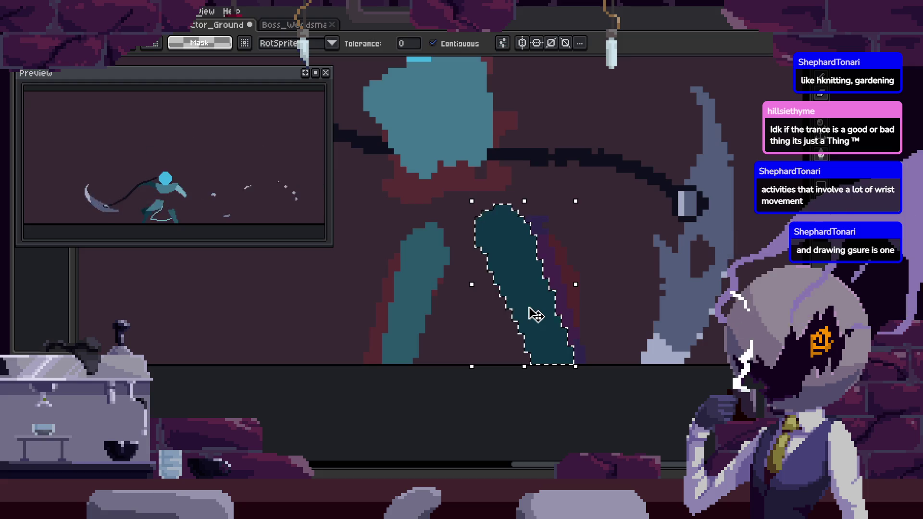
{"action": "key", "text": "ctrl+d"}
Step through the neighbouring attack frames to compare the teal limb poses.
{"action": "key", "text": "Right"}
{"action": "key", "text": "Right"}
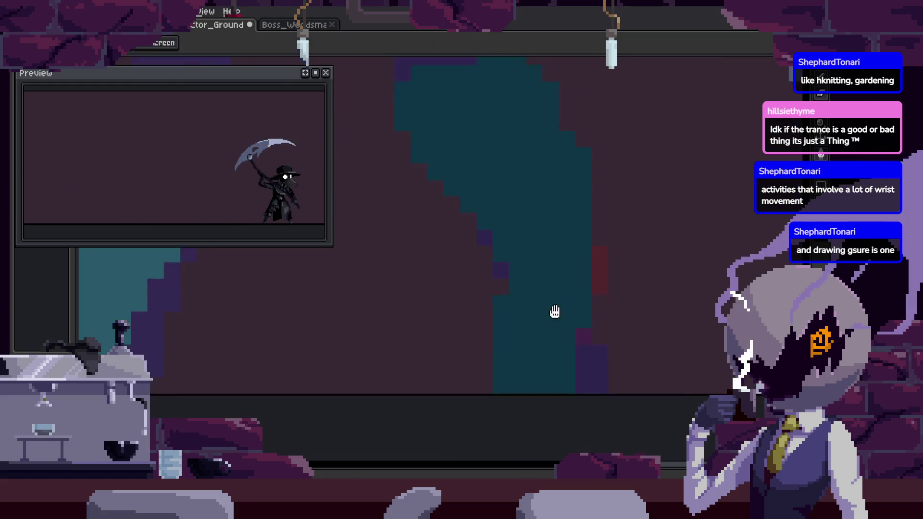
{"action": "key", "text": "b"}
{"action": "key", "text": "Right"}
{"action": "key", "text": "Right"}
{"action": "key", "text": "Right"}
{"action": "key", "text": "Right"}
{"action": "key", "text": "Right"}
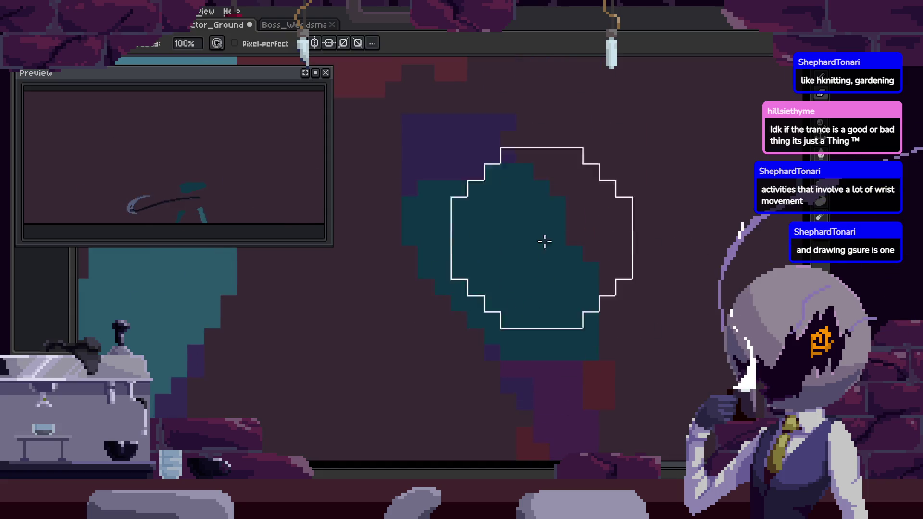
{"action": "key", "text": "Right"}
{"action": "key", "text": "Right"}
{"action": "key", "text": "e"}
{"action": "key", "text": "Right"}
{"action": "key", "text": "Right"}
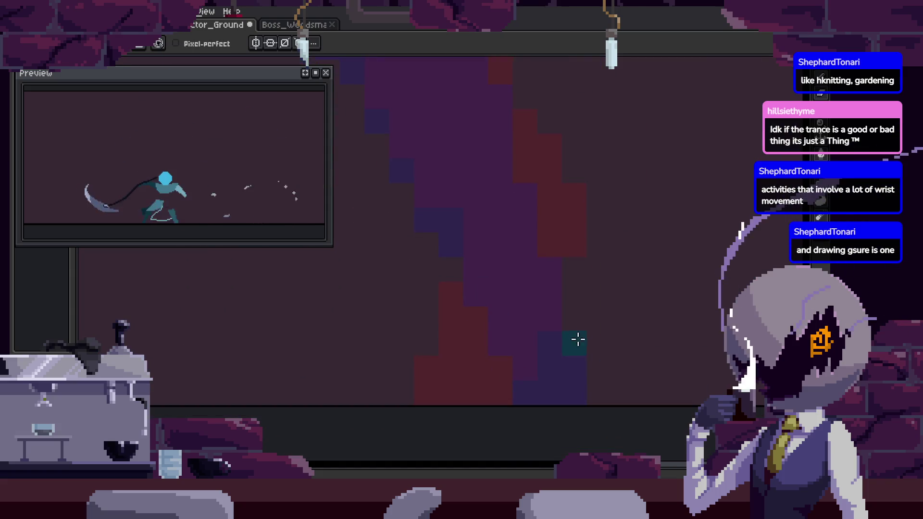
{"action": "key", "text": "Right"}
{"action": "key", "text": "Right"}
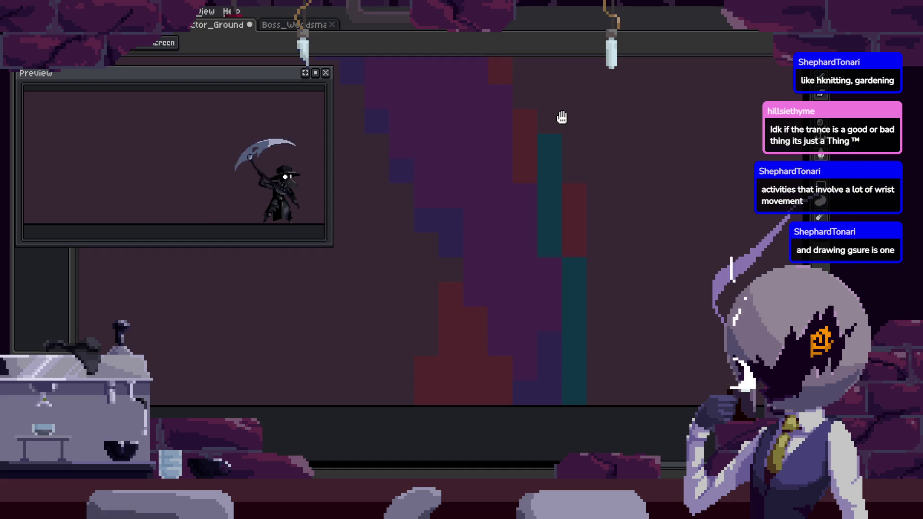
{"action": "left_click_drag", "start_coordinate": [562, 117], "coordinate": [550, 127]}
{"action": "key", "text": "Right"}
{"action": "key", "text": "Right"}
{"action": "key", "text": "Right"}
{"action": "key", "text": "Right"}
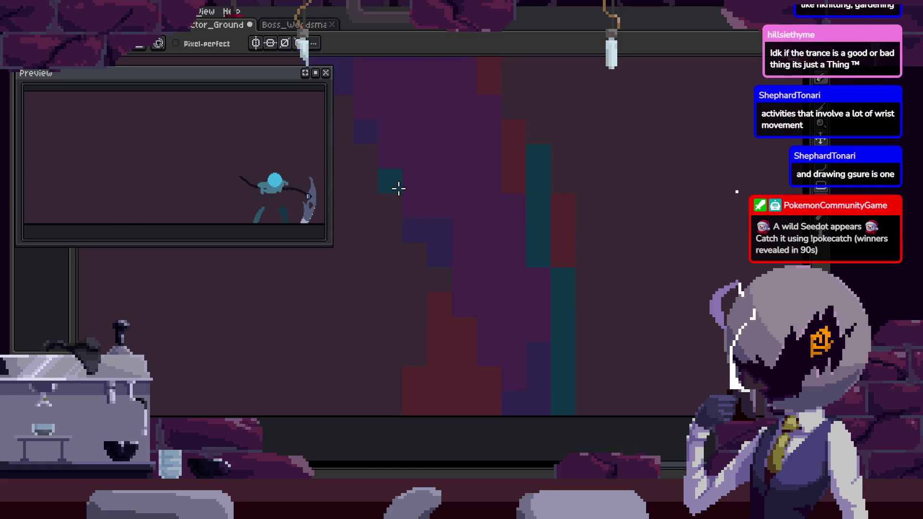
{"action": "key", "text": "Right"}
{"action": "key", "text": "Right"}
{"action": "key", "text": "Right"}
{"action": "key", "text": "Right"}
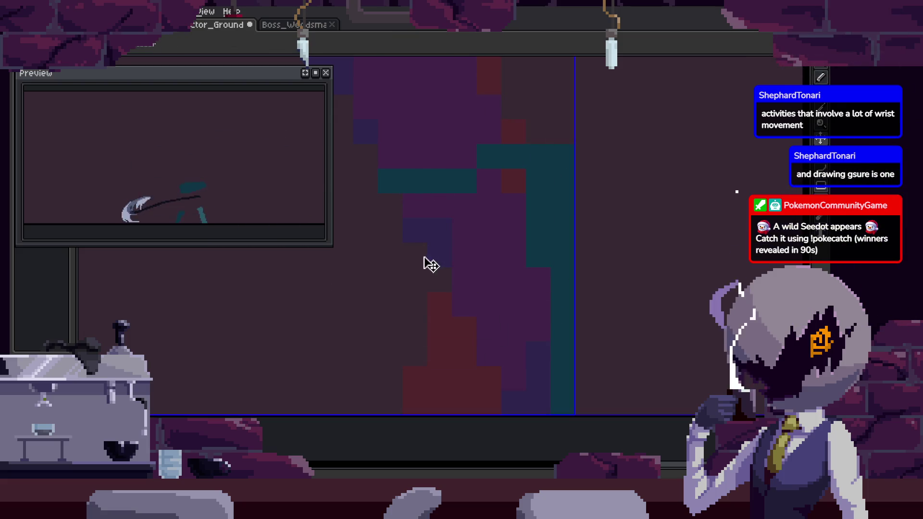
{"action": "key", "text": "Right"}
{"action": "key", "text": "Right"}
{"action": "key", "text": "Right"}
{"action": "key", "text": "Right"}
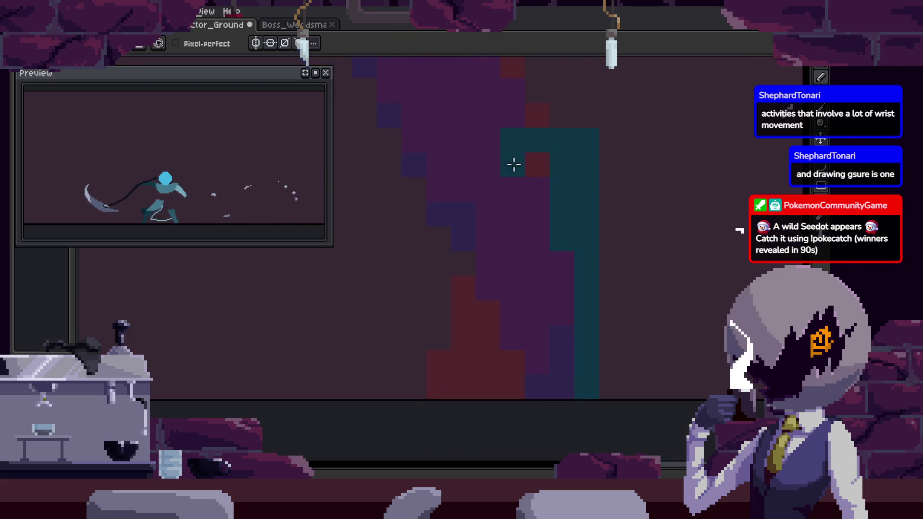
{"action": "key", "text": "Right"}
{"action": "key", "text": "Right"}
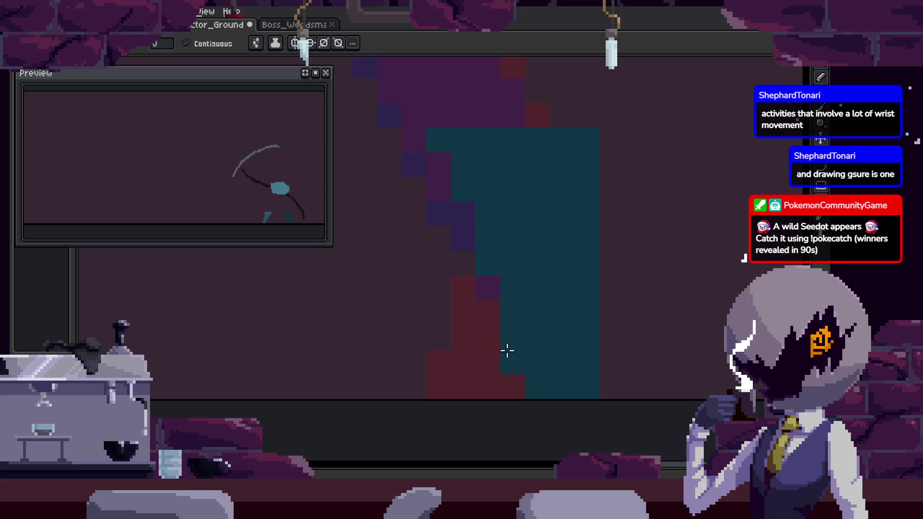
{"action": "key", "text": "Right"}
{"action": "key", "text": "Right"}
{"action": "key", "text": "Right"}
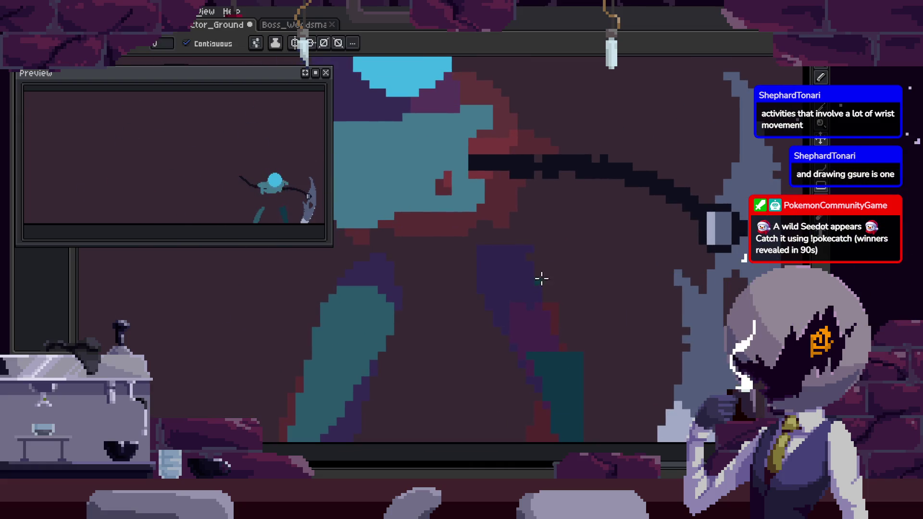
Save the sprite again, toggling the timeline while checking the next frames.
{"action": "key", "text": "Right"}
{"action": "key", "text": "ctrl+s"}
{"action": "key", "text": "Right"}
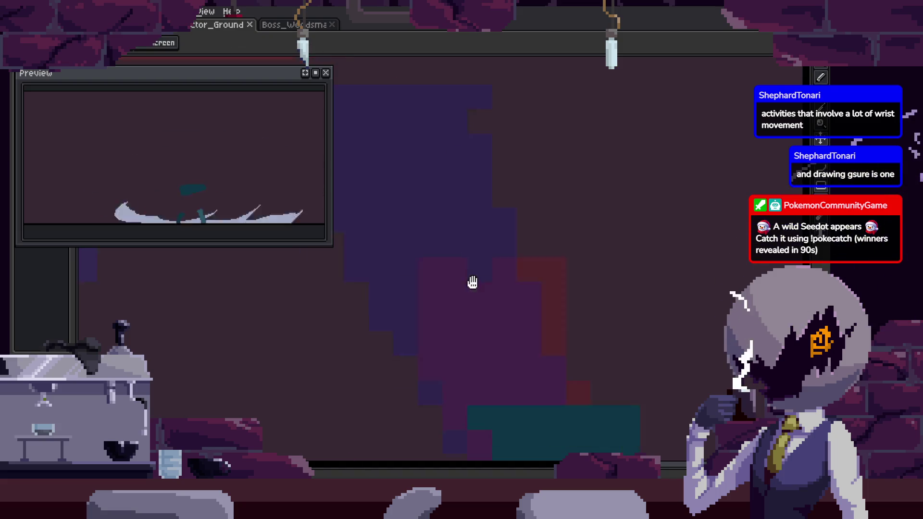
{"action": "key", "text": "Tab"}
{"action": "scroll", "coordinate": [475, 227], "scroll_direction": "down", "scroll_amount": 2}
{"action": "key", "text": "Tab"}
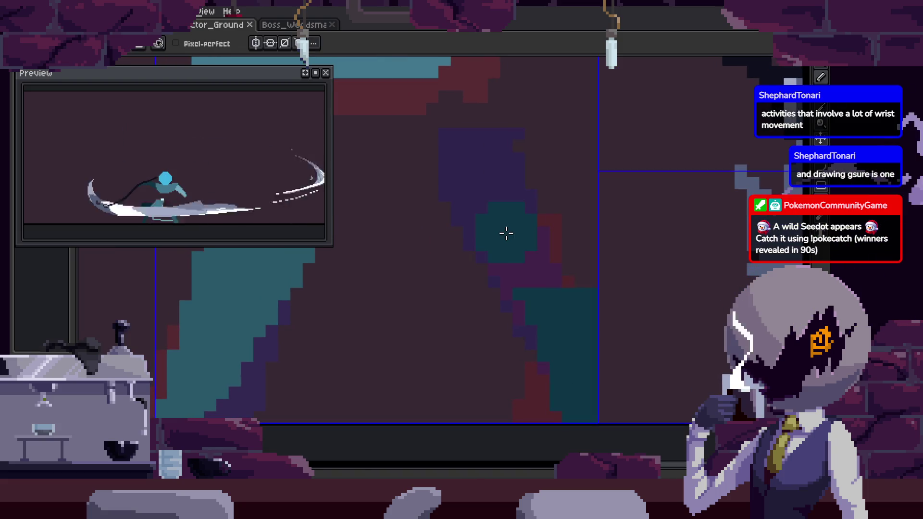
{"action": "key", "text": "Right"}
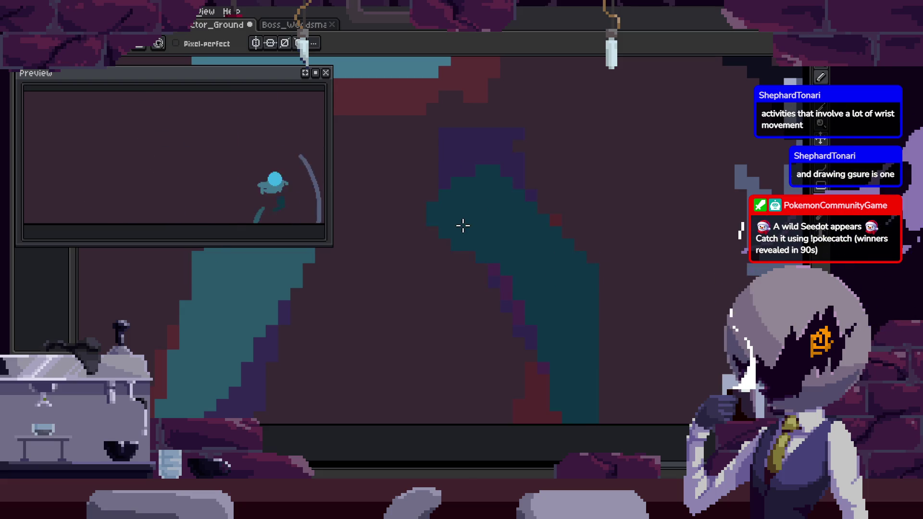
{"action": "scroll", "coordinate": [608, 266], "scroll_direction": "down", "scroll_amount": 2}
{"action": "key", "text": "ctrl+s"}
{"action": "key", "text": "Tab"}
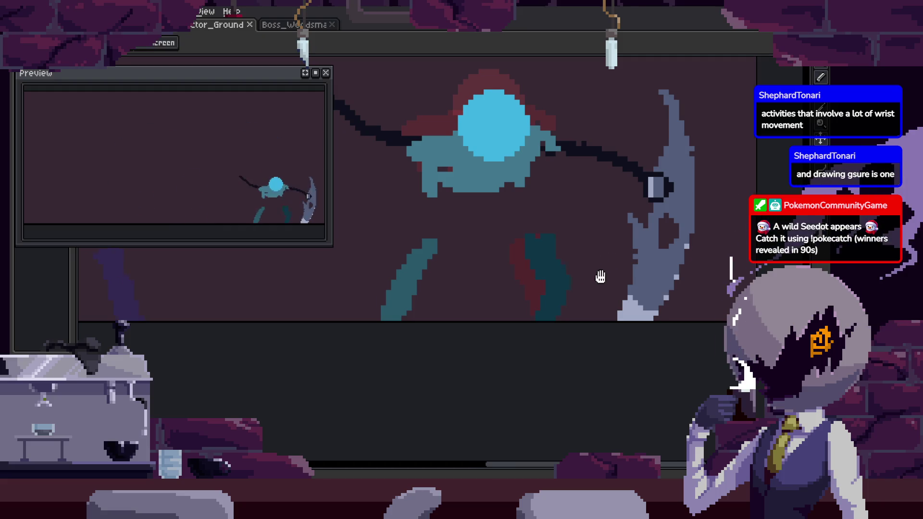
Centre the figure, bring up the Attack_1–Attack_3 timeline, and play the attack animation.
{"action": "left_click_drag", "start_coordinate": [601, 276], "coordinate": [528, 301]}
{"action": "key", "text": "Tab"}
{"action": "key", "text": "Right"}
{"action": "key", "text": "Tab"}
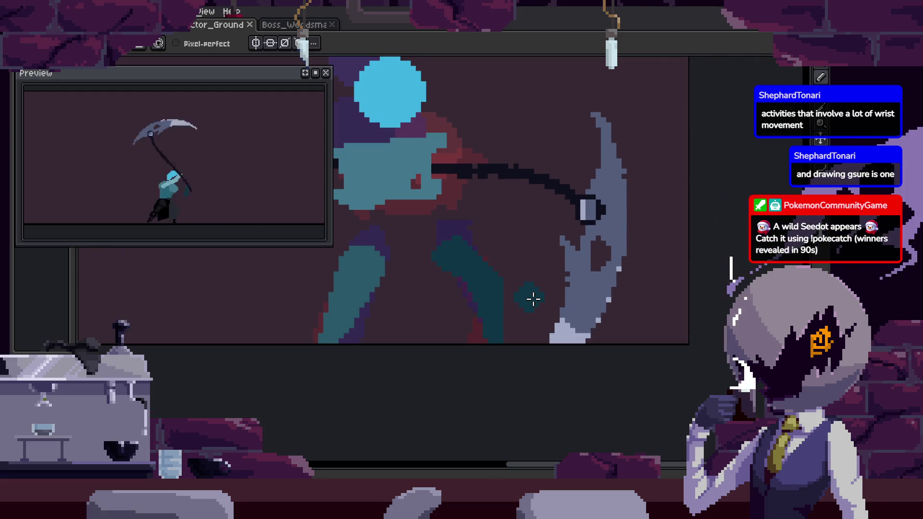
{"action": "key", "text": "Right"}
{"action": "key", "text": "Tab"}
{"action": "key", "text": "Right"}
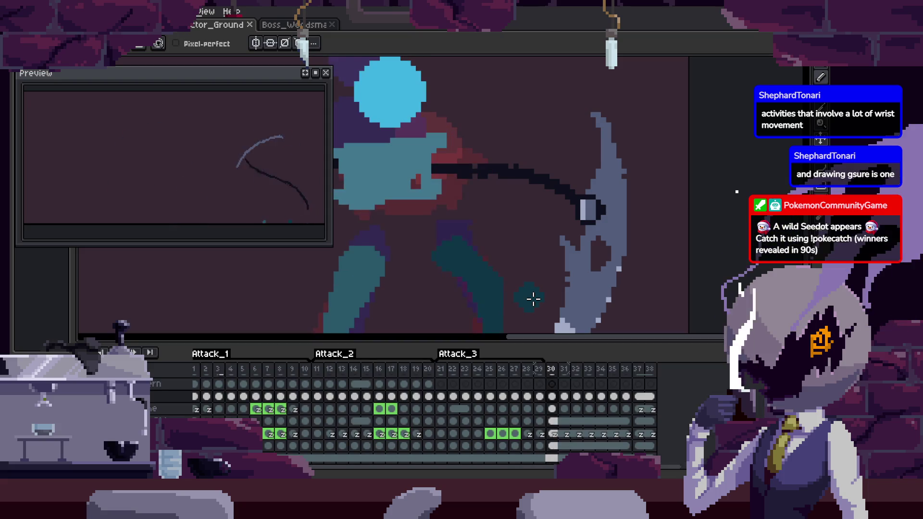
{"action": "key", "text": "Right"}
{"action": "key", "text": "Return"}
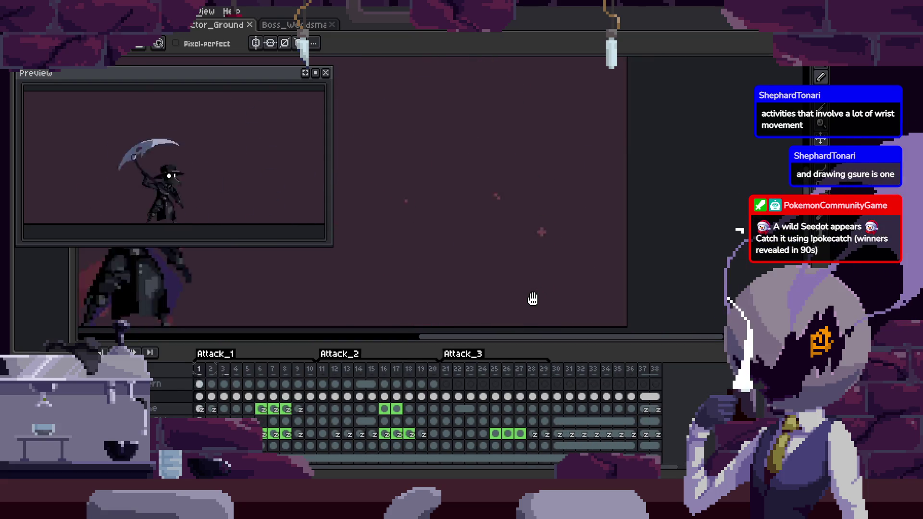
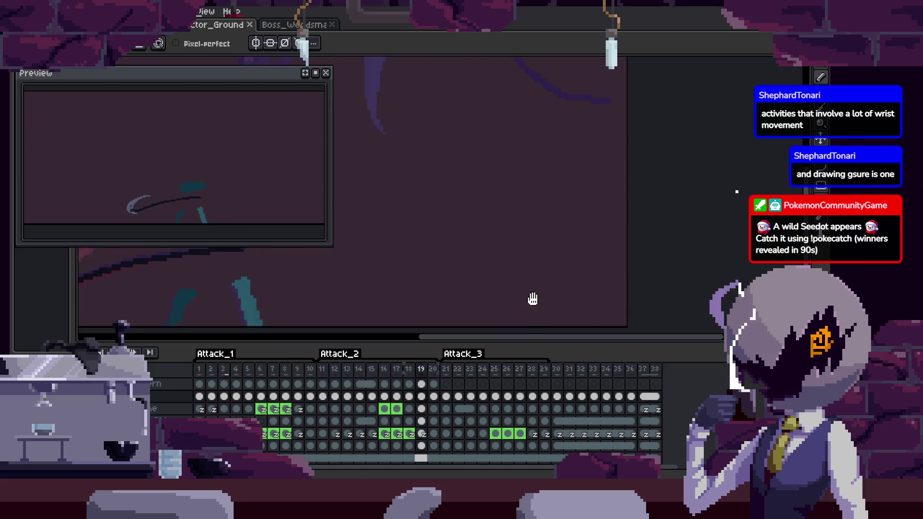
Review the Attack-tagged frames by toggling the timeline, then pick the Lasso selection tool.
{"action": "key", "text": "Tab"}
{"action": "key", "text": "Tab"}
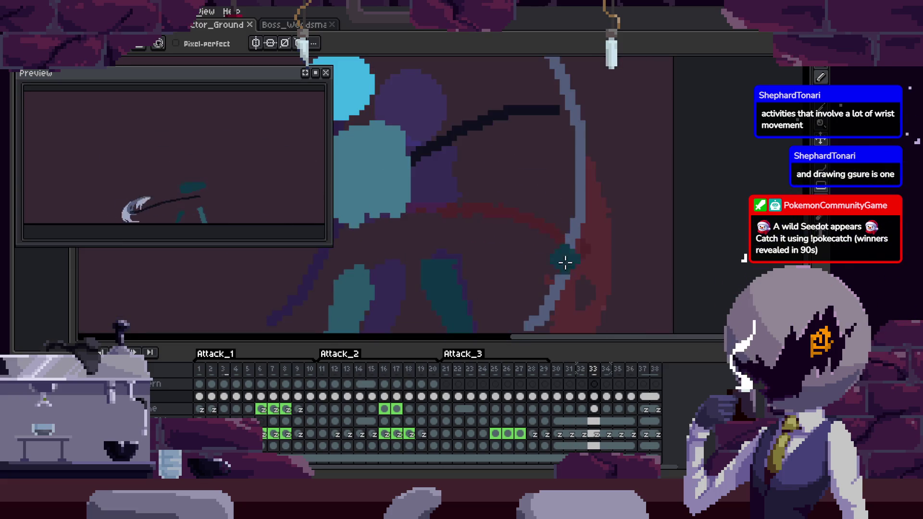
{"action": "key", "text": "Tab"}
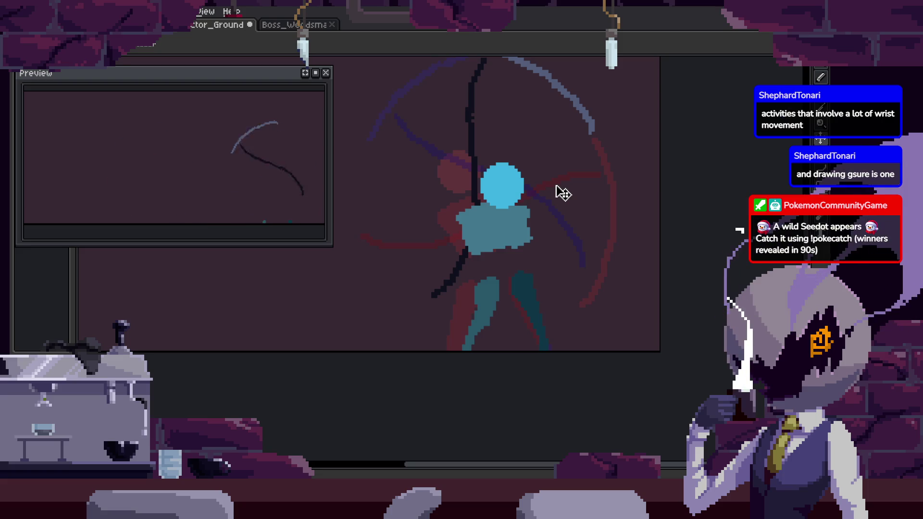
{"action": "key", "text": "Tab"}
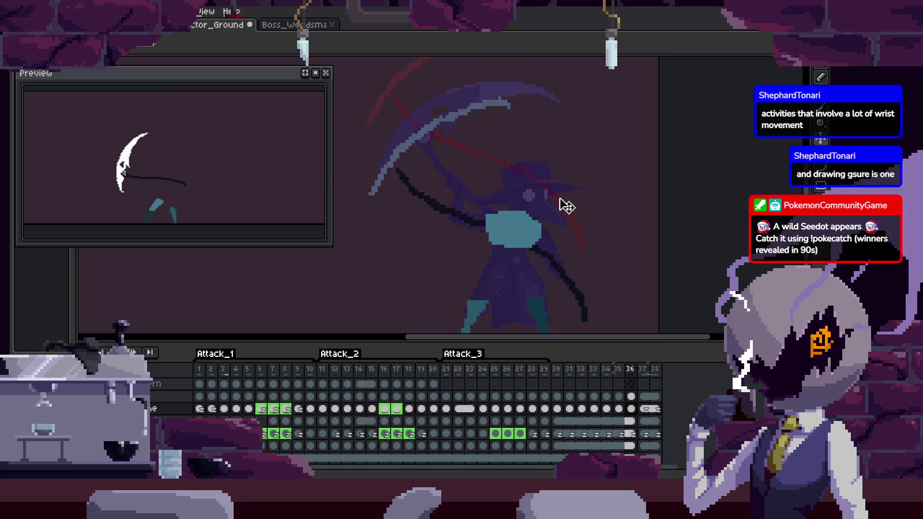
{"action": "key", "text": "Tab"}
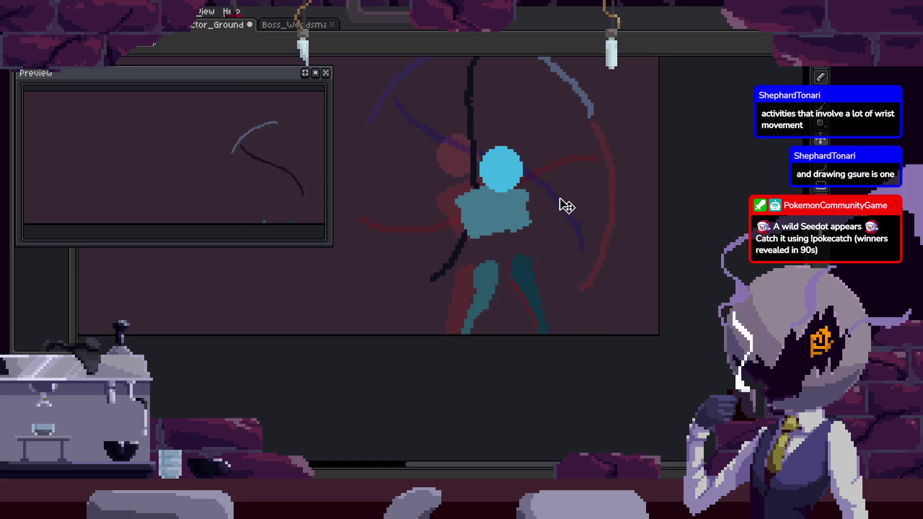
{"action": "key", "text": "Tab"}
{"action": "key", "text": "Tab"}
{"action": "key", "text": "Tab"}
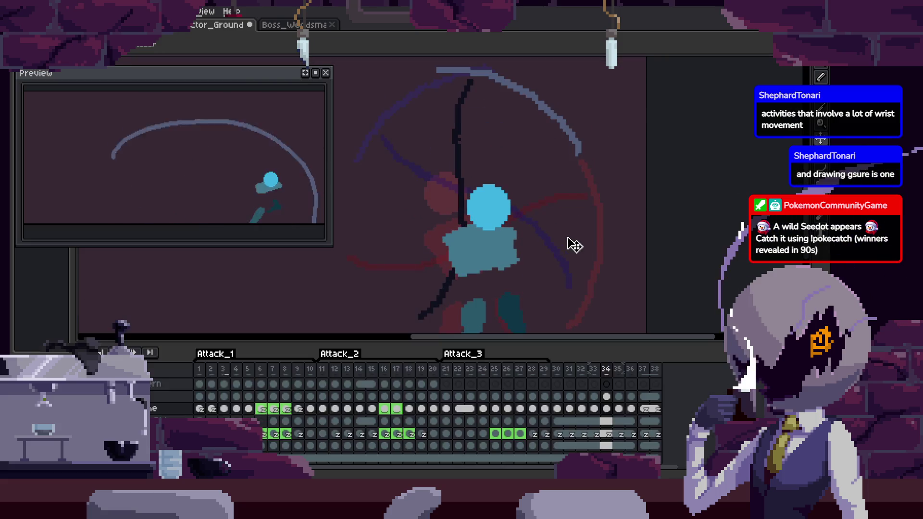
{"action": "key", "text": "Tab"}
{"action": "key", "text": "m"}
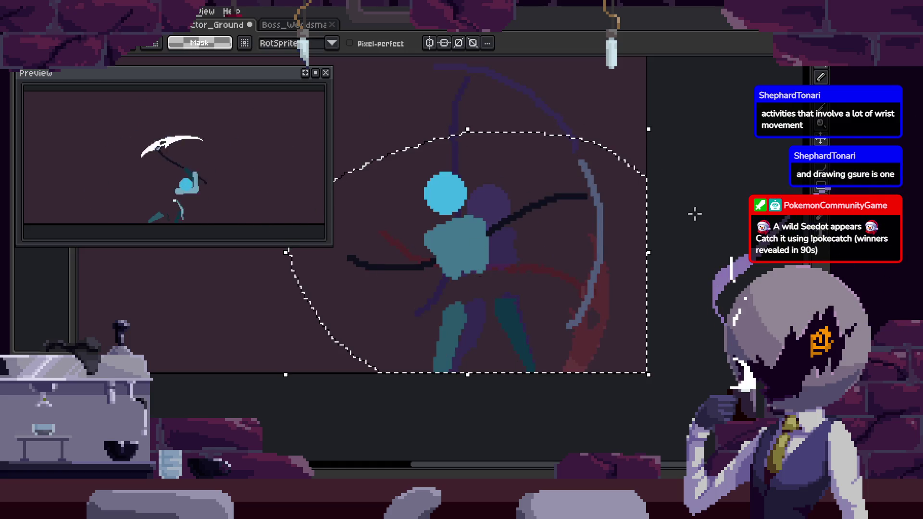
Place the lasso-selected scythe shaft and arc on the edited frame and drop the selection.
{"action": "key", "text": "ctrl+z"}
{"action": "key", "text": "ctrl+y"}
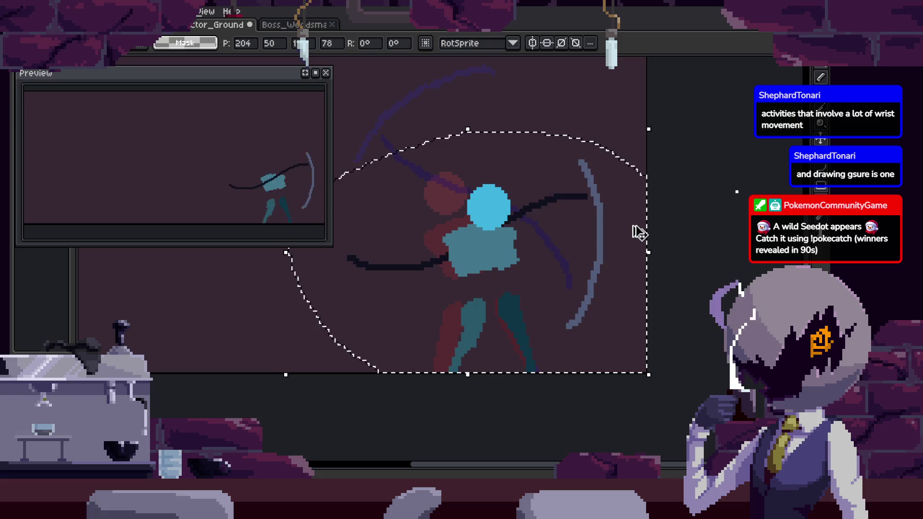
{"action": "key", "text": "ctrl+d"}
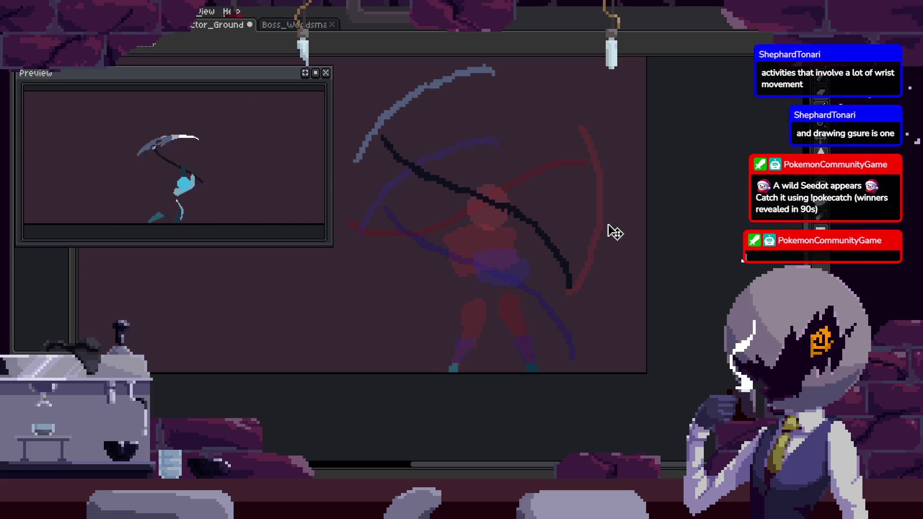
{"action": "key", "text": "ctrl+z"}
{"action": "key", "text": "ctrl+d"}
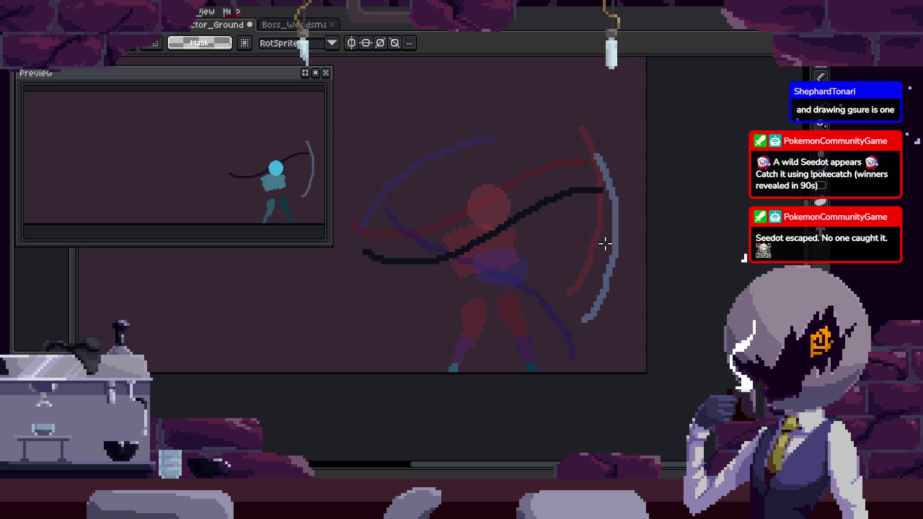
{"action": "key", "text": "v"}
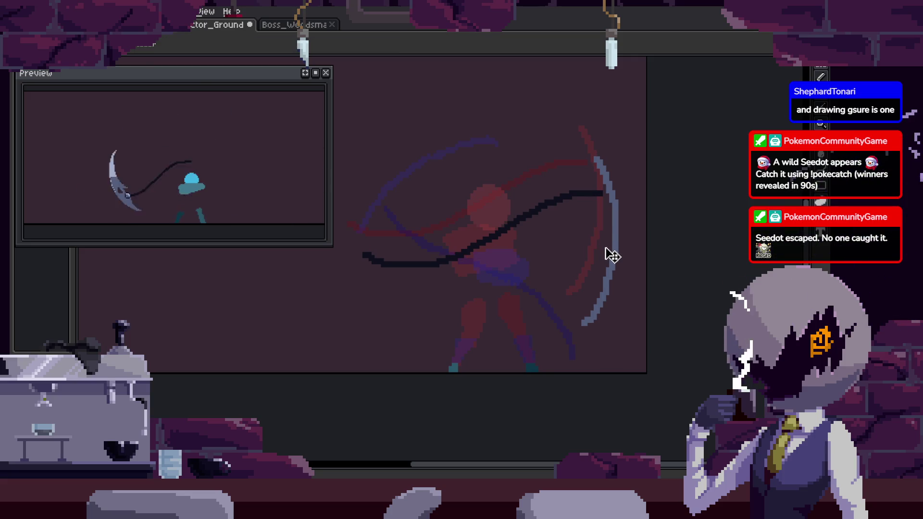
Play the swing and step through the frames past the blue-figure and lowered-scythe poses.
{"action": "key", "text": "Return"}
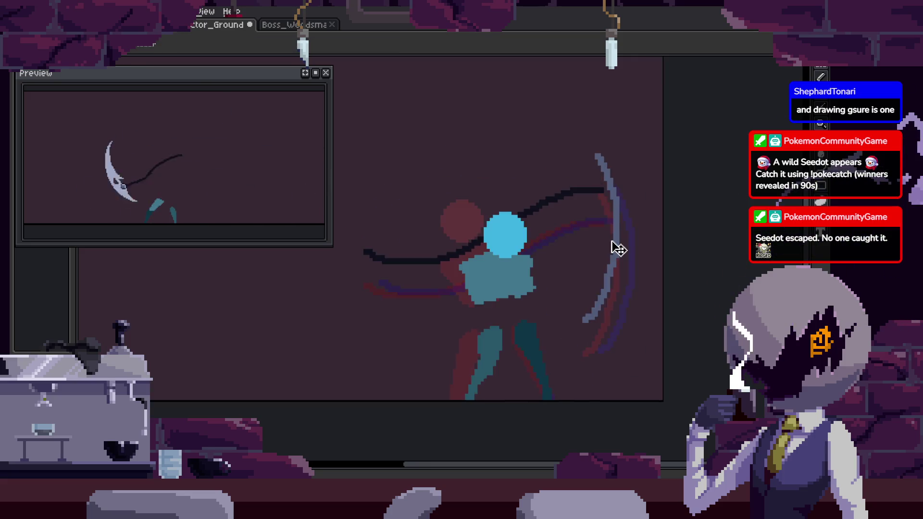
{"action": "key", "text": "Return"}
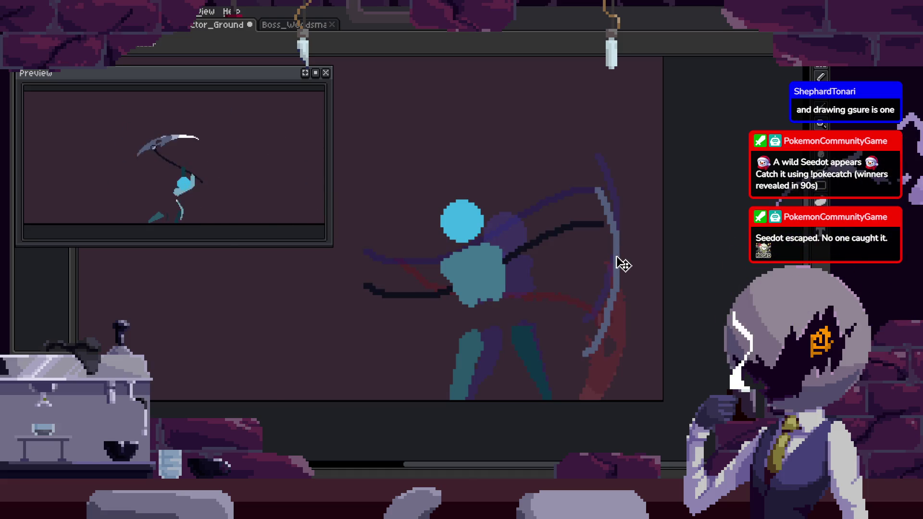
{"action": "key", "text": "Right"}
{"action": "key", "text": "Right"}
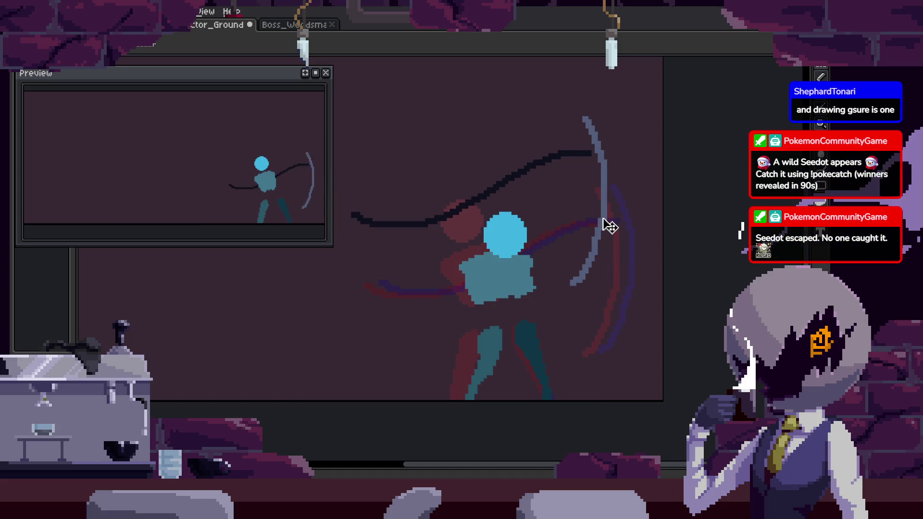
{"action": "key", "text": "Right"}
{"action": "key", "text": "Right"}
{"action": "key", "text": "Right"}
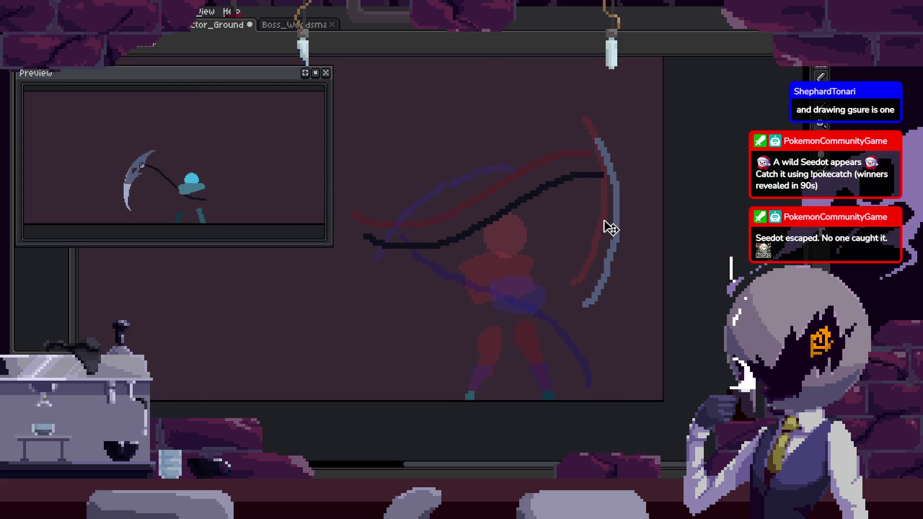
{"action": "key", "text": "Right"}
{"action": "key", "text": "Right"}
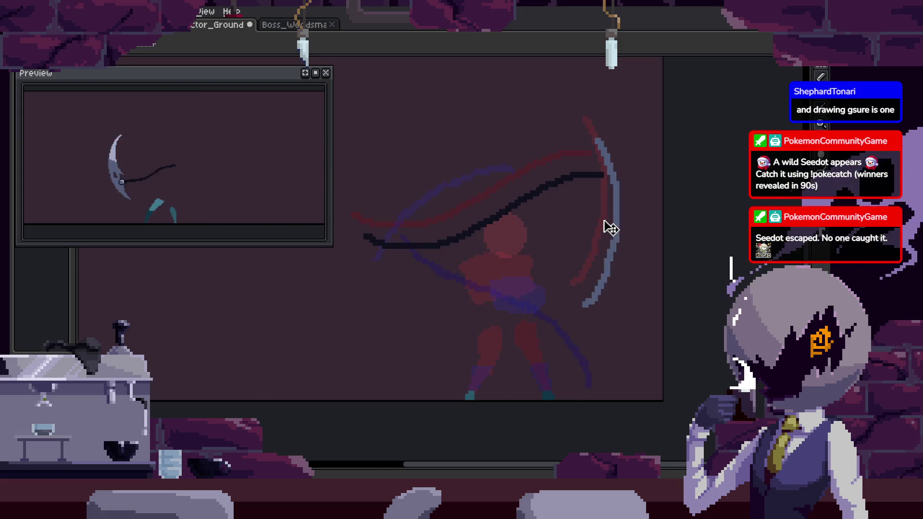
{"action": "key", "text": "Right"}
{"action": "key", "text": "Right"}
{"action": "key", "text": "Right"}
{"action": "key", "text": "Right"}
{"action": "scroll", "coordinate": [577, 255], "scroll_direction": "down", "scroll_amount": 2}
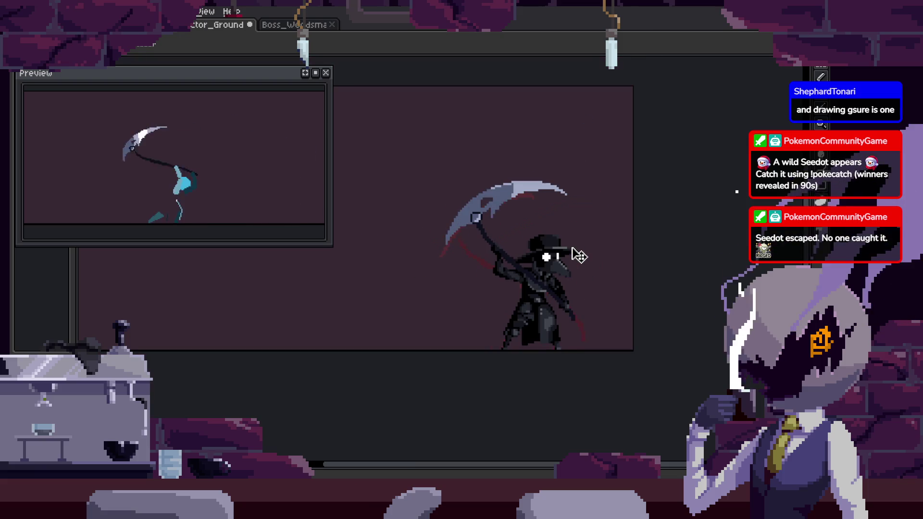
{"action": "key", "text": "Right"}
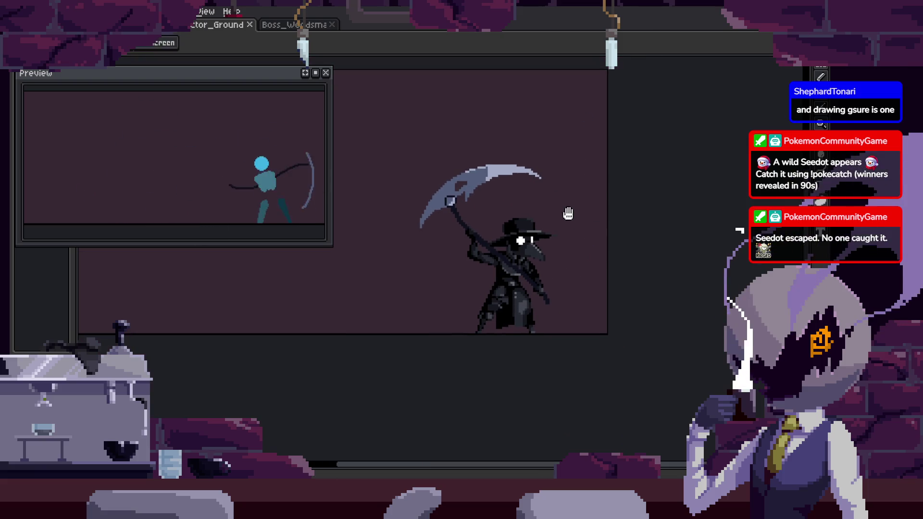
{"action": "key", "text": "Right"}
{"action": "key", "text": "Right"}
{"action": "key", "text": "Right"}
{"action": "key", "text": "Right"}
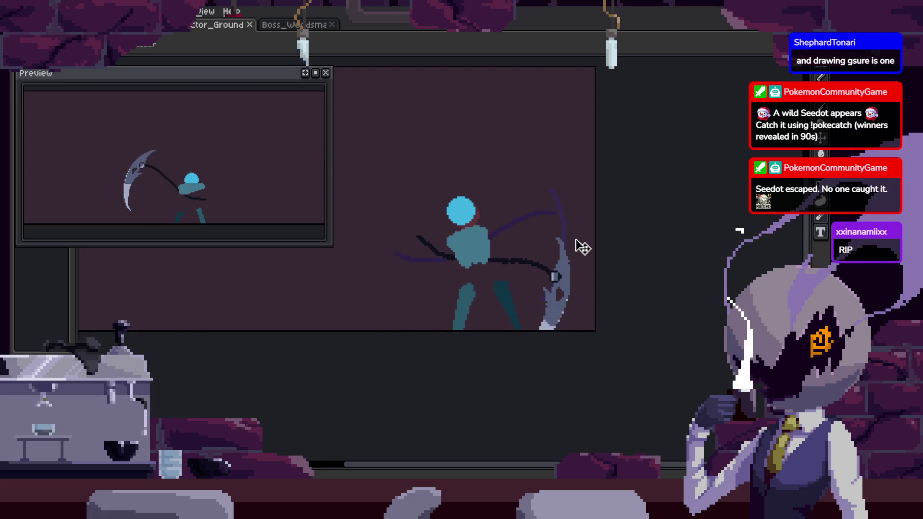
{"action": "key", "text": "ctrl+z"}
{"action": "key", "text": "ctrl+z"}
{"action": "key", "text": "ctrl+z"}
{"action": "key", "text": "ctrl+z"}
{"action": "key", "text": "Right"}
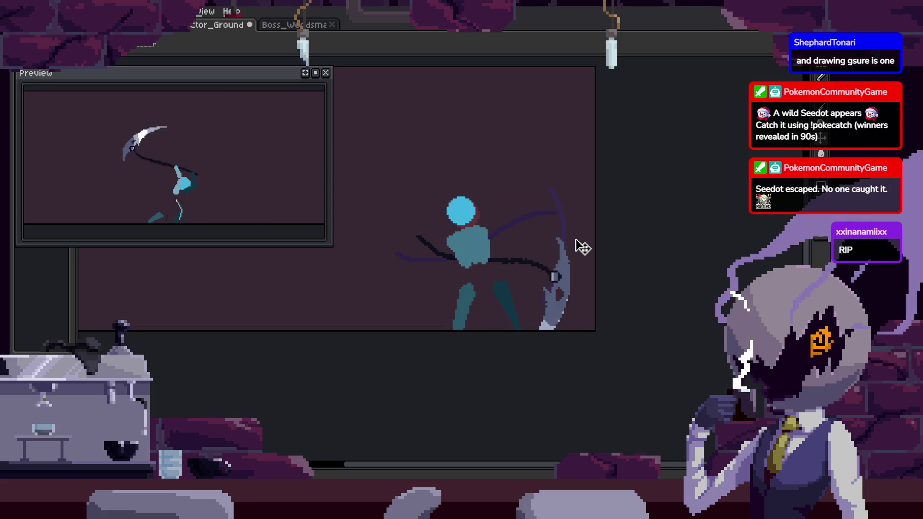
{"action": "left_click_drag", "start_coordinate": [583, 247], "coordinate": [561, 242]}
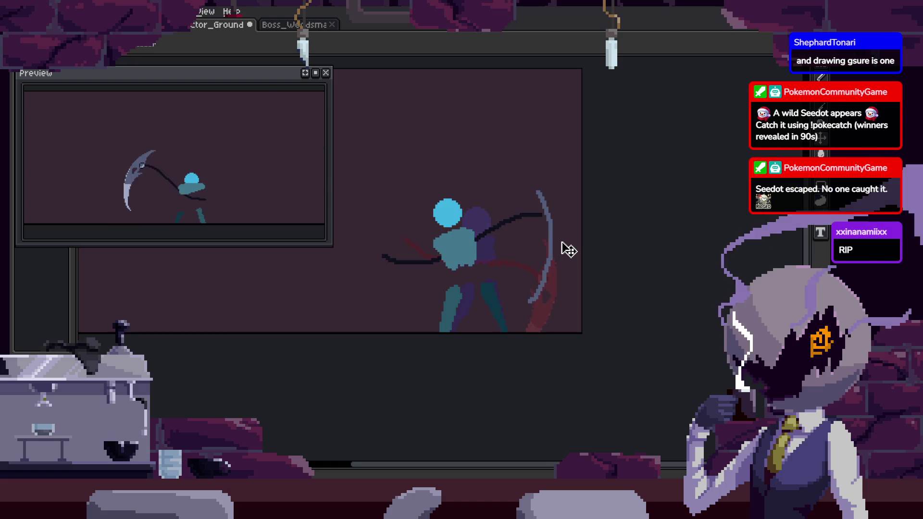
{"action": "key", "text": "Right"}
{"action": "key", "text": "Right"}
{"action": "key", "text": "Left"}
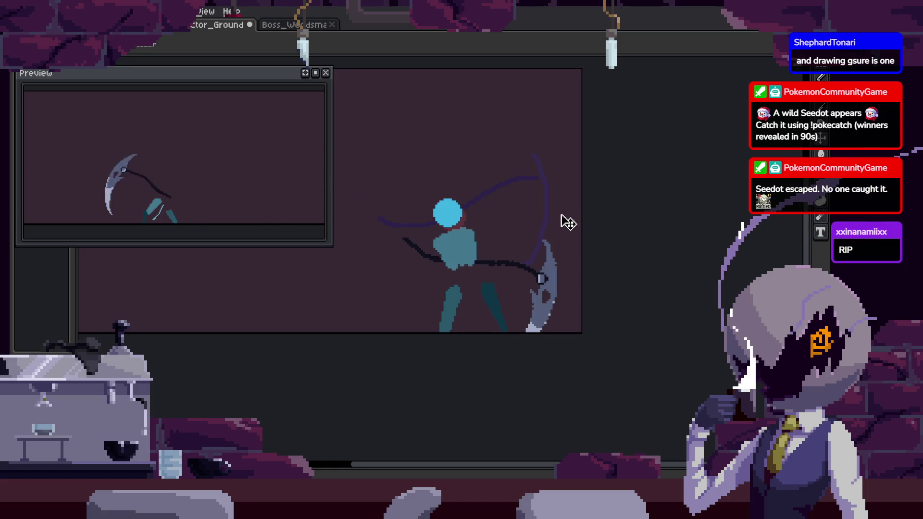
{"action": "key", "text": "Right"}
{"action": "key", "text": "Right"}
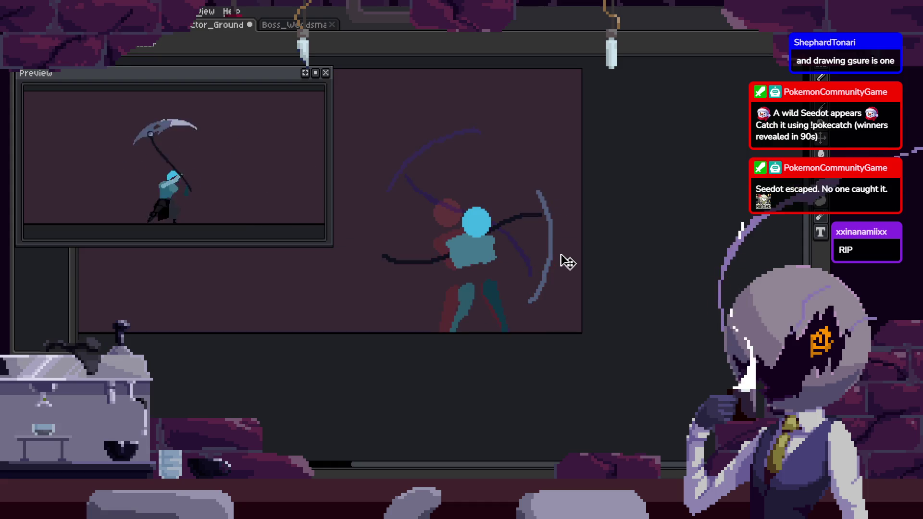
Rotate the arm, bow and scythe to a new swing angle, apply it and save.
{"action": "key", "text": "ctrl+t"}
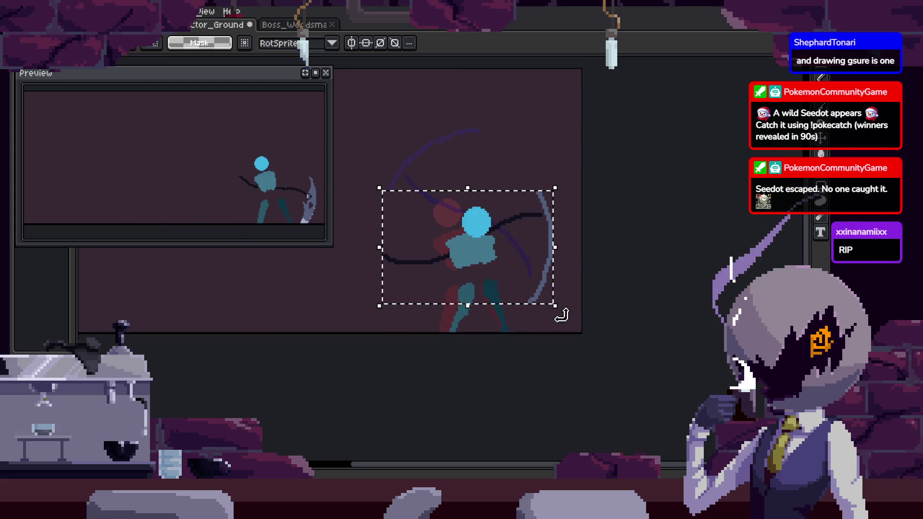
{"action": "left_click_drag", "start_coordinate": [562, 315], "coordinate": [557, 208]}
{"action": "key", "text": "Return"}
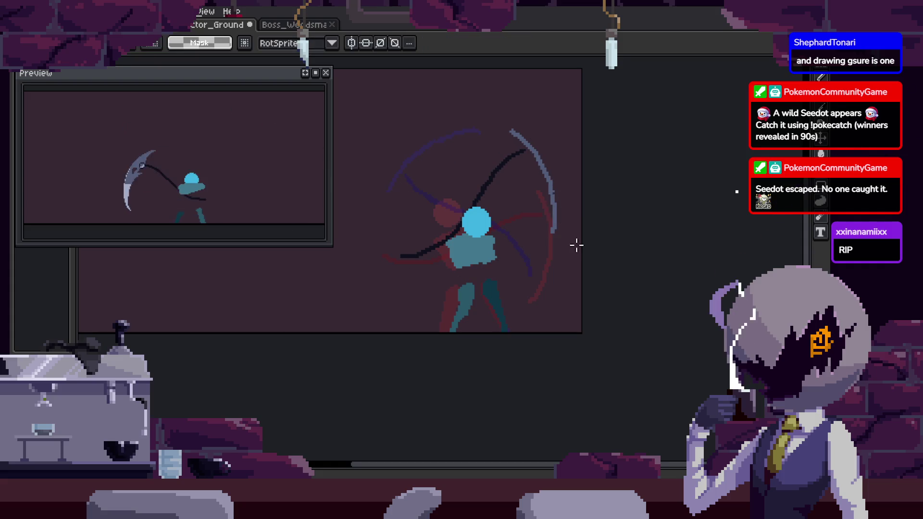
{"action": "left_click_drag", "start_coordinate": [575, 245], "coordinate": [536, 251]}
{"action": "key", "text": "ctrl+s"}
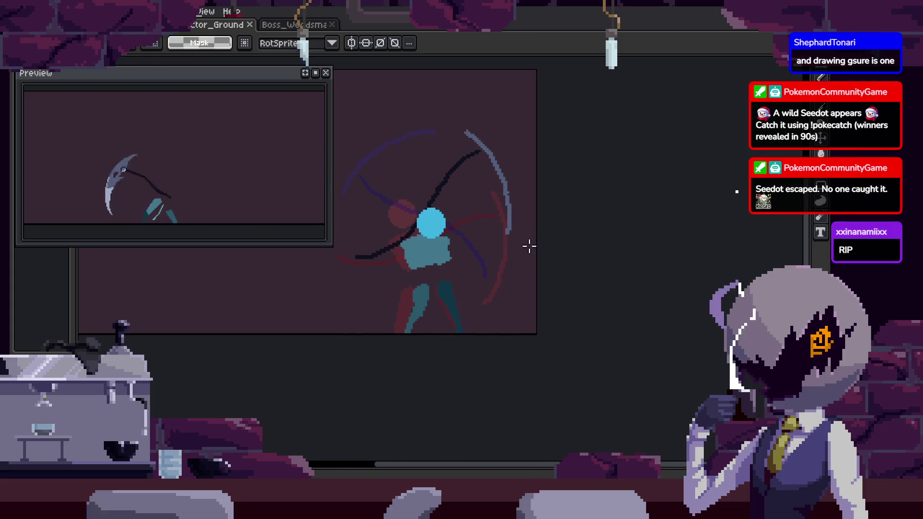
{"action": "key", "text": "Return"}
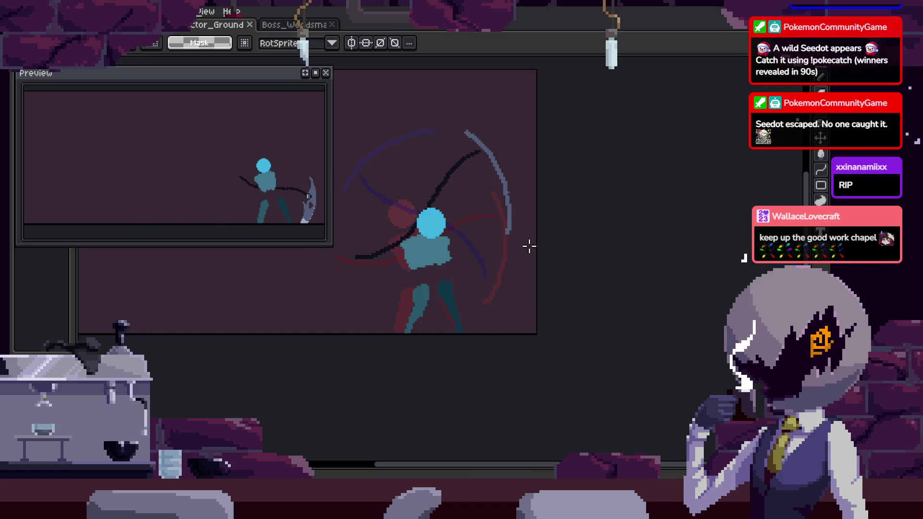
{"action": "key", "text": "Tab"}
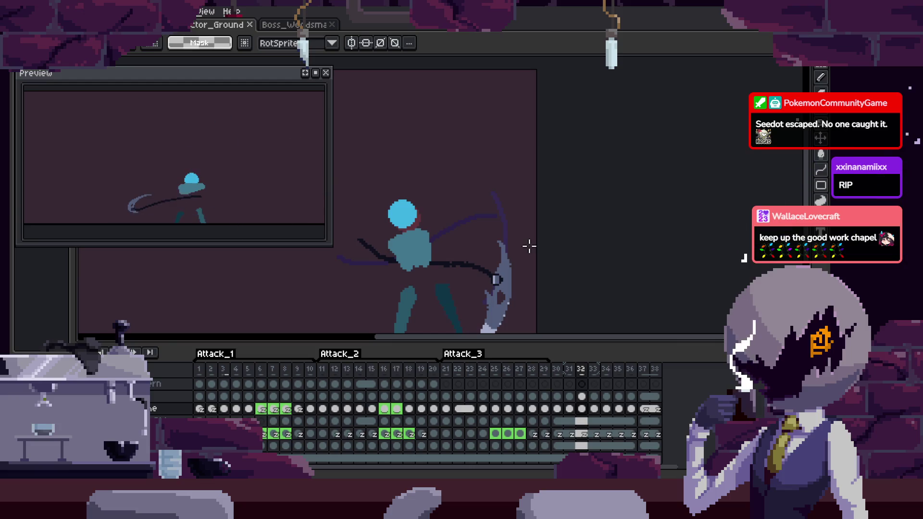
{"action": "key", "text": "Left"}
{"action": "key", "text": "Left"}
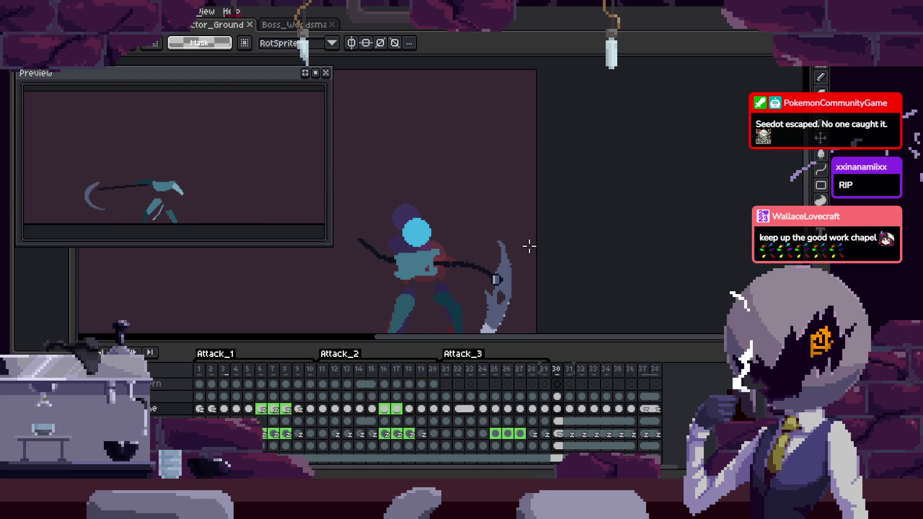
{"action": "key", "text": "Tab"}
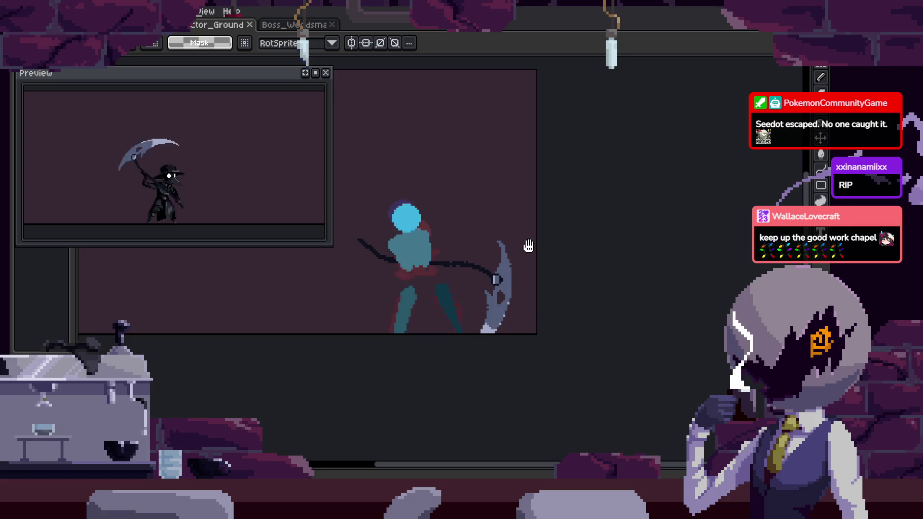
{"action": "key", "text": "Tab"}
{"action": "key", "text": "Return"}
{"action": "key", "text": "Tab"}
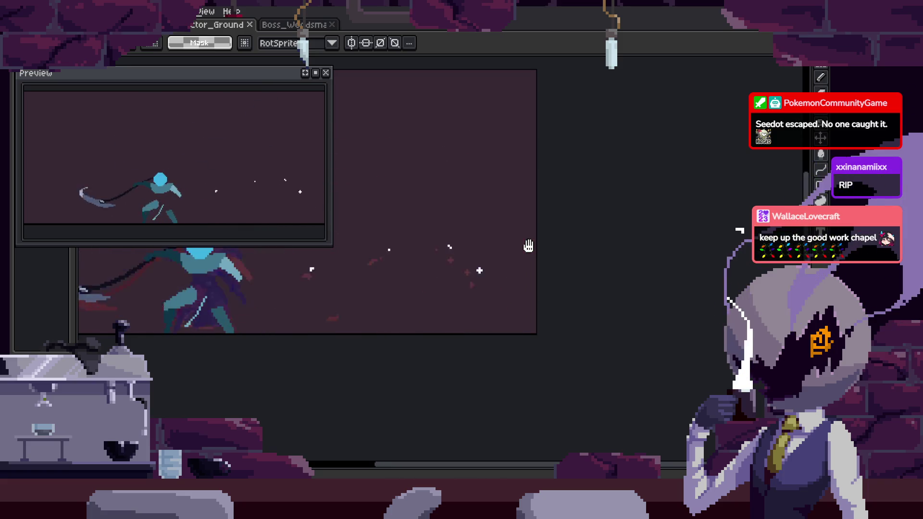
{"action": "key", "text": "Tab"}
{"action": "key", "text": "Tab"}
{"action": "key", "text": "h"}
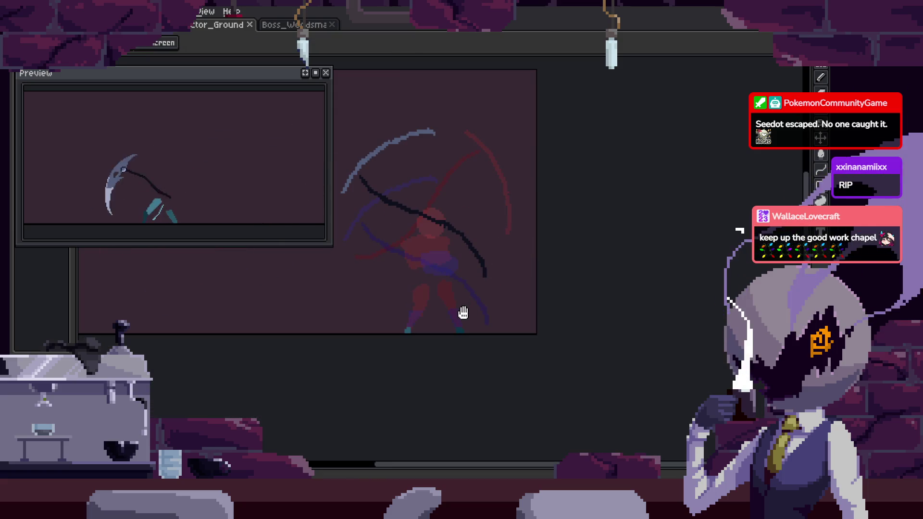
{"action": "scroll", "coordinate": [463, 313], "scroll_direction": "up", "scroll_amount": 2}
{"action": "scroll", "coordinate": [635, 229], "scroll_direction": "up", "scroll_amount": 1}
{"action": "key", "text": "i"}
{"action": "key", "text": "m"}
{"action": "scroll", "coordinate": [575, 323], "scroll_direction": "down", "scroll_amount": 2}
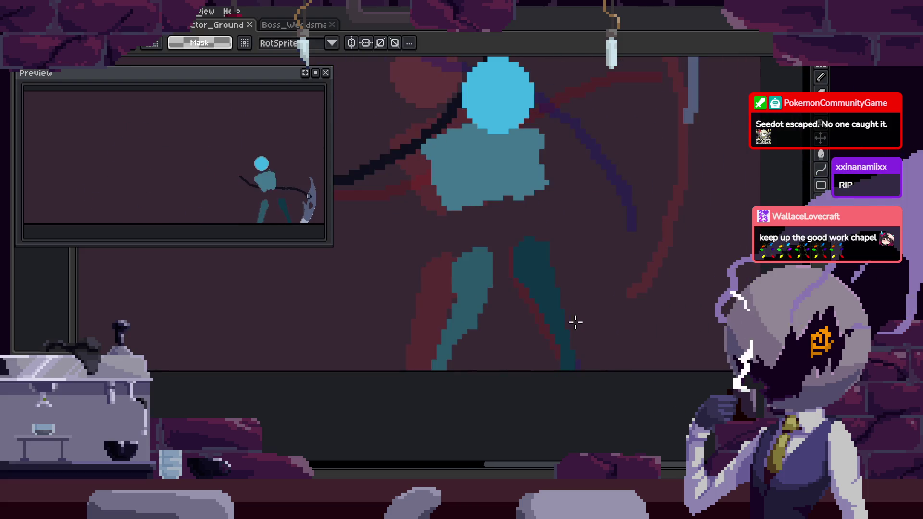
{"action": "scroll", "coordinate": [553, 323], "scroll_direction": "up", "scroll_amount": 1}
{"action": "scroll", "coordinate": [462, 324], "scroll_direction": "down", "scroll_amount": 1}
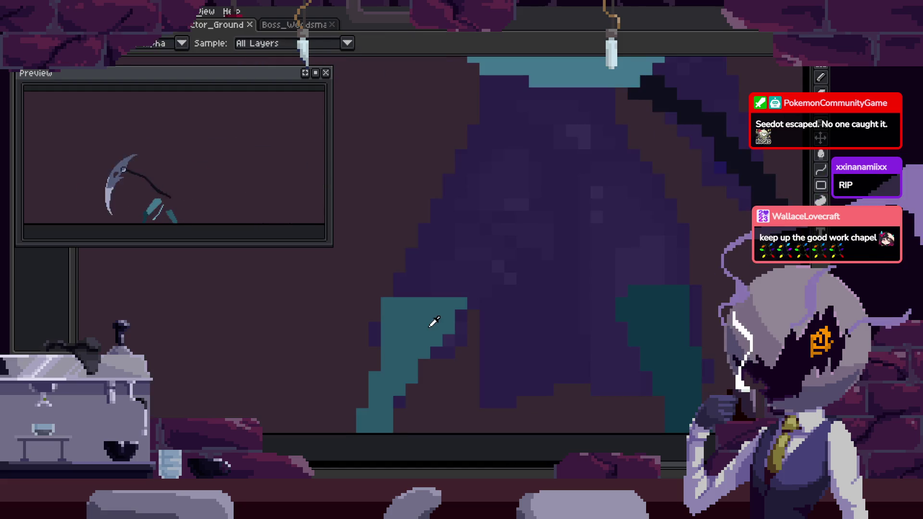
{"action": "scroll", "coordinate": [437, 295], "scroll_direction": "up", "scroll_amount": 2}
Start a teal leg outline, undo the unwanted fill, and delete stray outline pixels around the legs.
{"action": "key", "text": "b"}
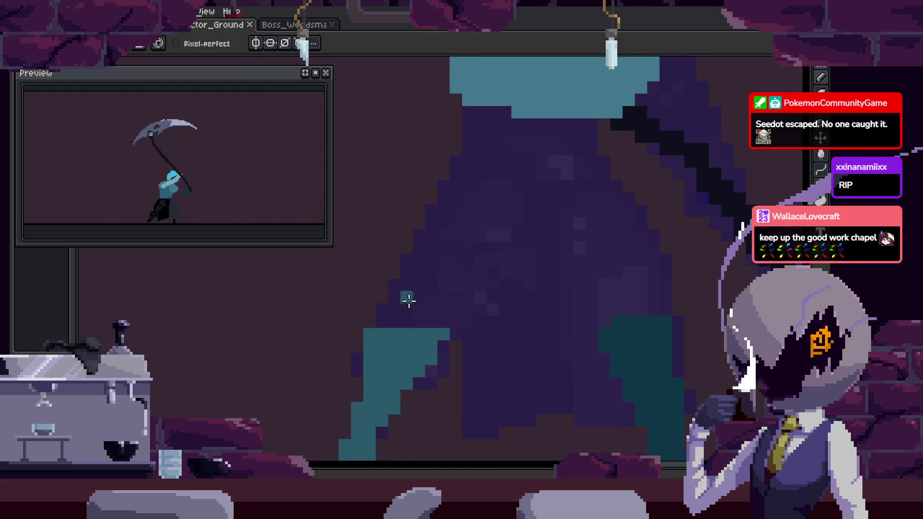
{"action": "left_click", "coordinate": [443, 198]}
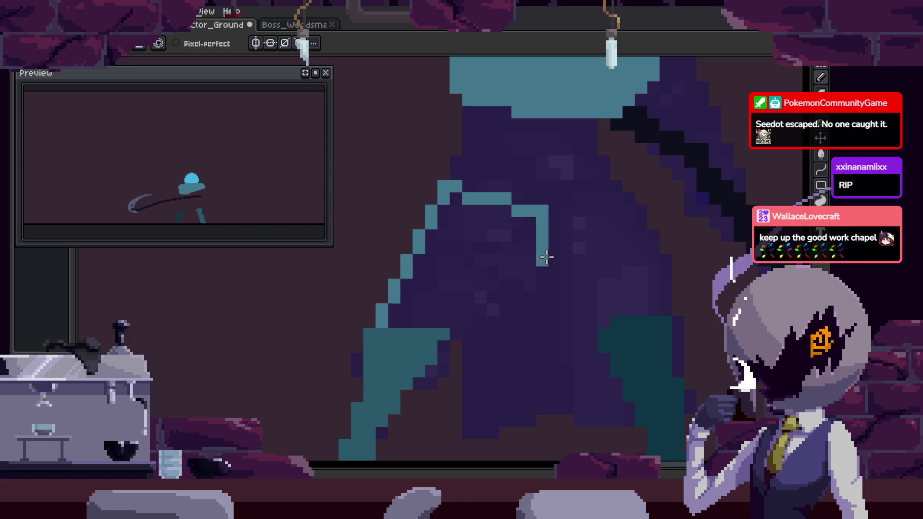
{"action": "key", "text": "g"}
{"action": "left_click", "coordinate": [471, 293]}
{"action": "key", "text": "ctrl+z"}
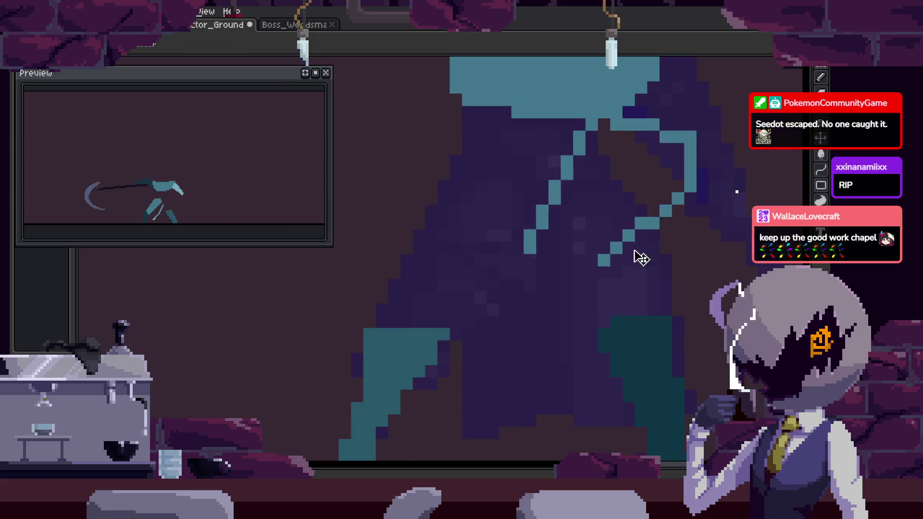
{"action": "key", "text": "q"}
{"action": "left_click_drag", "start_coordinate": [596, 197], "coordinate": [625, 294]}
{"action": "key", "text": "Delete"}
{"action": "key", "text": "ctrl+d"}
Step to the scythe swing frame and pick the teal colour from the canvas.
{"action": "key", "text": "Tab"}
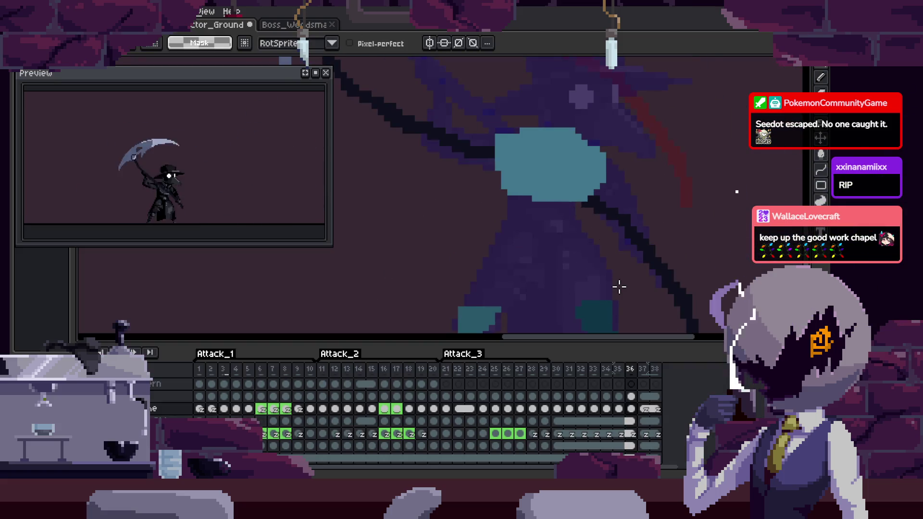
{"action": "key", "text": "Tab"}
{"action": "key", "text": "Right"}
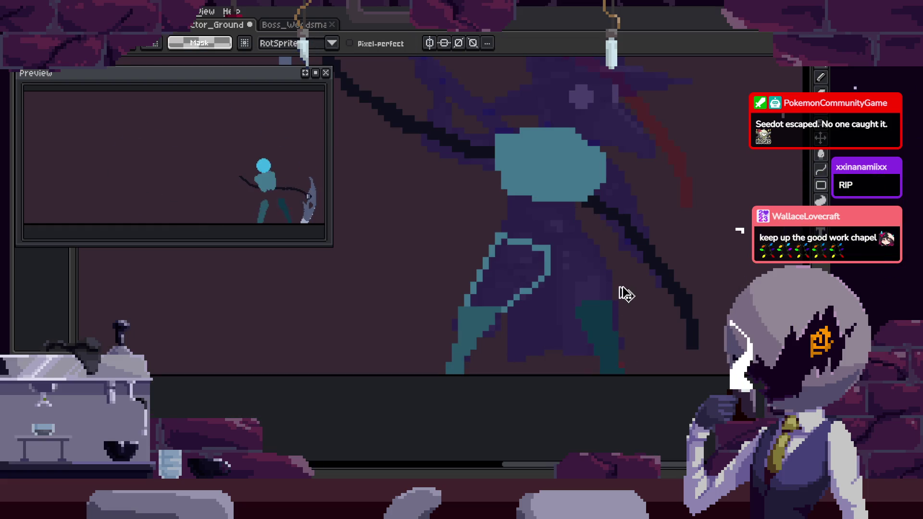
{"action": "scroll", "coordinate": [423, 279], "scroll_direction": "up", "scroll_amount": 2}
{"action": "key", "text": "i"}
{"action": "key", "text": "b"}
{"action": "scroll", "coordinate": [494, 312], "scroll_direction": "up", "scroll_amount": 3}
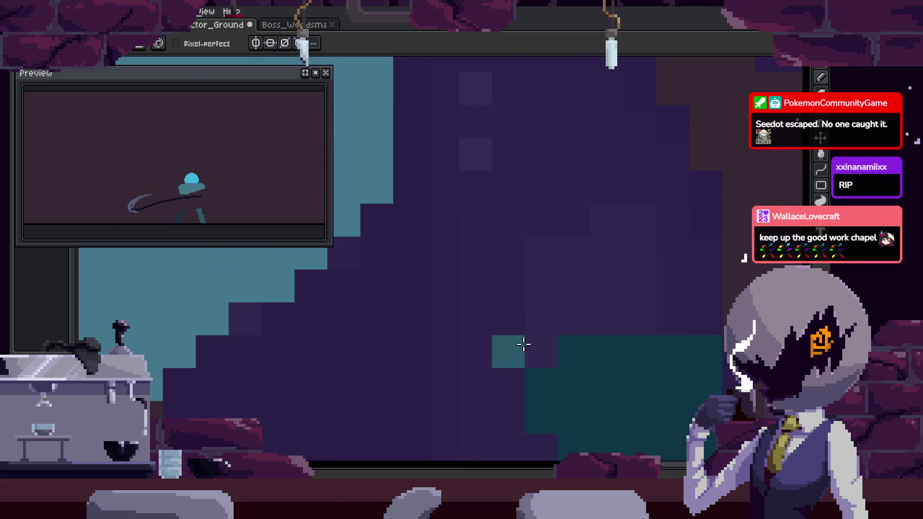
{"action": "scroll", "coordinate": [535, 341], "scroll_direction": "down", "scroll_amount": 2}
{"action": "key", "text": "Right"}
{"action": "key", "text": "Right"}
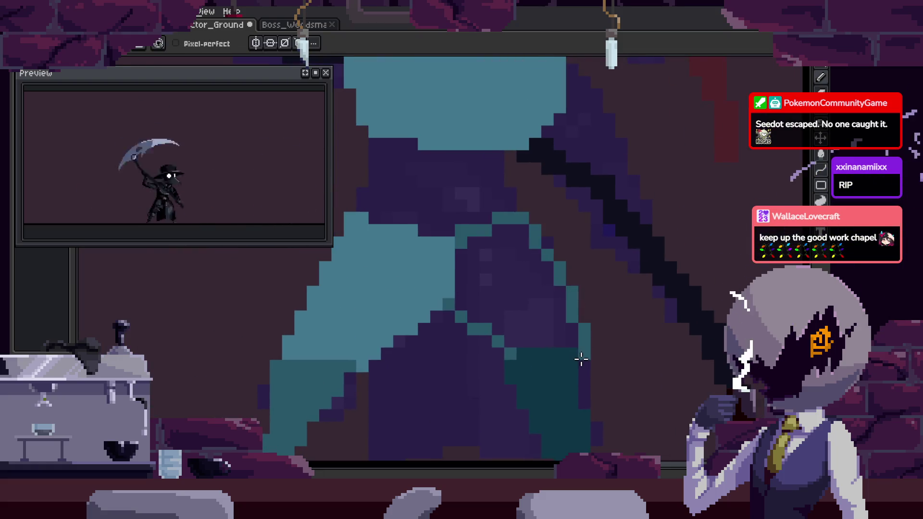
Extend the teal leg outline right and down and fill the leg solid teal.
{"action": "key", "text": "g"}
{"action": "scroll", "coordinate": [531, 361], "scroll_direction": "down", "scroll_amount": 2}
{"action": "scroll", "coordinate": [553, 356], "scroll_direction": "down", "scroll_amount": 1}
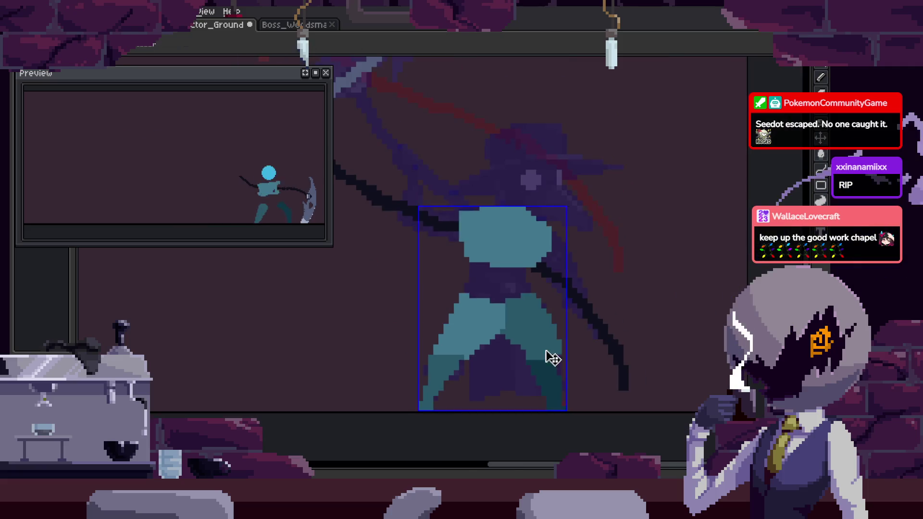
{"action": "scroll", "coordinate": [547, 338], "scroll_direction": "down", "scroll_amount": 1}
{"action": "scroll", "coordinate": [548, 330], "scroll_direction": "up", "scroll_amount": 3}
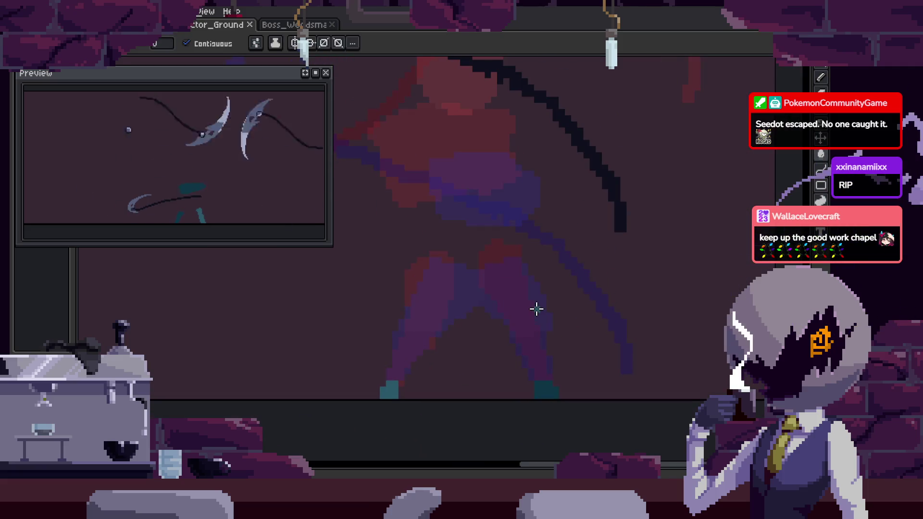
{"action": "key", "text": "i"}
{"action": "key", "text": "g"}
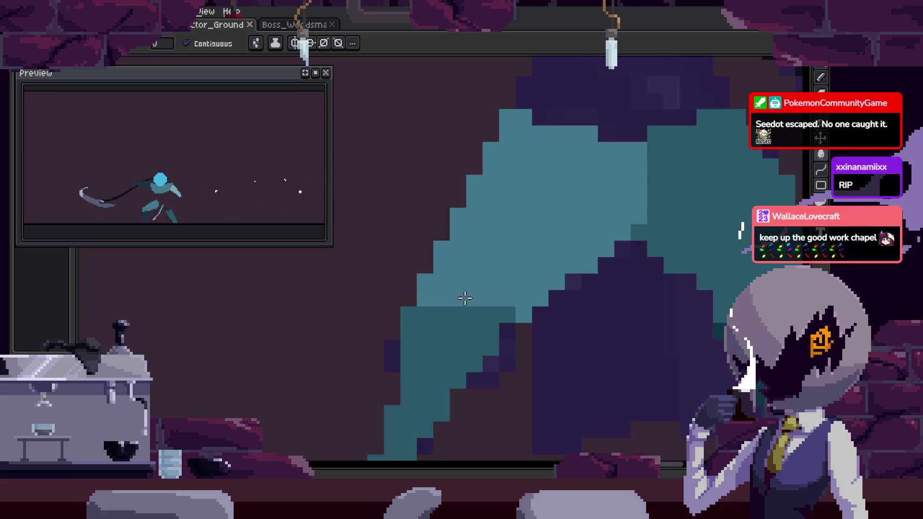
{"action": "key", "text": "b"}
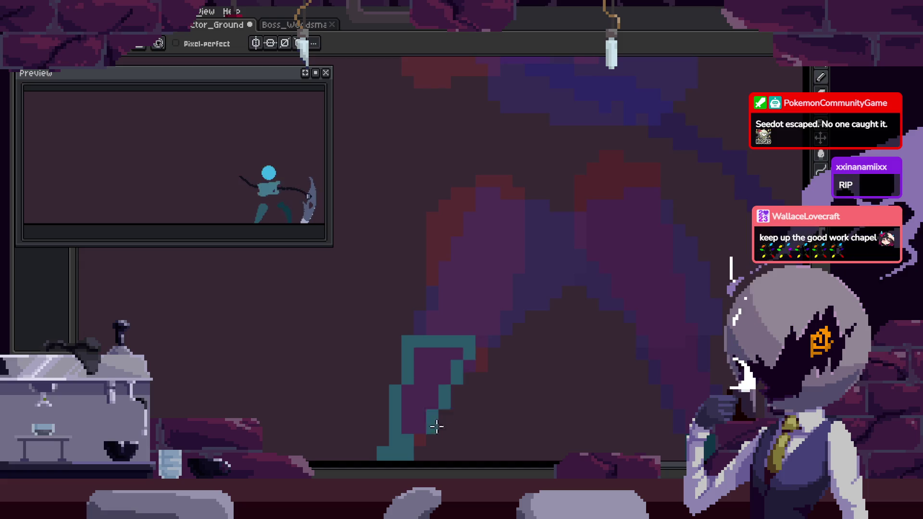
{"action": "key", "text": "g"}
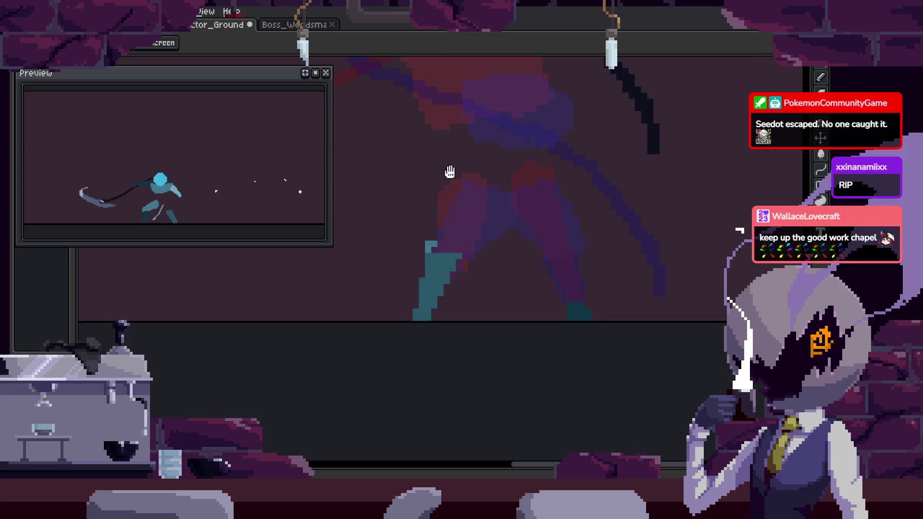
{"action": "left_click_drag", "start_coordinate": [564, 257], "coordinate": [524, 384]}
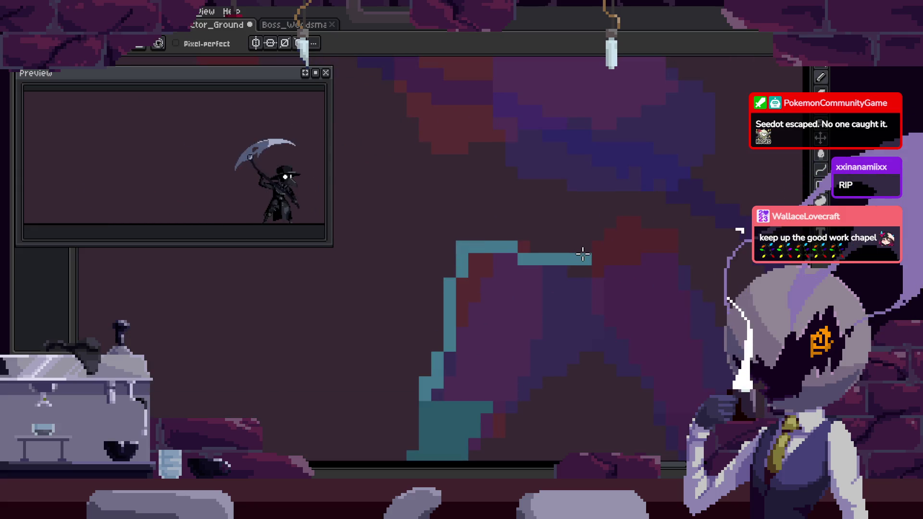
{"action": "key", "text": "g"}
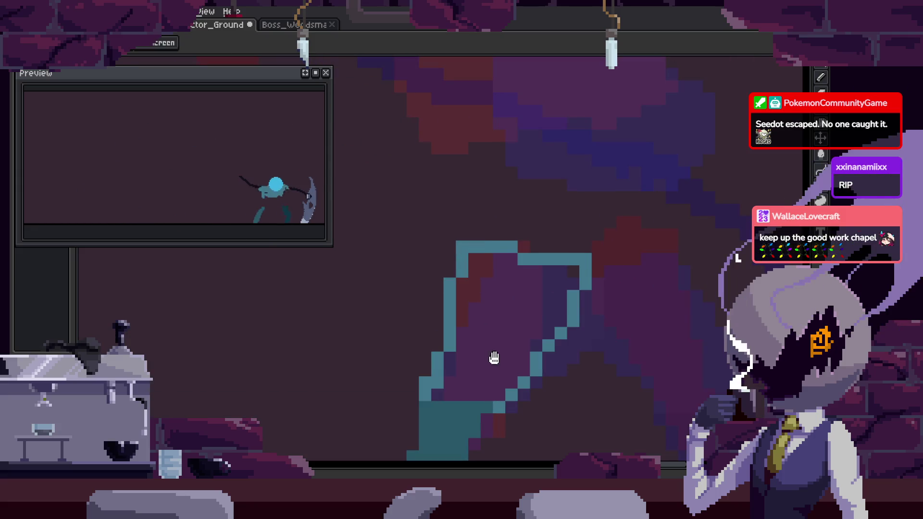
{"action": "left_click", "coordinate": [404, 296]}
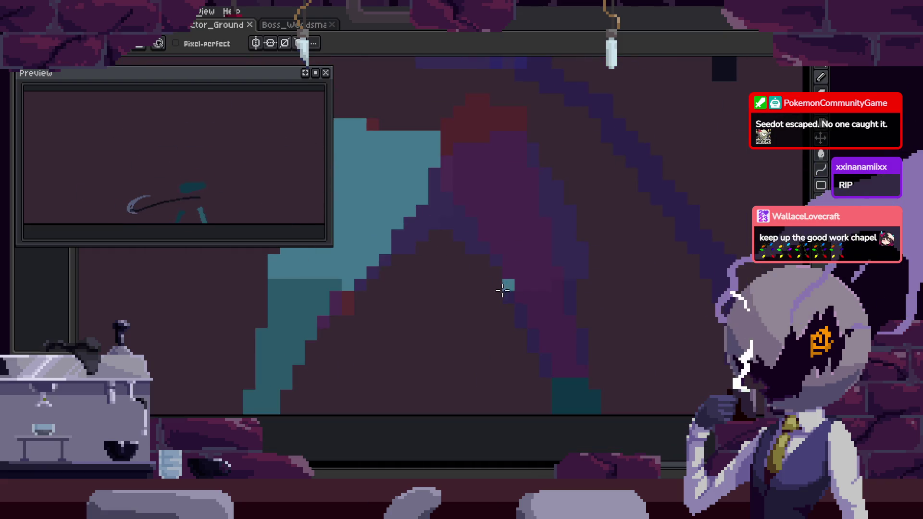
Touch up stray leg pixels with the eraser and save the animation file.
{"action": "key", "text": "i"}
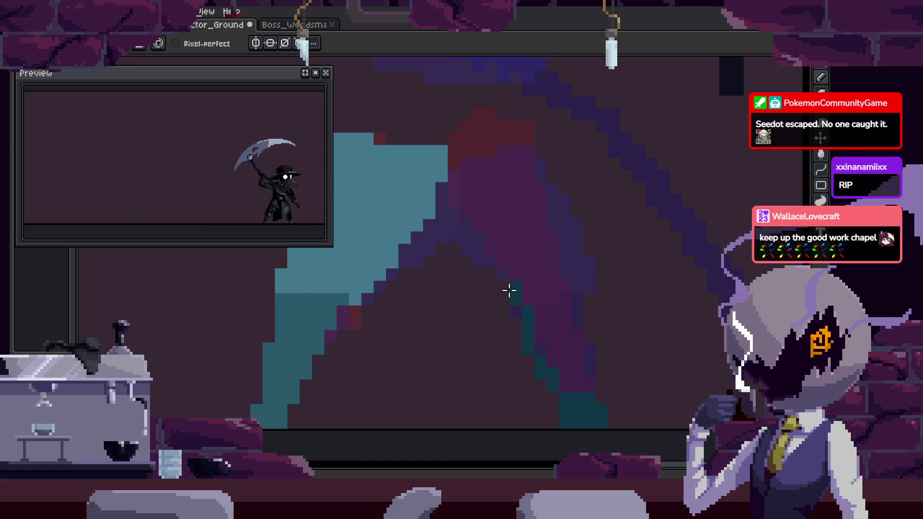
{"action": "key", "text": "b"}
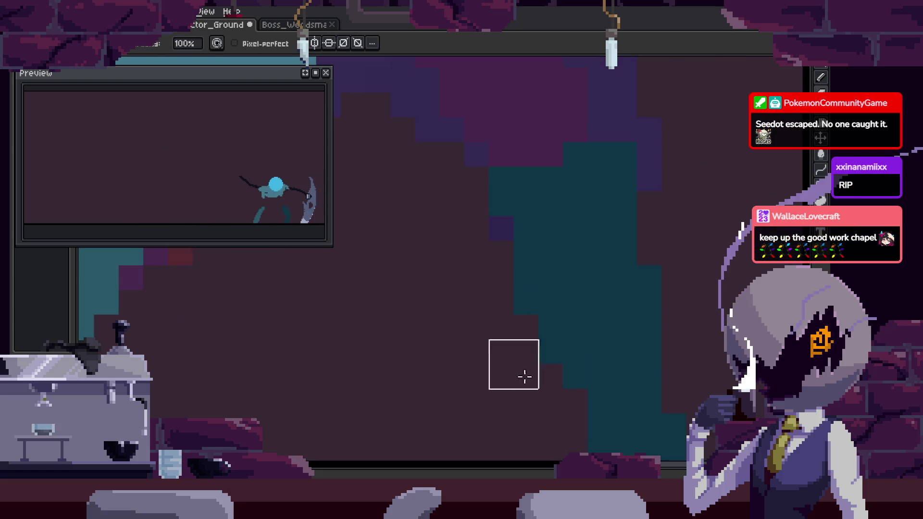
{"action": "scroll", "coordinate": [577, 402], "scroll_direction": "down", "scroll_amount": 1}
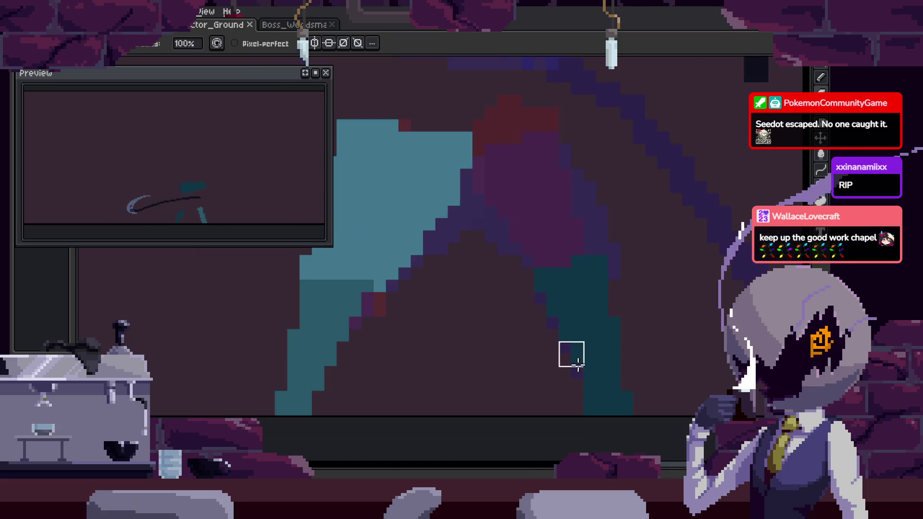
{"action": "key", "text": "e"}
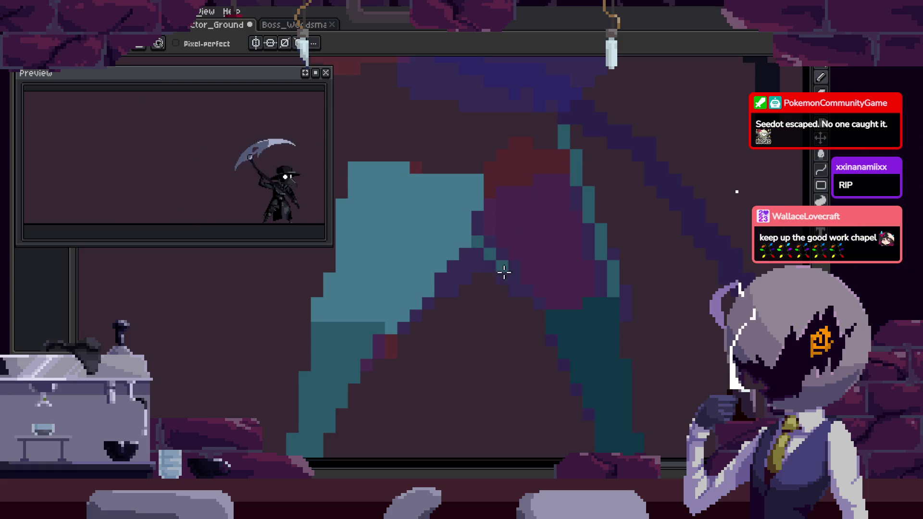
{"action": "scroll", "coordinate": [536, 305], "scroll_direction": "up", "scroll_amount": 1}
{"action": "key", "text": "g"}
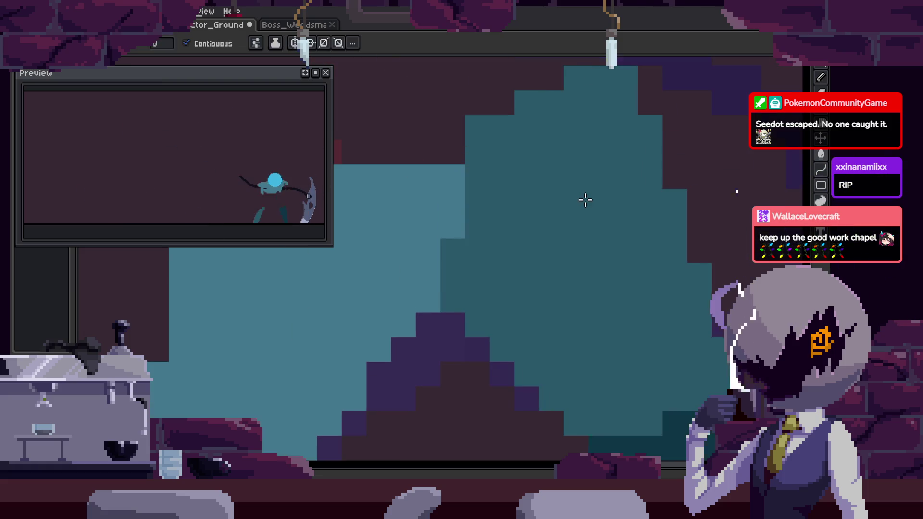
{"action": "scroll", "coordinate": [585, 200], "scroll_direction": "down", "scroll_amount": 1}
{"action": "scroll", "coordinate": [529, 243], "scroll_direction": "down", "scroll_amount": 1}
{"action": "key", "text": "ctrl+s"}
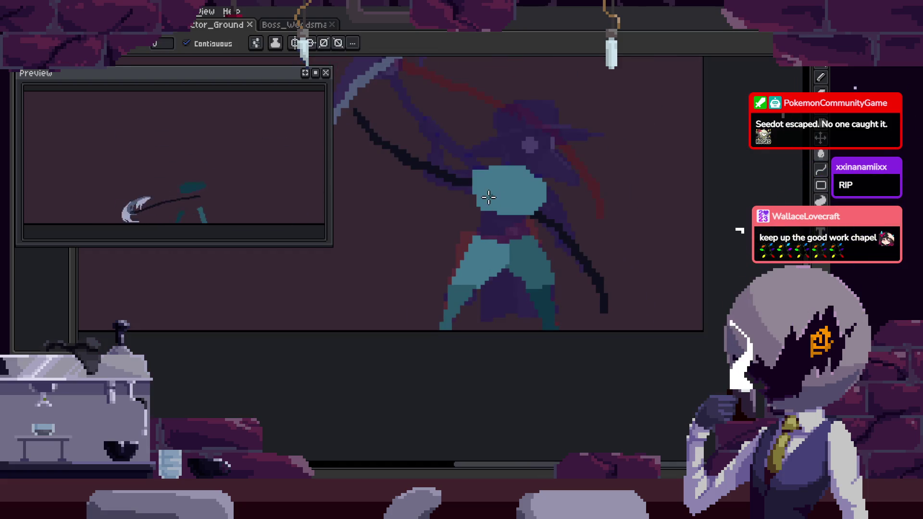
Draw a straight line across the upper part of the figure with the Line tool.
{"action": "scroll", "coordinate": [506, 185], "scroll_direction": "up", "scroll_amount": 3}
{"action": "scroll", "coordinate": [441, 179], "scroll_direction": "down", "scroll_amount": 1}
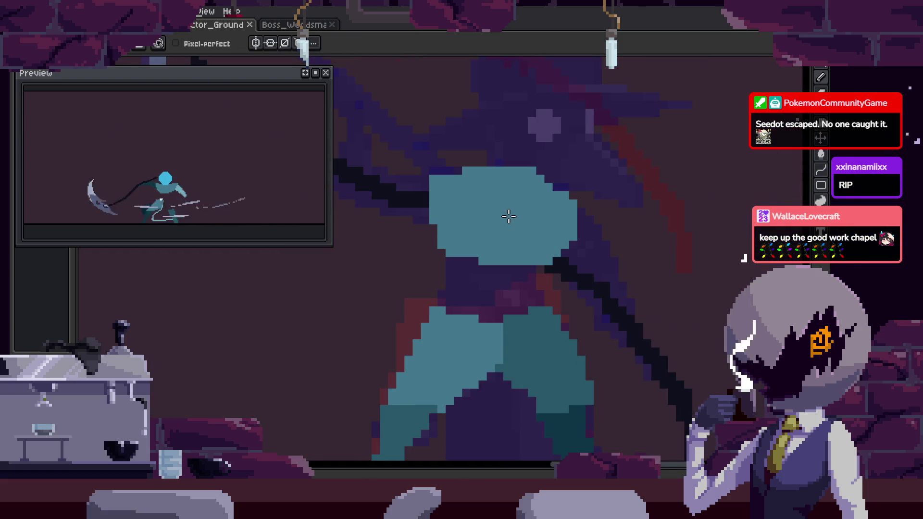
{"action": "key", "text": "l"}
{"action": "left_click_drag", "start_coordinate": [598, 163], "coordinate": [506, 149]}
{"action": "scroll", "coordinate": [638, 251], "scroll_direction": "down", "scroll_amount": 2}
{"action": "scroll", "coordinate": [526, 237], "scroll_direction": "up", "scroll_amount": 1}
{"action": "scroll", "coordinate": [553, 261], "scroll_direction": "down", "scroll_amount": 1}
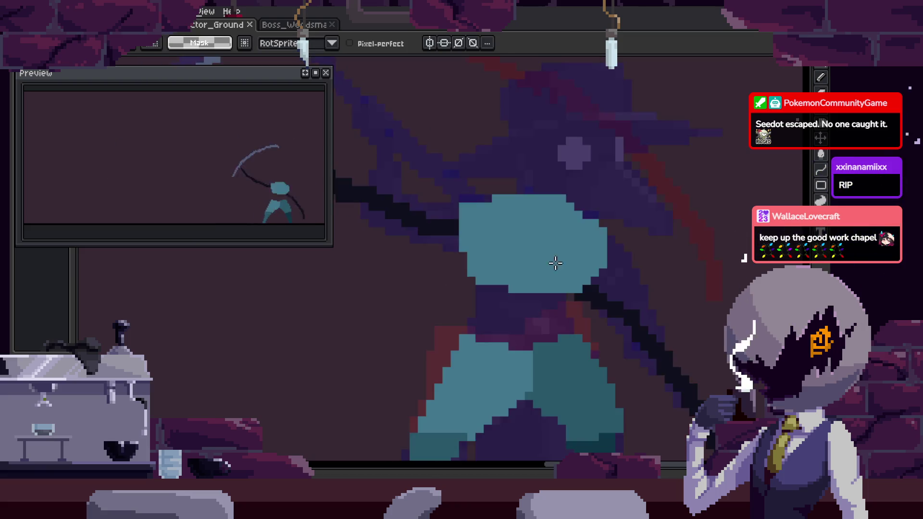
Paste a copy of the teal torso, move it into place and rotate it about 20°.
{"action": "scroll", "coordinate": [619, 271], "scroll_direction": "up", "scroll_amount": 2}
{"action": "key", "text": "ctrl+v"}
{"action": "left_click_drag", "start_coordinate": [509, 202], "coordinate": [566, 274]}
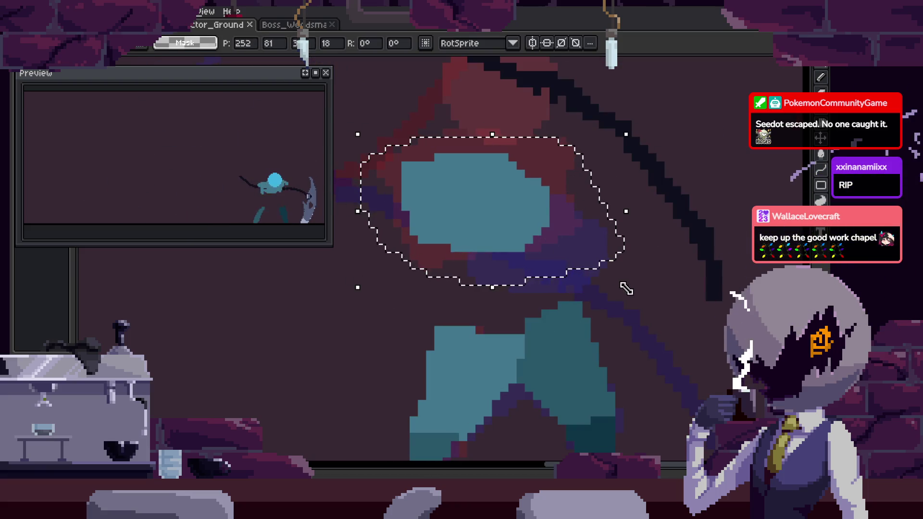
{"action": "left_click_drag", "start_coordinate": [627, 289], "coordinate": [641, 235]}
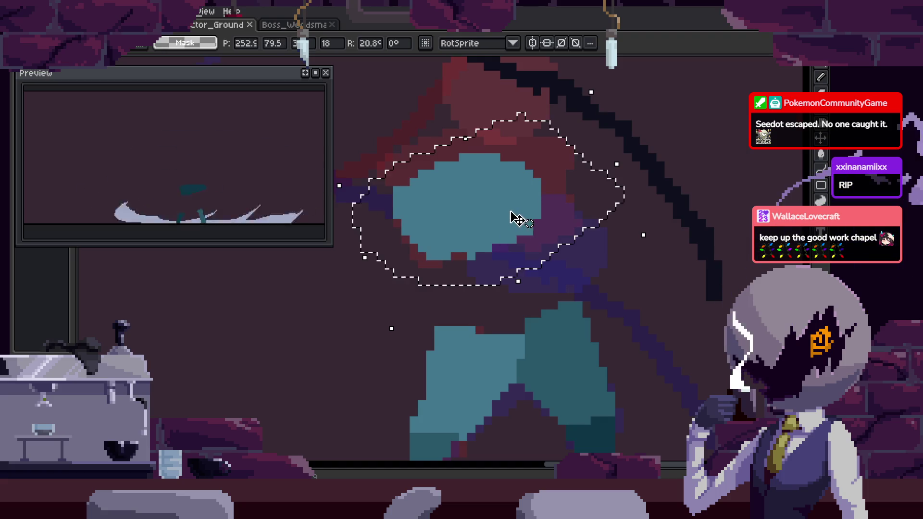
{"action": "key", "text": "Return"}
Paint a teal stroke on the torso, review the frames and save the file.
{"action": "scroll", "coordinate": [509, 206], "scroll_direction": "up", "scroll_amount": 2}
{"action": "scroll", "coordinate": [511, 174], "scroll_direction": "down", "scroll_amount": 1}
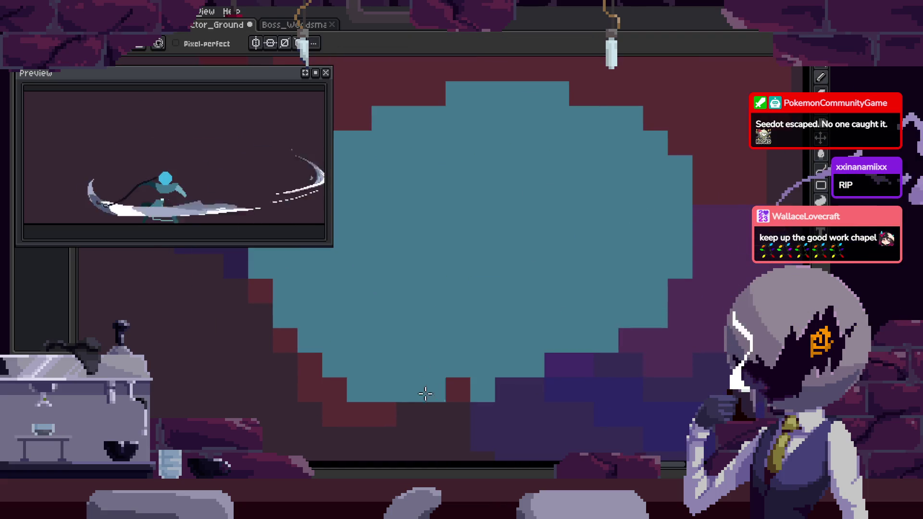
{"action": "scroll", "coordinate": [419, 389], "scroll_direction": "up", "scroll_amount": 1}
{"action": "left_click_drag", "start_coordinate": [470, 377], "coordinate": [595, 337]}
{"action": "key", "text": "Return"}
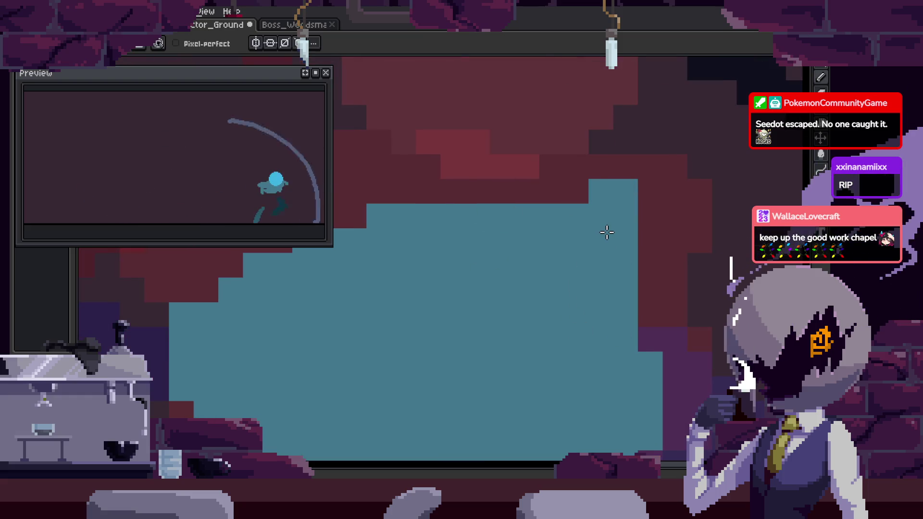
{"action": "scroll", "coordinate": [662, 187], "scroll_direction": "down", "scroll_amount": 3}
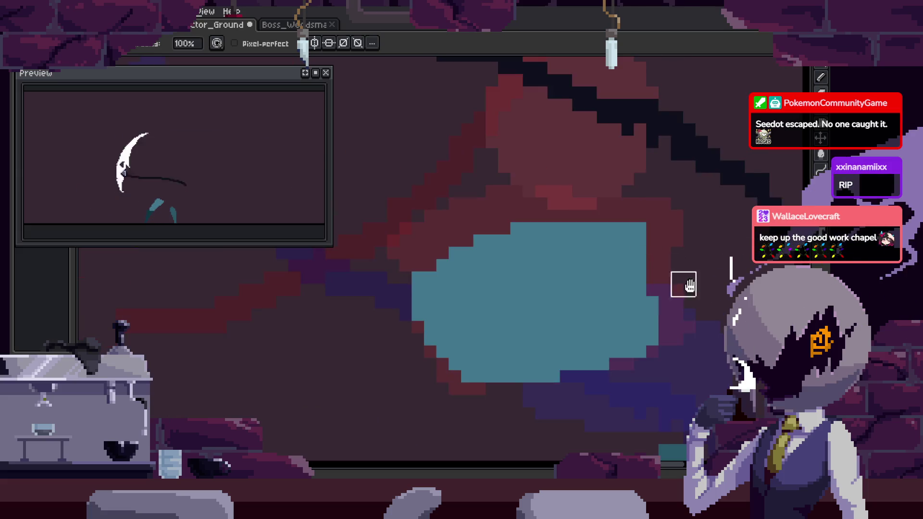
{"action": "key", "text": "ctrl+s"}
{"action": "scroll", "coordinate": [599, 254], "scroll_direction": "down", "scroll_amount": 4}
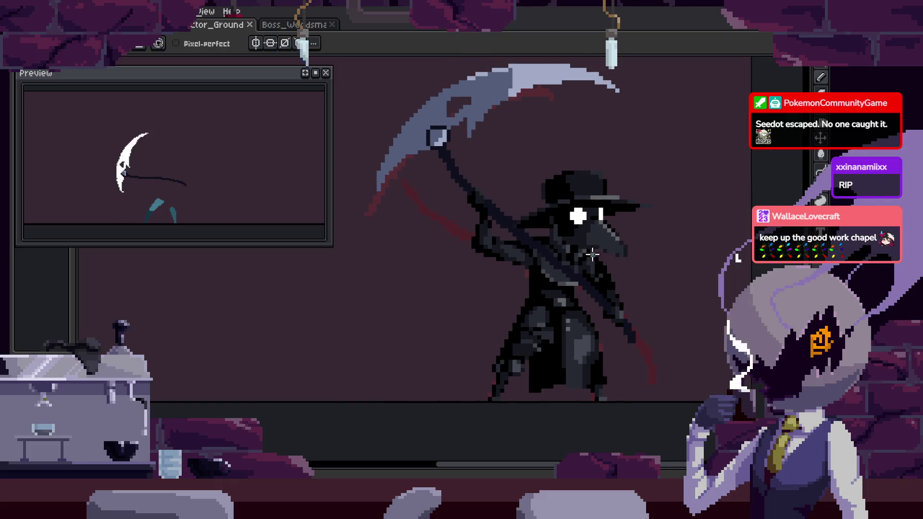
Lasso and release the character, then show the timeline on the raised-scythe pose with the scythe fully opaque.
{"action": "key", "text": "q"}
{"action": "left_click_drag", "start_coordinate": [553, 57], "coordinate": [528, 57]}
{"action": "key", "text": "ctrl+d"}
{"action": "key", "text": "Right"}
{"action": "key", "text": "ctrl+z"}
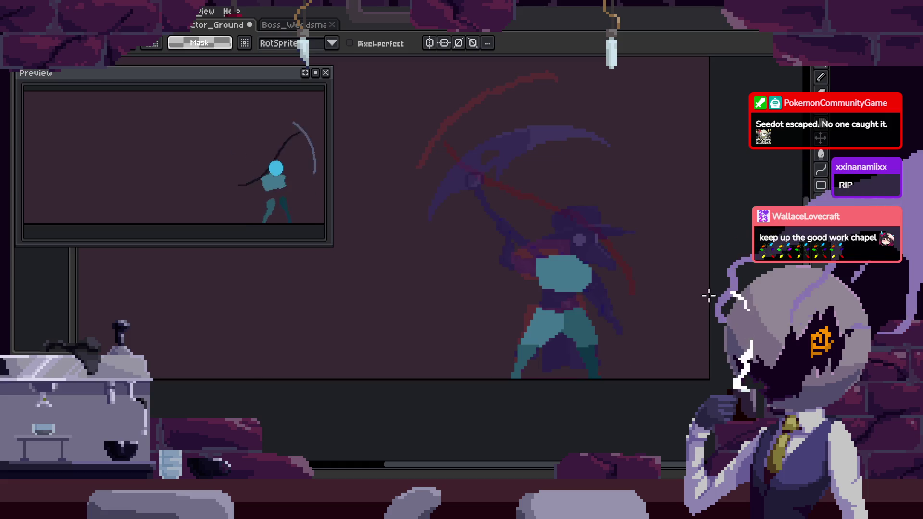
{"action": "key", "text": "ctrl+y"}
{"action": "key", "text": "Tab"}
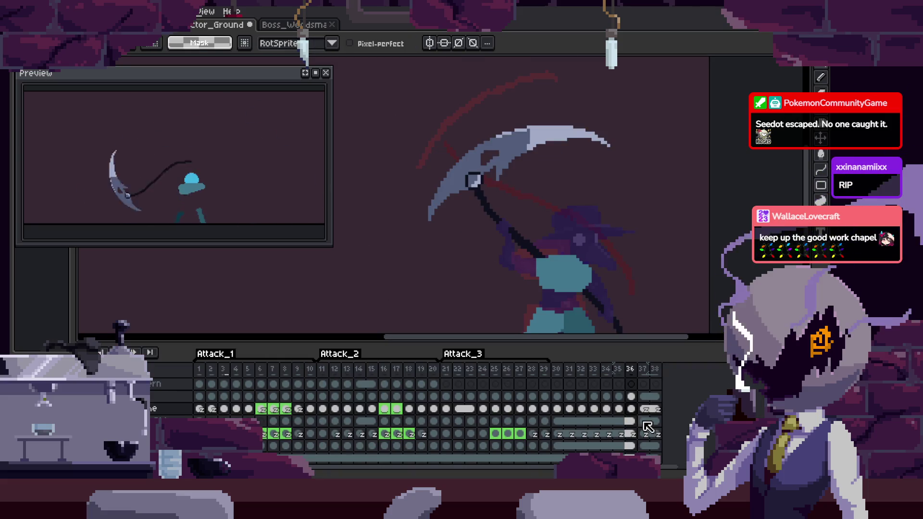
{"action": "right_click", "coordinate": [637, 416]}
Set the scythe cel's Z-Index to 1 in Cel Properties and save the sprite.
{"action": "left_click", "coordinate": [667, 417]}
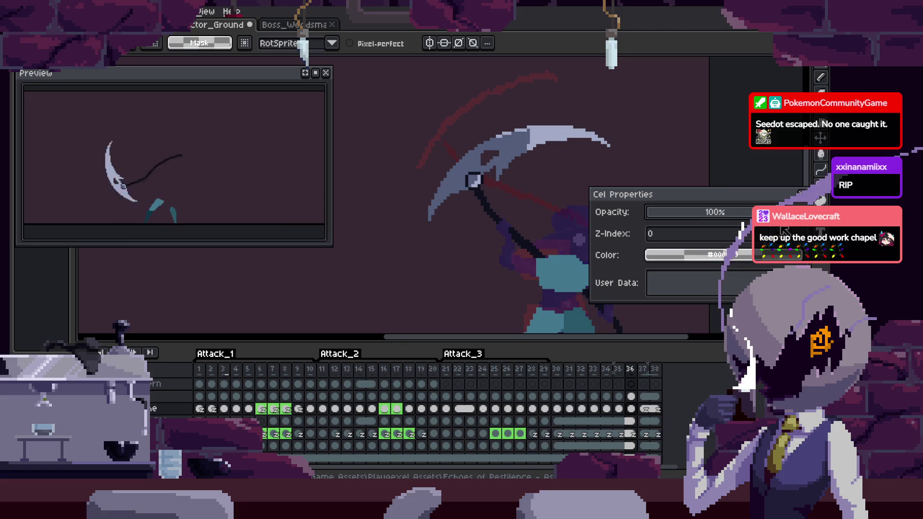
{"action": "type", "text": "1"}
{"action": "key", "text": "Tab"}
{"action": "left_click", "coordinate": [805, 195]}
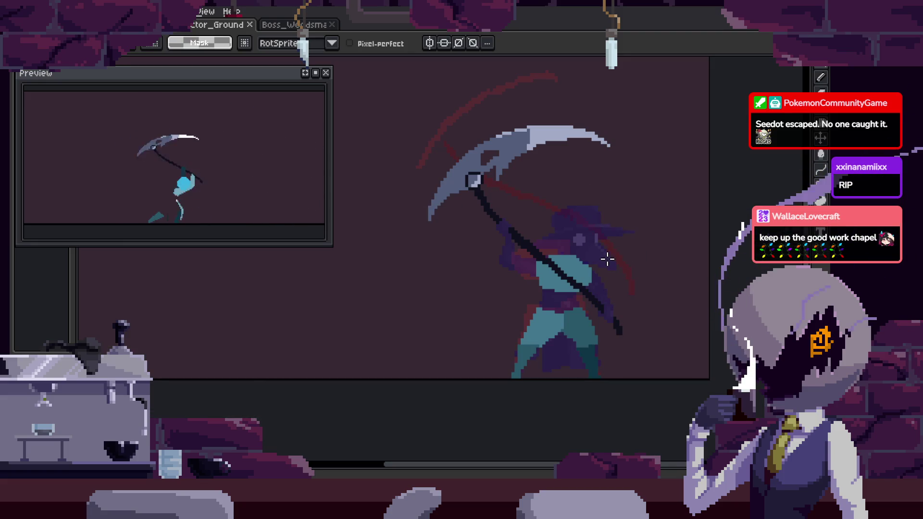
{"action": "key", "text": "Tab"}
{"action": "key", "text": "Tab"}
{"action": "key", "text": "ctrl+s"}
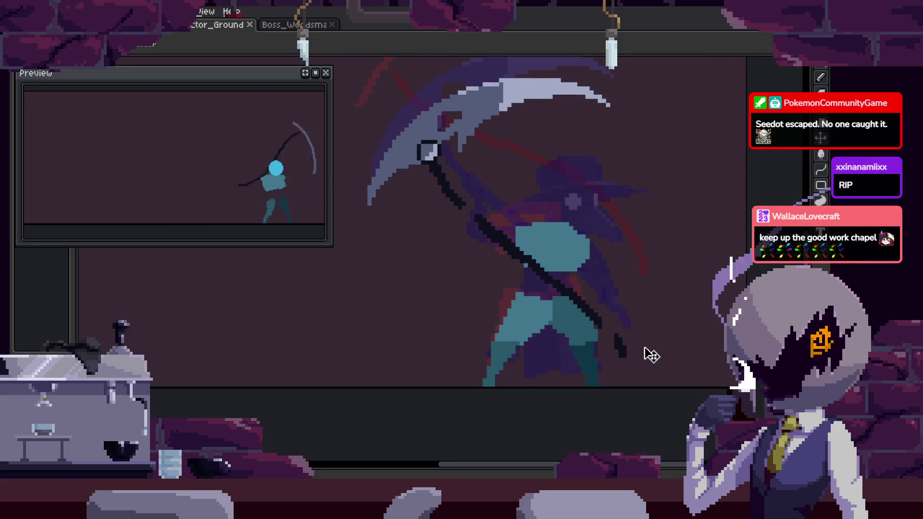
Zoom in along the scythe handle and lasso the scythe with its swing arc.
{"action": "key", "text": "ctrl+a"}
{"action": "key", "text": "b"}
{"action": "scroll", "coordinate": [494, 237], "scroll_direction": "up", "scroll_amount": 1}
{"action": "scroll", "coordinate": [414, 184], "scroll_direction": "up", "scroll_amount": 4}
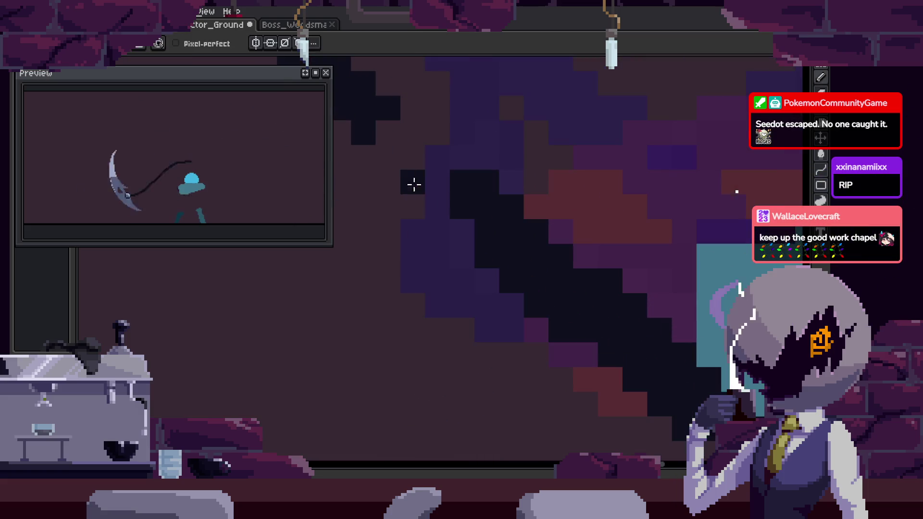
{"action": "left_click_drag", "start_coordinate": [404, 169], "coordinate": [469, 204]}
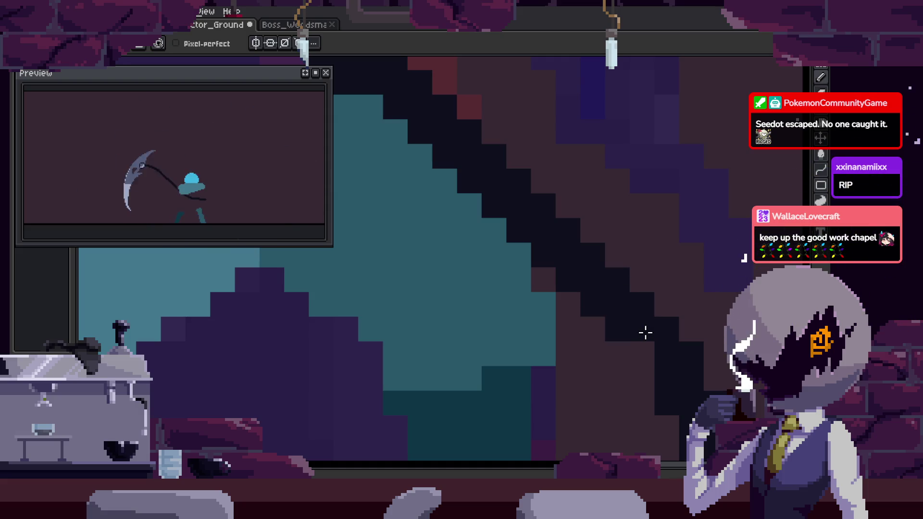
{"action": "scroll", "coordinate": [663, 370], "scroll_direction": "down", "scroll_amount": 4}
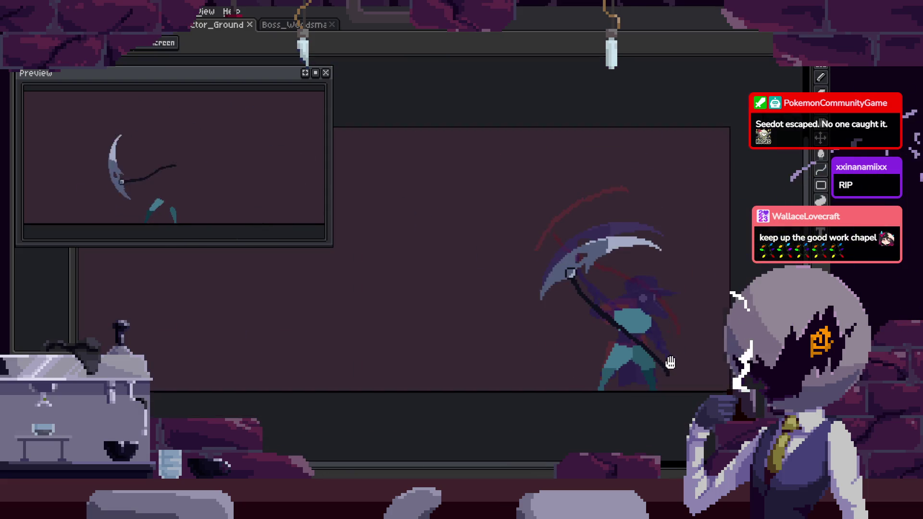
{"action": "key", "text": "m"}
{"action": "left_click_drag", "start_coordinate": [670, 207], "coordinate": [632, 322]}
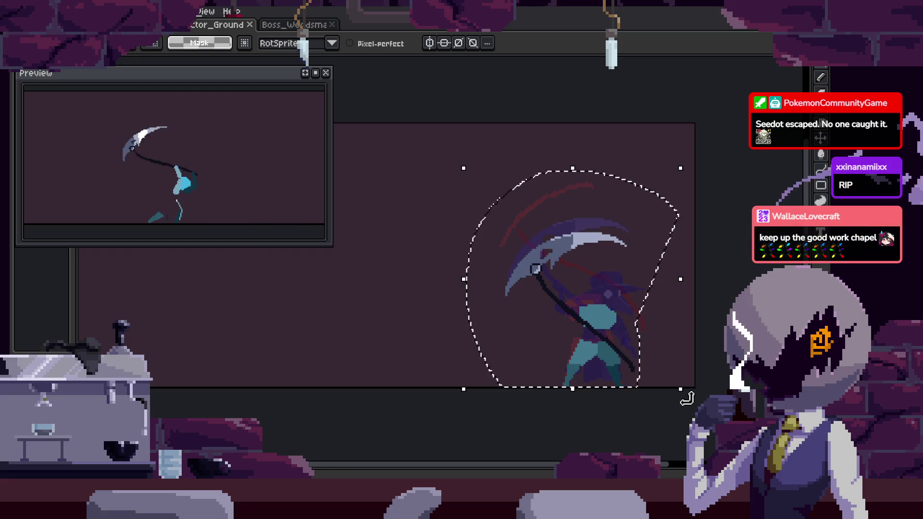
Rotate the lassoed scythe and arc about 26.6°, commit it and save.
{"action": "left_click_drag", "start_coordinate": [686, 396], "coordinate": [740, 231]}
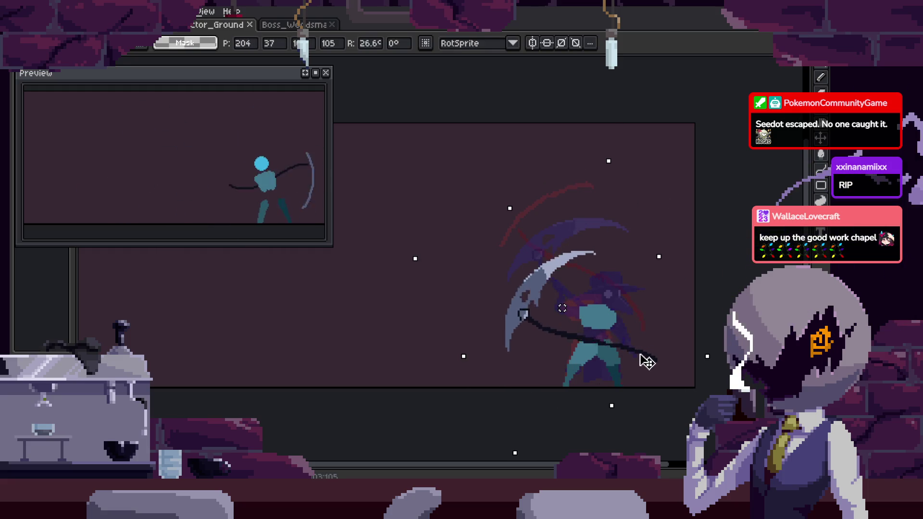
{"action": "left_click", "coordinate": [667, 372]}
{"action": "left_click_drag", "start_coordinate": [666, 371], "coordinate": [592, 359]}
{"action": "key", "text": "ctrl+s"}
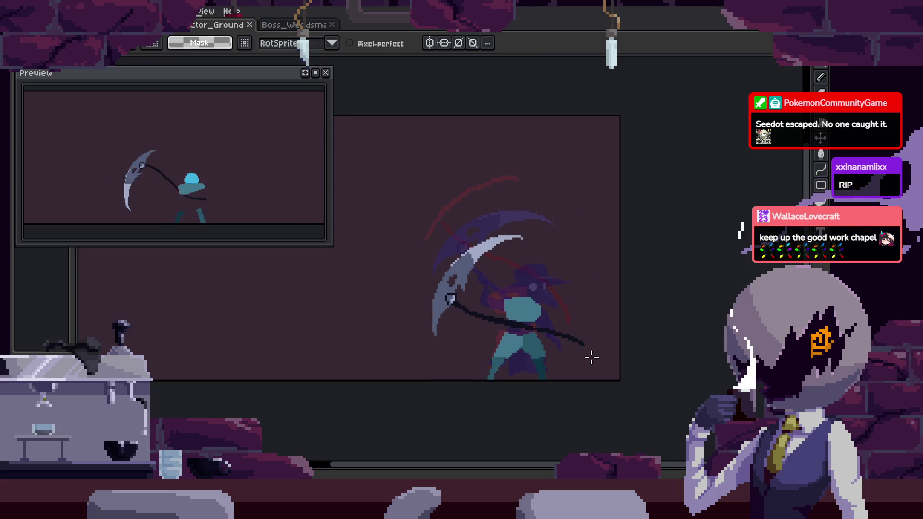
{"action": "scroll", "coordinate": [428, 319], "scroll_direction": "up", "scroll_amount": 1}
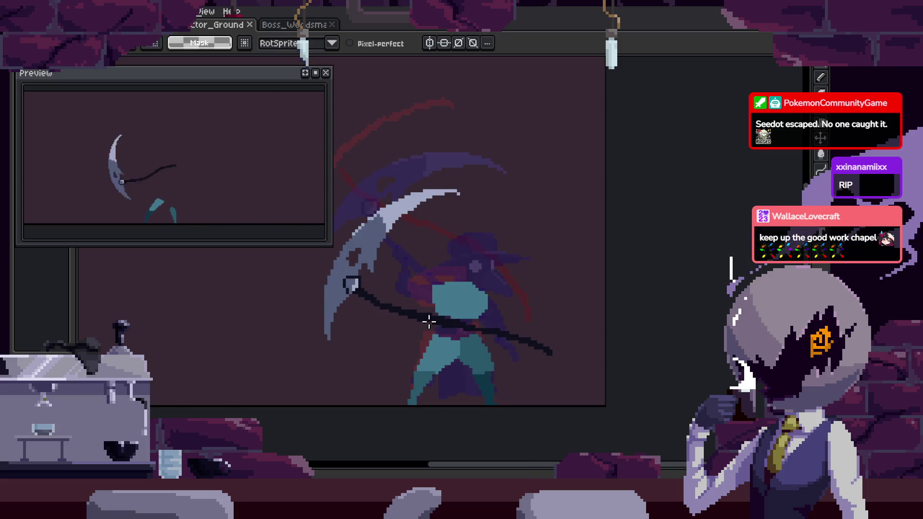
Play the swing, toggle the timeline to review the Attack tags, and save again.
{"action": "key", "text": "Return"}
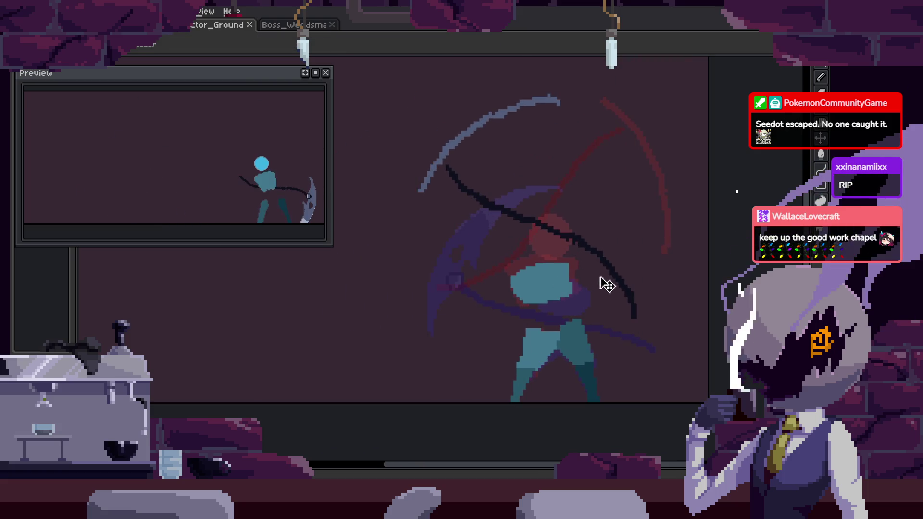
{"action": "key", "text": "Tab"}
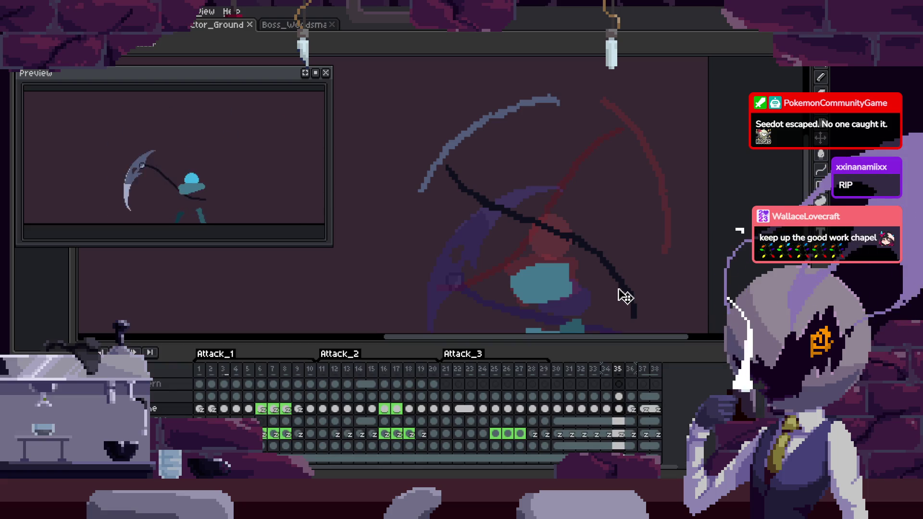
{"action": "key", "text": "Tab"}
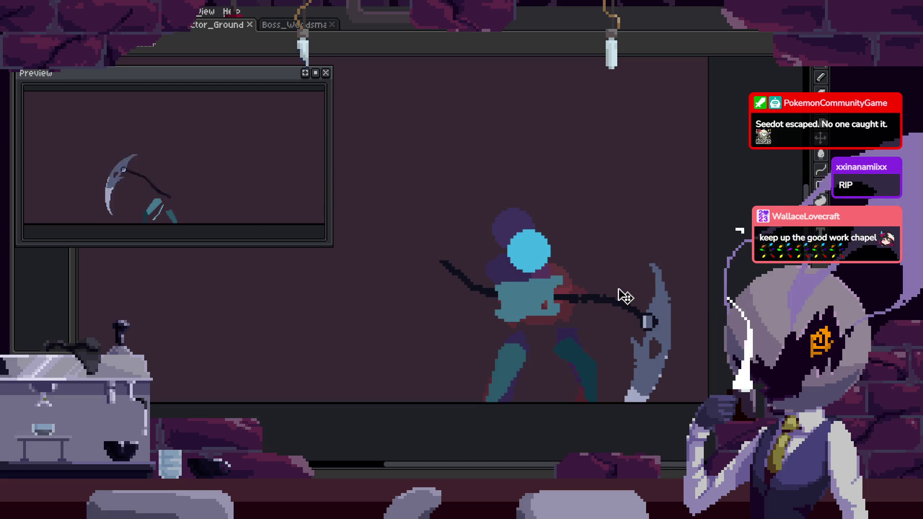
{"action": "key", "text": "Tab"}
{"action": "key", "text": "Tab"}
{"action": "key", "text": "Tab"}
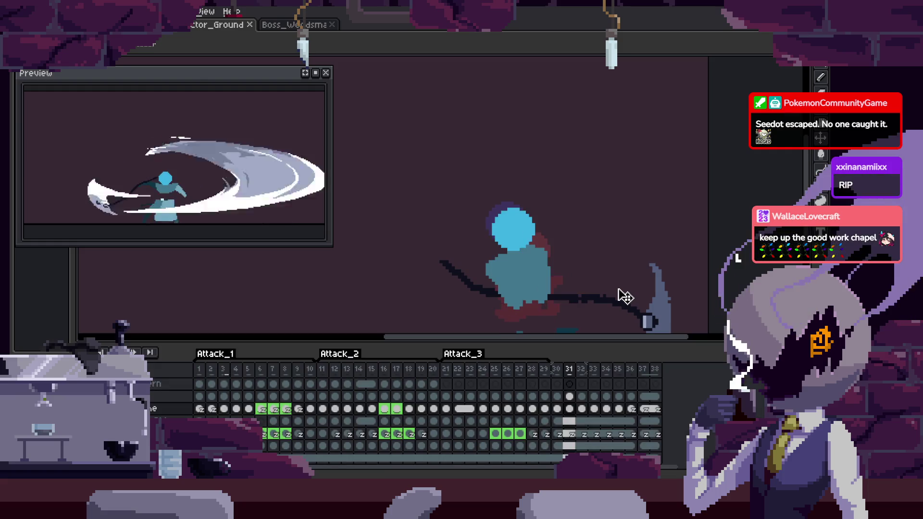
{"action": "key", "text": "Tab"}
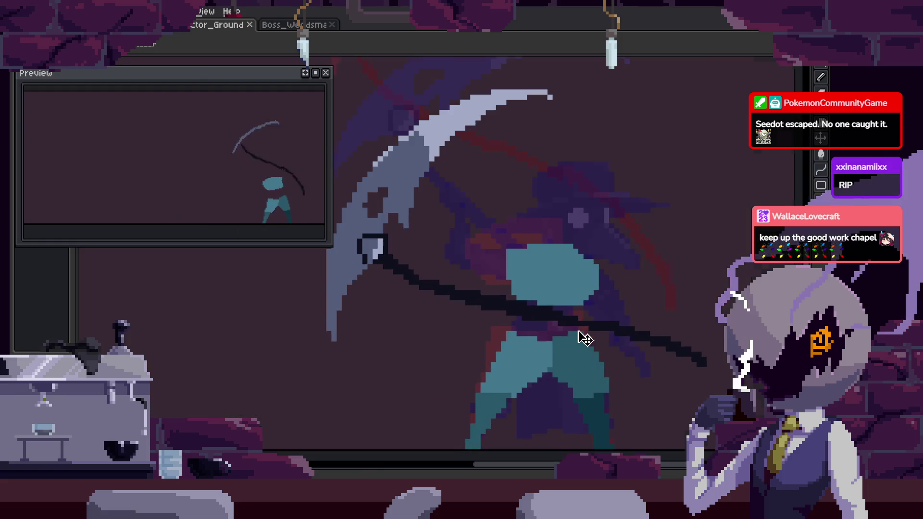
{"action": "key", "text": "Tab"}
{"action": "key", "text": "ctrl+s"}
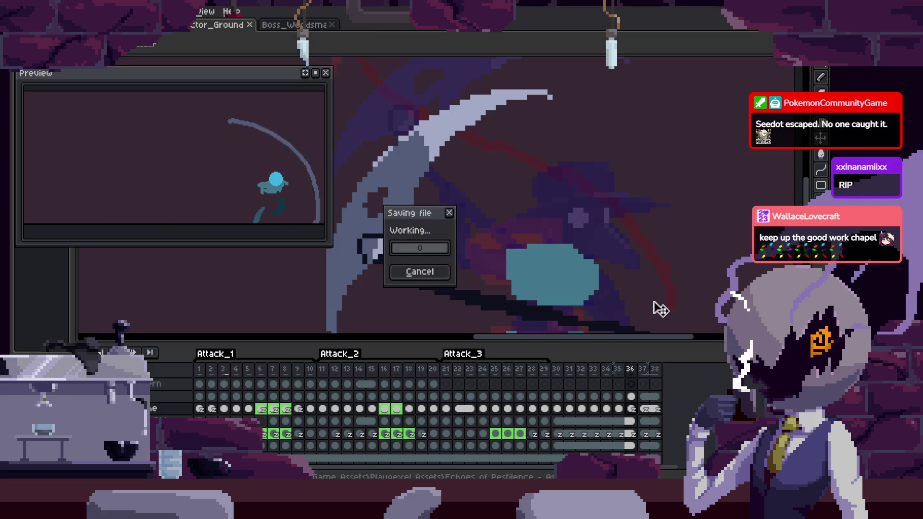
Rotate the selected scythe by -26.6 degrees and commit the rotation.
{"action": "key", "text": "Tab"}
{"action": "key", "text": "Tab"}
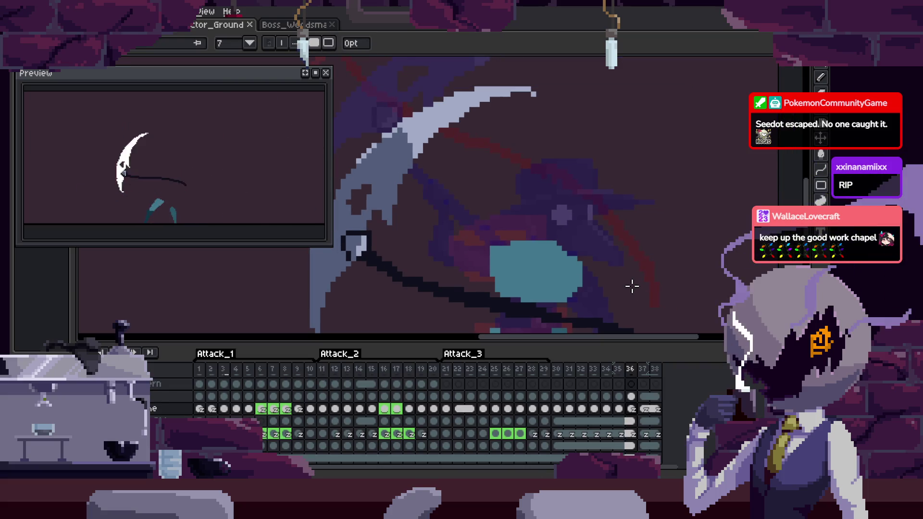
{"action": "key", "text": "Tab"}
{"action": "key", "text": "ctrl+z"}
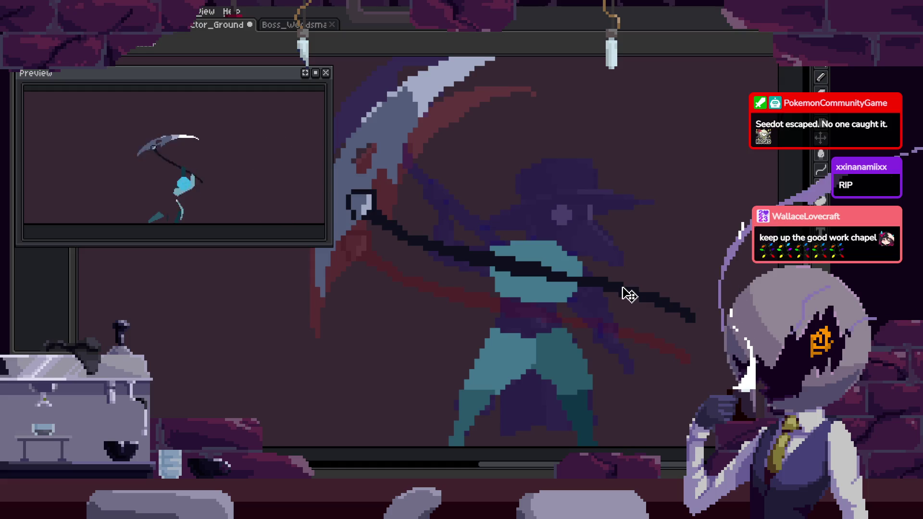
{"action": "scroll", "coordinate": [628, 294], "scroll_direction": "down", "scroll_amount": 1}
{"action": "mouse_move", "coordinate": [677, 315]}
{"action": "left_mouse_down"}
{"action": "mouse_move", "coordinate": [650, 353]}
{"action": "mouse_move", "coordinate": [651, 320]}
{"action": "left_mouse_up"}
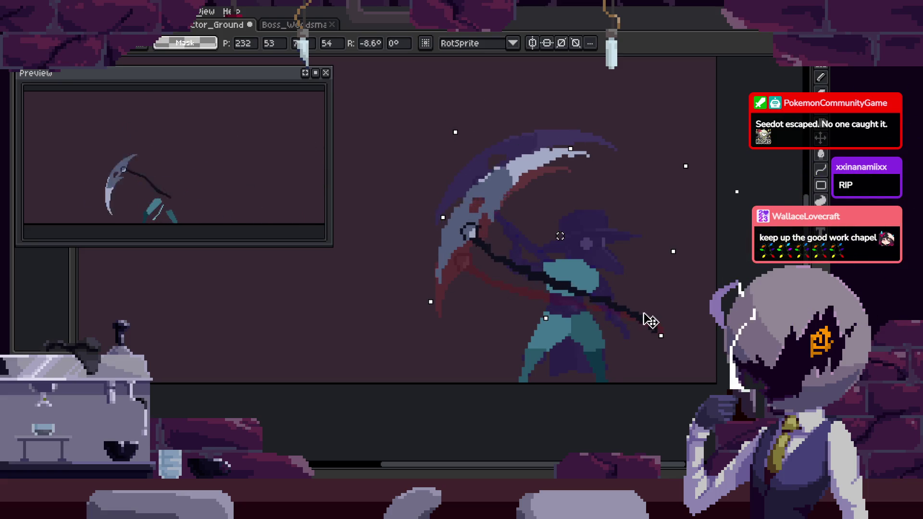
{"action": "key", "text": "Return"}
Step between swing frames and pan the canvas to bring the figure back into view.
{"action": "left_click_drag", "start_coordinate": [659, 326], "coordinate": [561, 336]}
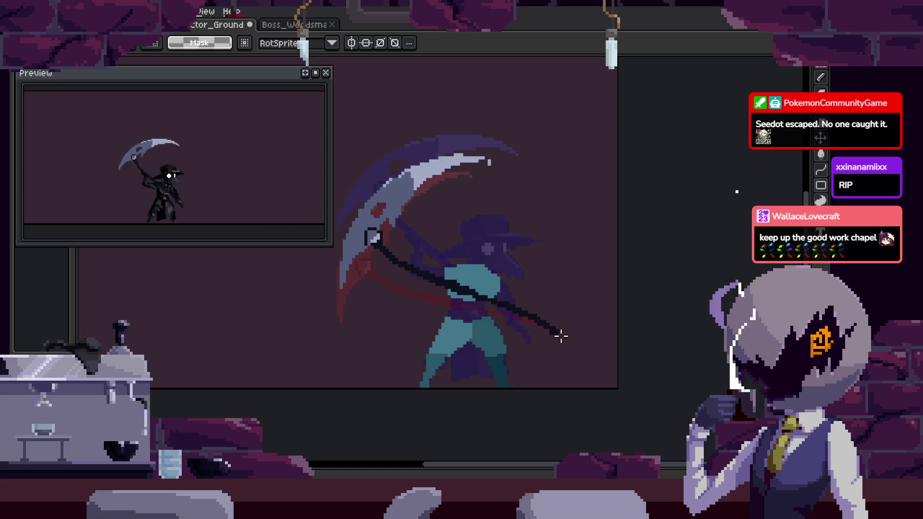
{"action": "key", "text": "Right"}
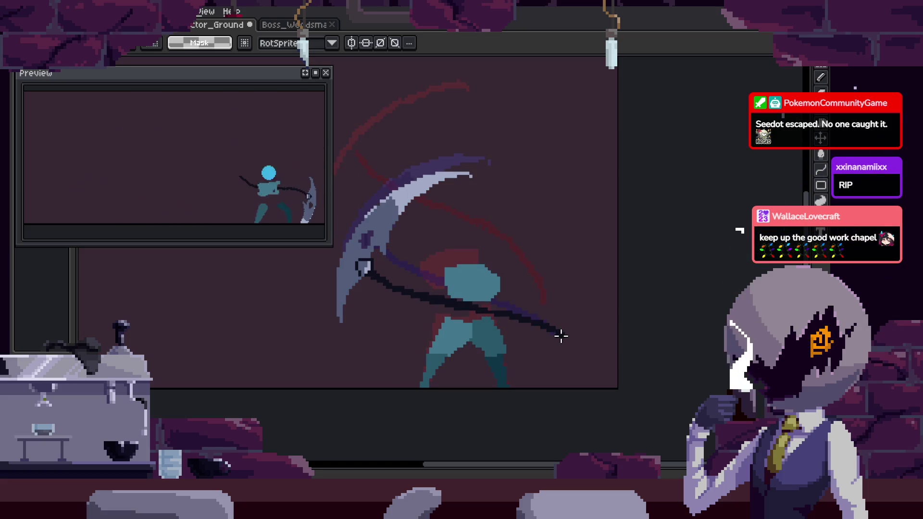
{"action": "key", "text": "Right"}
{"action": "key", "text": "Tab"}
{"action": "key", "text": "Left"}
{"action": "key", "text": "Tab"}
{"action": "key", "text": "space"}
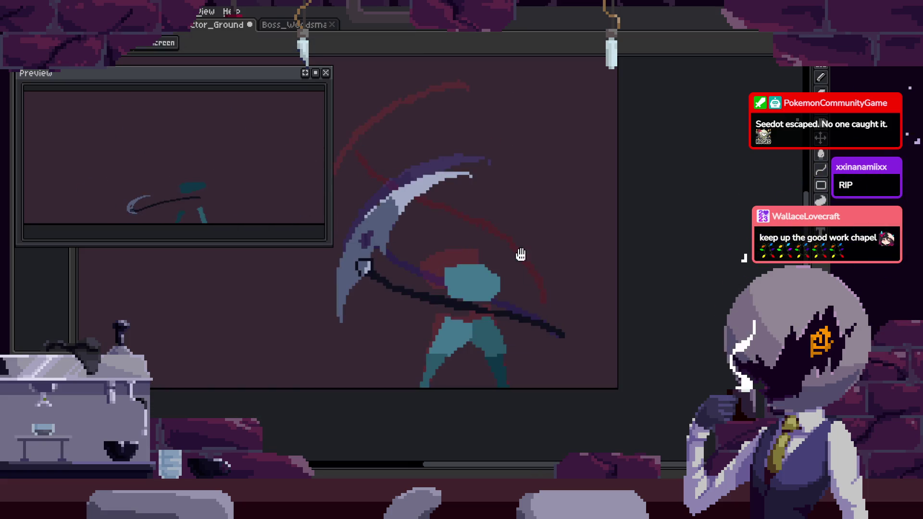
{"action": "left_click_drag", "start_coordinate": [526, 271], "coordinate": [587, 271]}
{"action": "key", "text": "Tab"}
{"action": "key", "text": "Tab"}
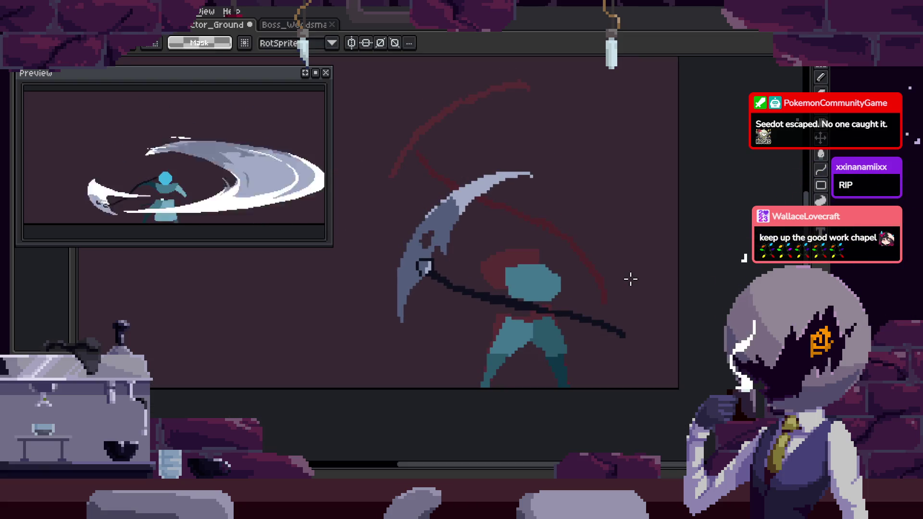
Recentre the sprite on the canvas and widen the animation preview.
{"action": "left_click_drag", "start_coordinate": [612, 313], "coordinate": [559, 309]}
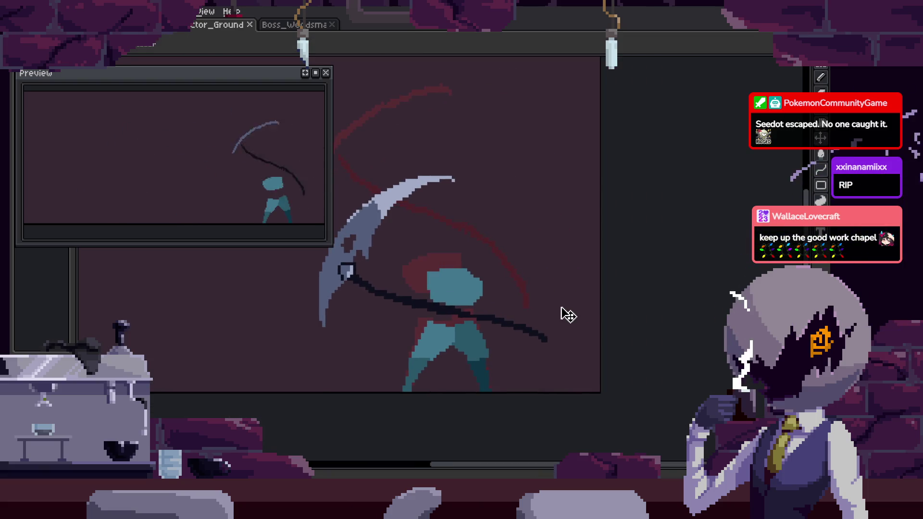
{"action": "key", "text": "Right"}
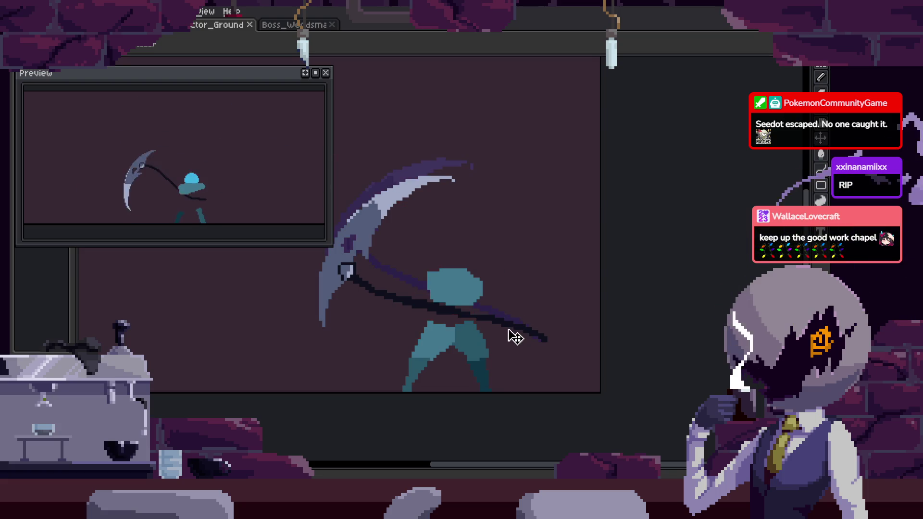
{"action": "left_click_drag", "start_coordinate": [543, 295], "coordinate": [558, 297]}
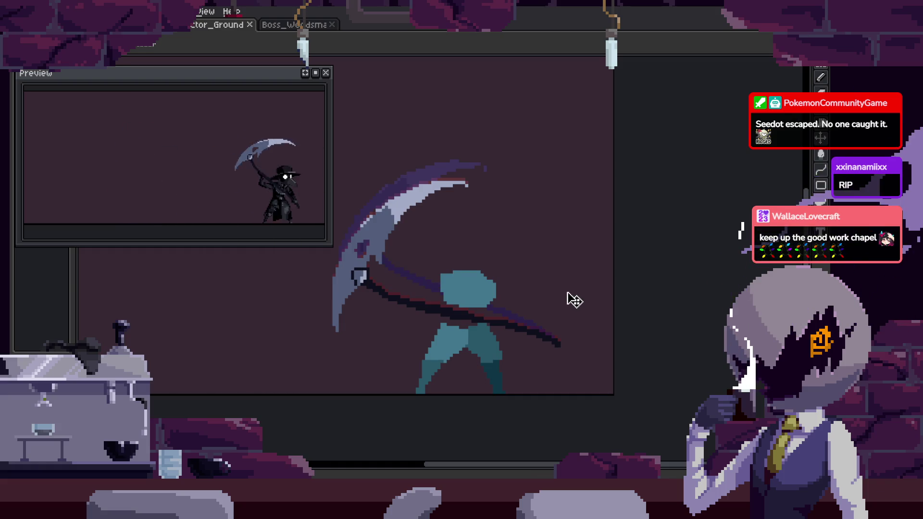
{"action": "scroll", "coordinate": [574, 301], "scroll_direction": "down", "scroll_amount": 1}
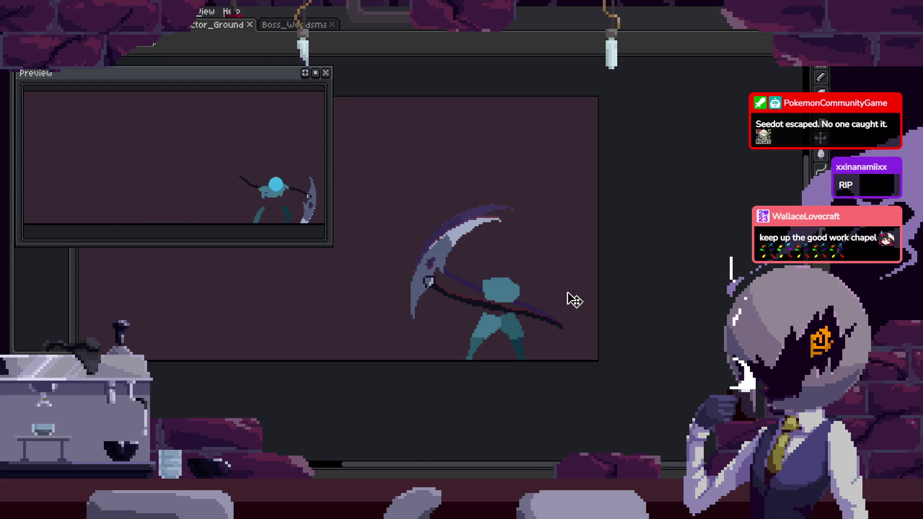
{"action": "left_click_drag", "start_coordinate": [574, 301], "coordinate": [506, 305]}
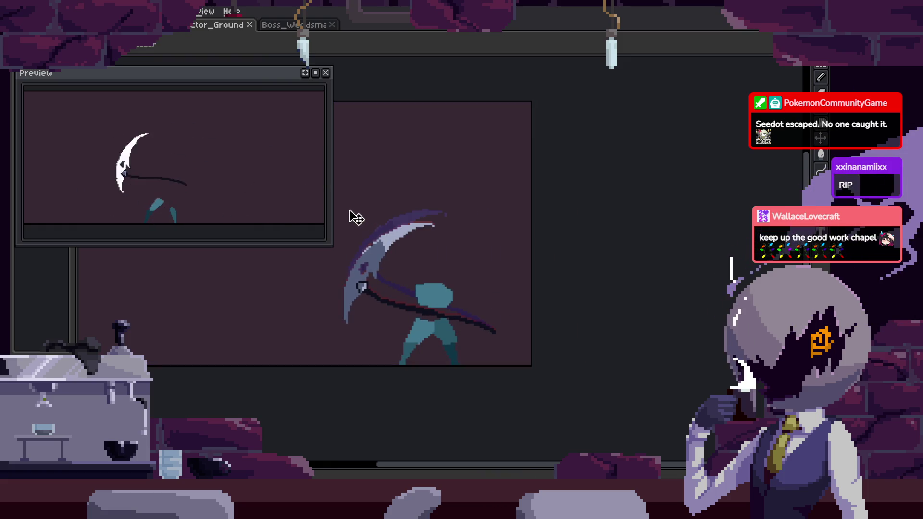
{"action": "left_click_drag", "start_coordinate": [352, 211], "coordinate": [386, 198]}
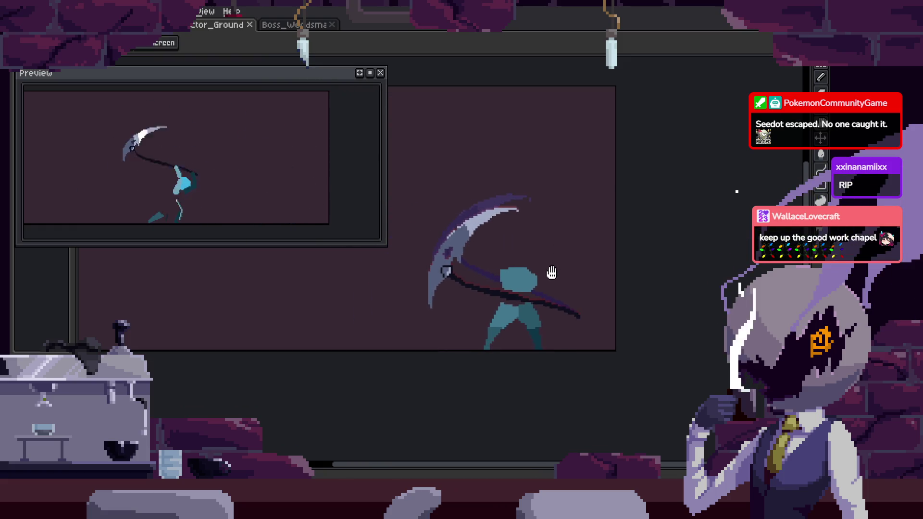
{"action": "scroll", "coordinate": [556, 276], "scroll_direction": "up", "scroll_amount": 1}
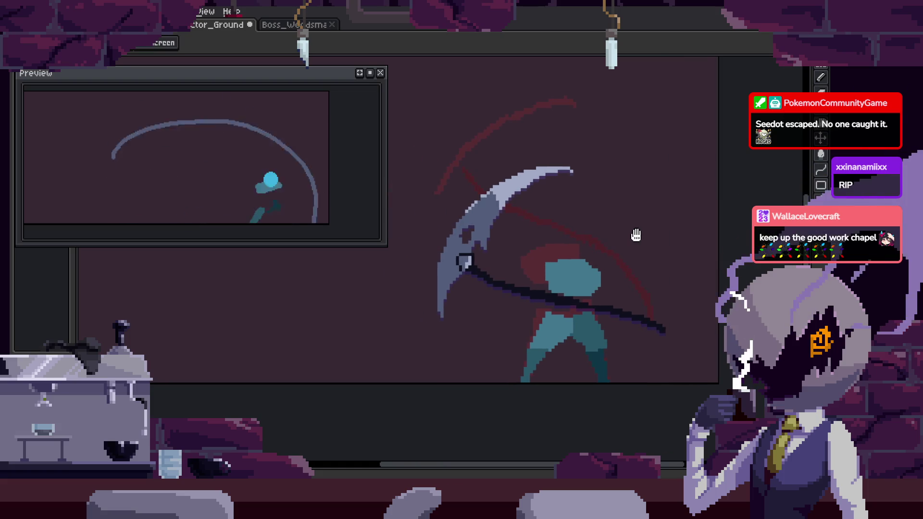
Set the frame's duration to 40 in Frame Properties and hide the timeline.
{"action": "key", "text": "Tab"}
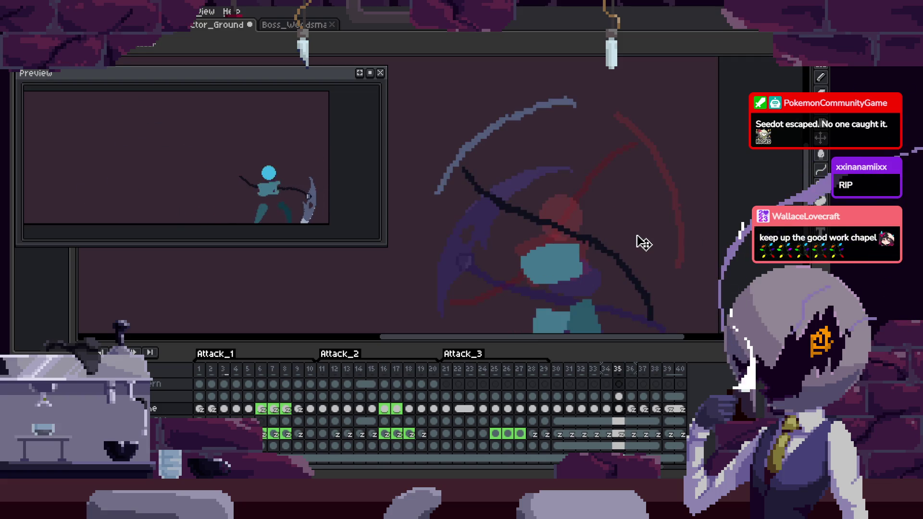
{"action": "type", "text": "p40"}
{"action": "key", "text": "Return"}
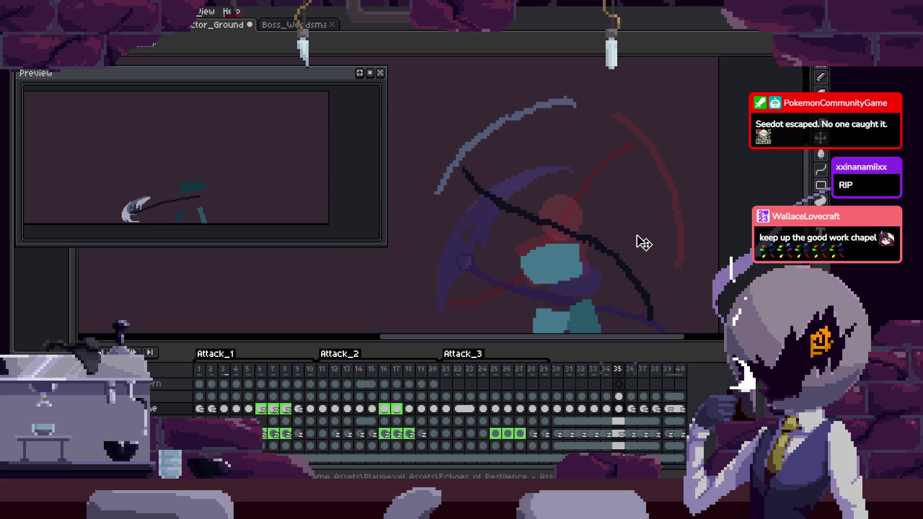
{"action": "key", "text": "Tab"}
{"action": "scroll", "coordinate": [553, 107], "scroll_direction": "up", "scroll_amount": 1}
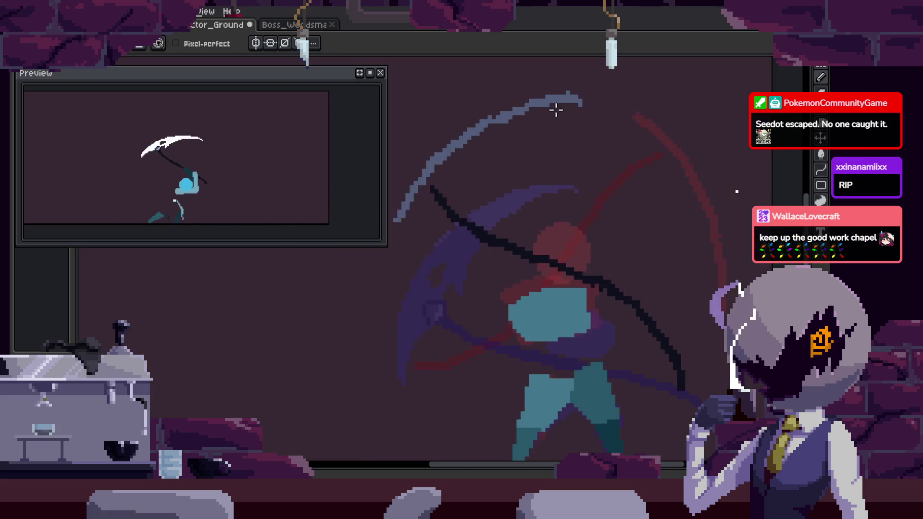
Draw two curved pencil arcs over the swing and bucket-fill the space between them.
{"action": "scroll", "coordinate": [553, 107], "scroll_direction": "up", "scroll_amount": 1}
{"action": "key", "text": "b"}
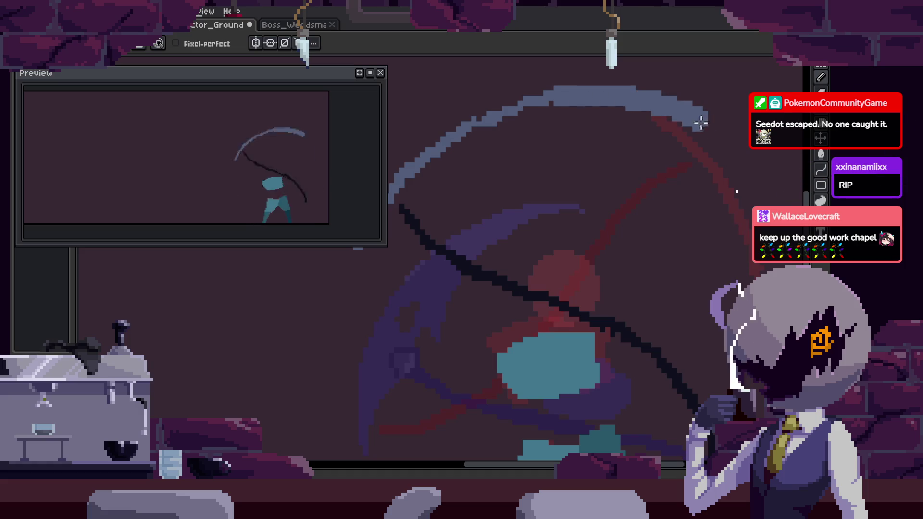
{"action": "left_click_drag", "start_coordinate": [427, 209], "coordinate": [502, 182]}
{"action": "key", "text": "Right"}
{"action": "key", "text": "Right"}
{"action": "key", "text": "Right"}
{"action": "key", "text": "Right"}
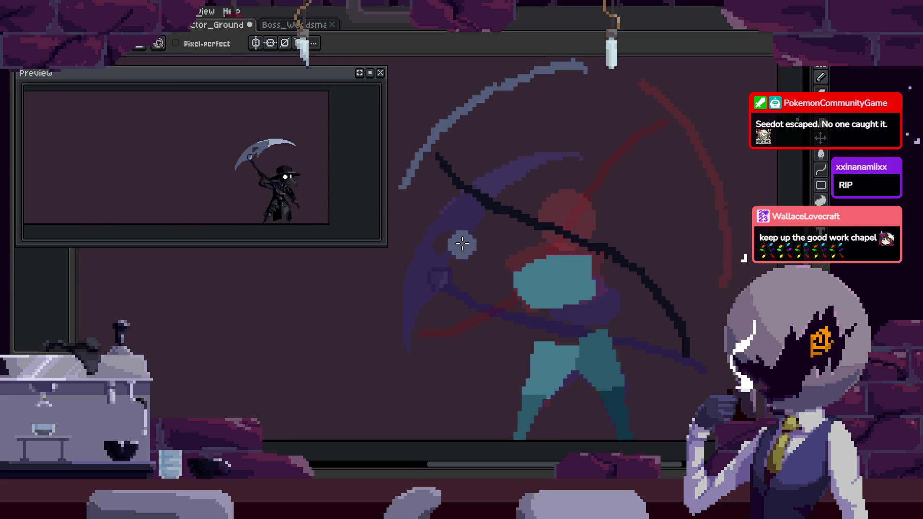
{"action": "left_click_drag", "start_coordinate": [462, 243], "coordinate": [683, 206]}
{"action": "left_click_drag", "start_coordinate": [721, 260], "coordinate": [451, 113]}
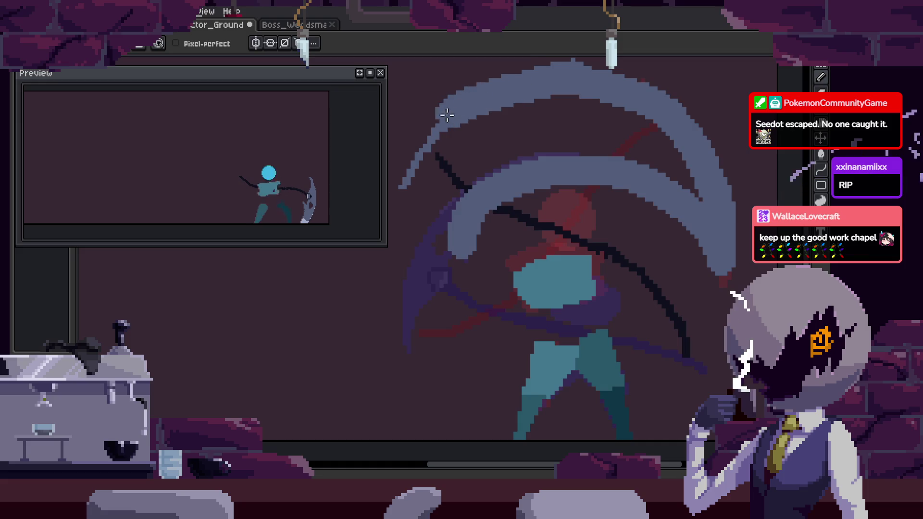
{"action": "key", "text": "g"}
{"action": "left_click", "coordinate": [511, 151]}
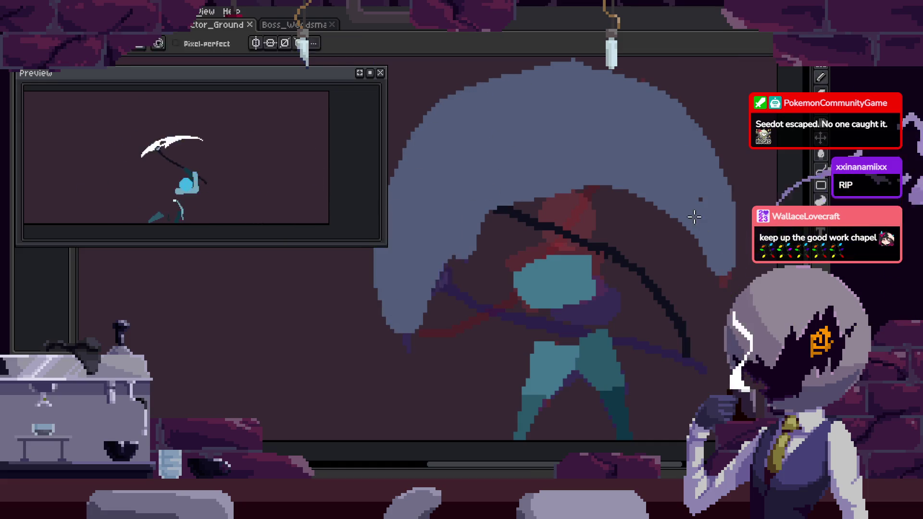
Play the animation, then stop on frame 35 with onion skin showing neighbouring frames.
{"action": "scroll", "coordinate": [627, 194], "scroll_direction": "down", "scroll_amount": 2}
{"action": "scroll", "coordinate": [628, 195], "scroll_direction": "down", "scroll_amount": 2}
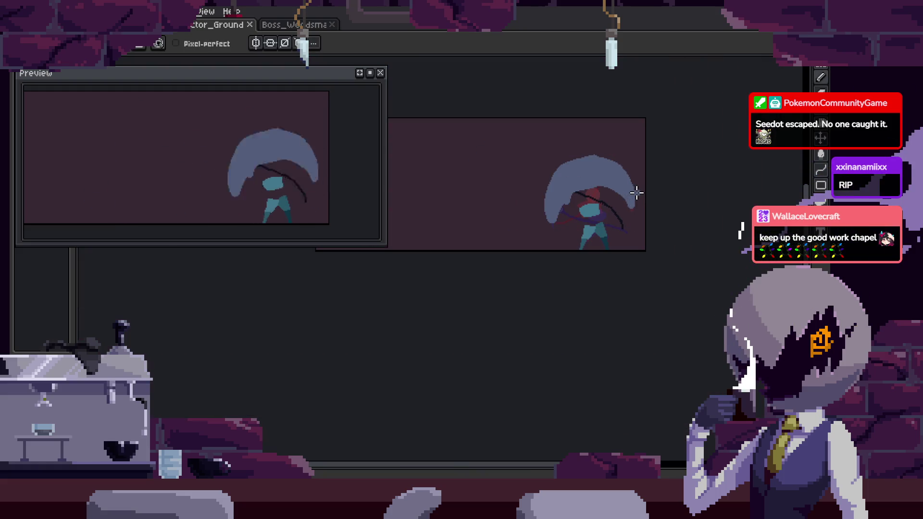
{"action": "scroll", "coordinate": [637, 193], "scroll_direction": "up", "scroll_amount": 2}
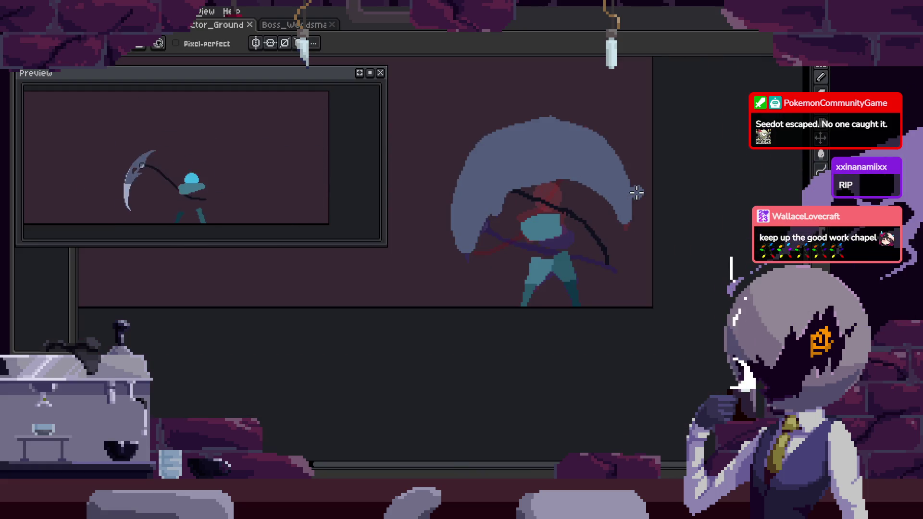
{"action": "key", "text": "Return"}
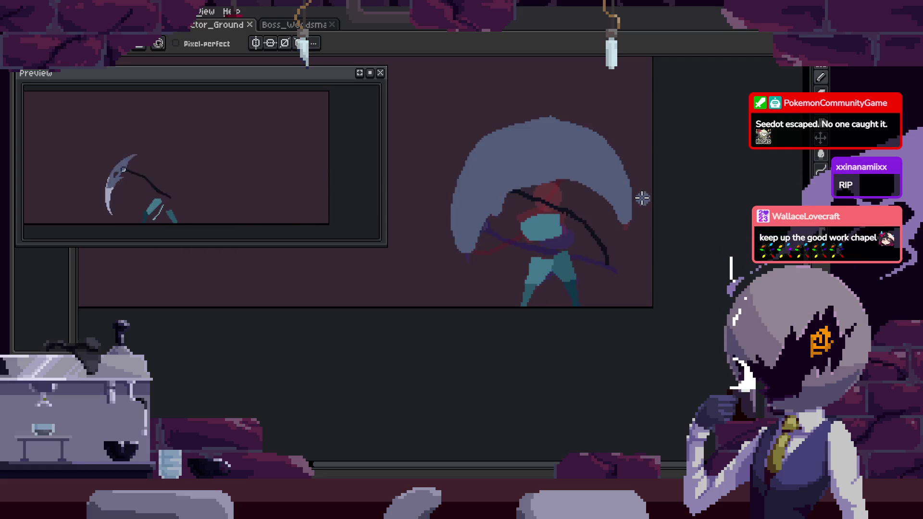
{"action": "scroll", "coordinate": [609, 215], "scroll_direction": "up", "scroll_amount": 1}
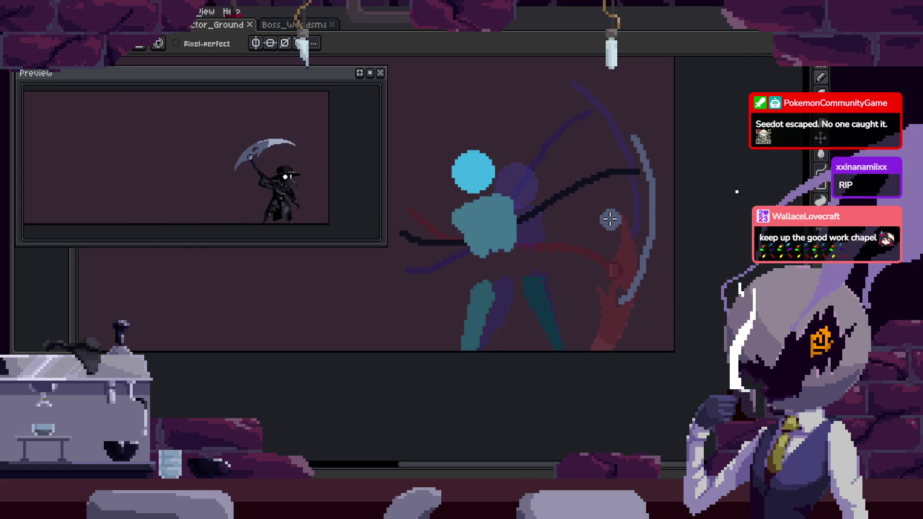
{"action": "key", "text": "Tab"}
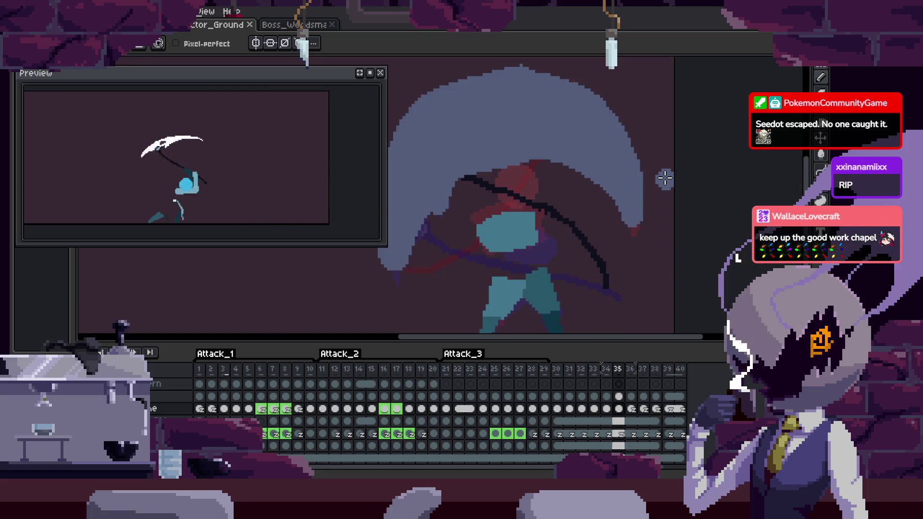
{"action": "key", "text": "Return"}
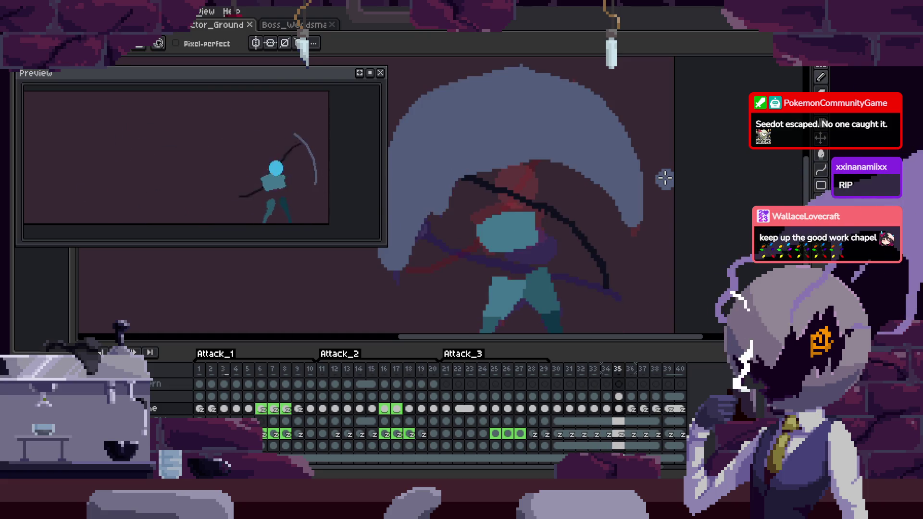
{"action": "key", "text": "ctrl"}
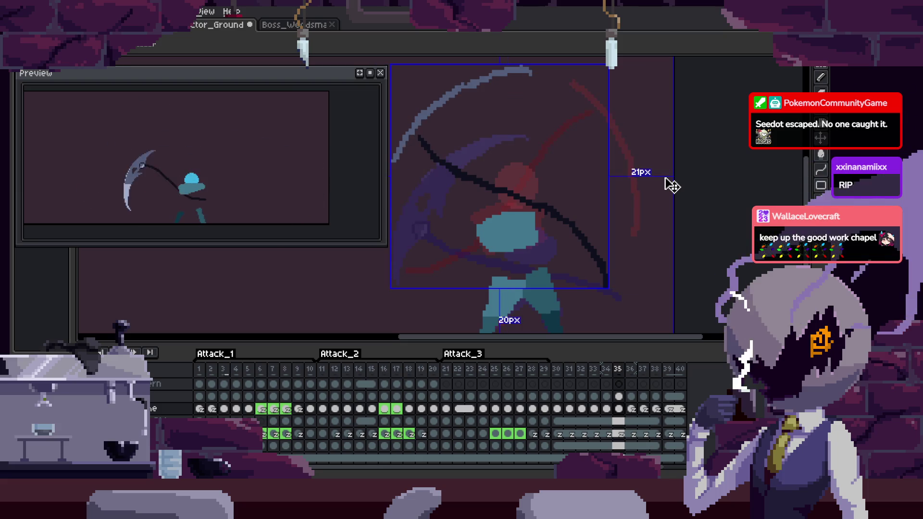
Save the animation file and apply frame 35's new duration.
{"action": "key", "text": "ctrl+s"}
{"action": "key", "text": "p"}
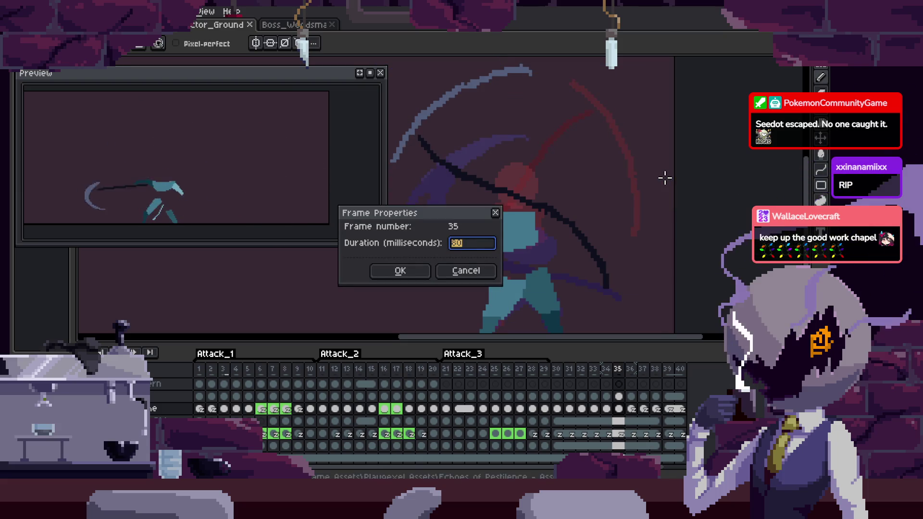
{"action": "key", "text": "Return"}
{"action": "key", "text": "Return"}
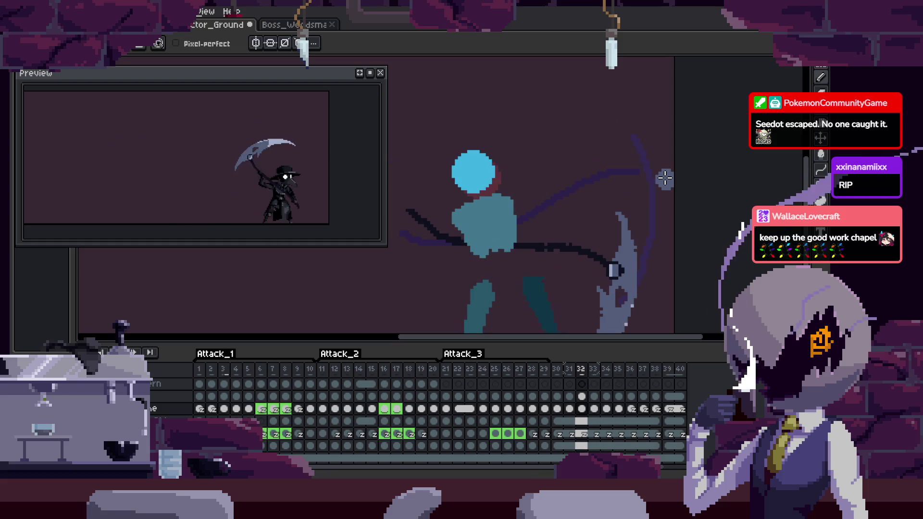
{"action": "key", "text": "Tab"}
{"action": "key", "text": "Tab"}
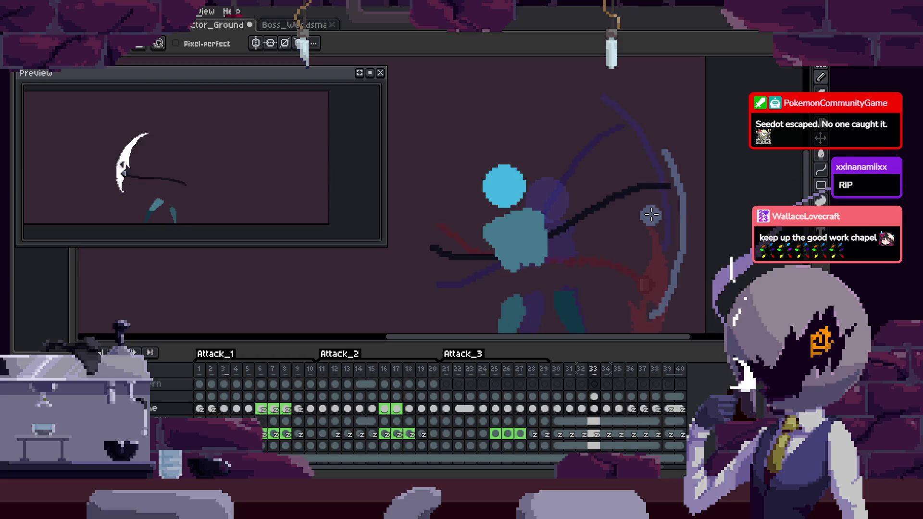
{"action": "key", "text": "Tab"}
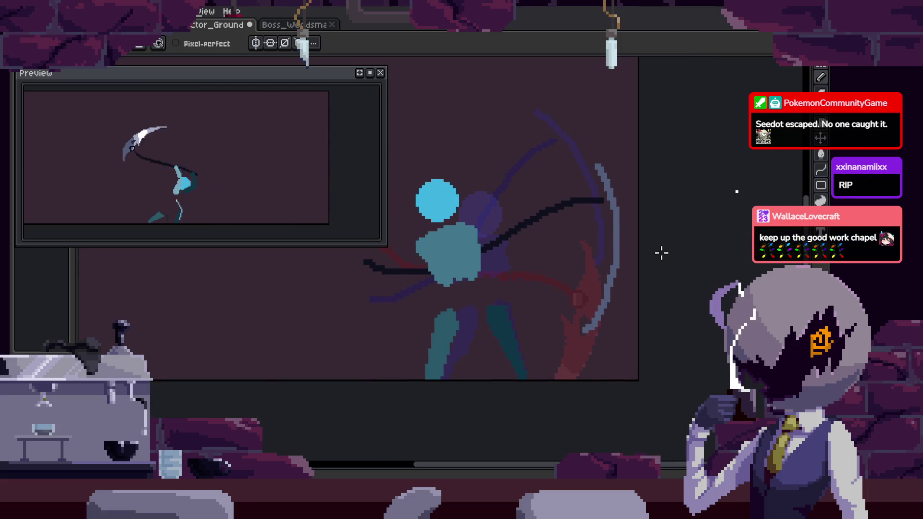
Recentre the figure and rotate the frame's drawing 90 degrees.
{"action": "left_click_drag", "start_coordinate": [598, 258], "coordinate": [687, 279]}
{"action": "key", "text": "Tab"}
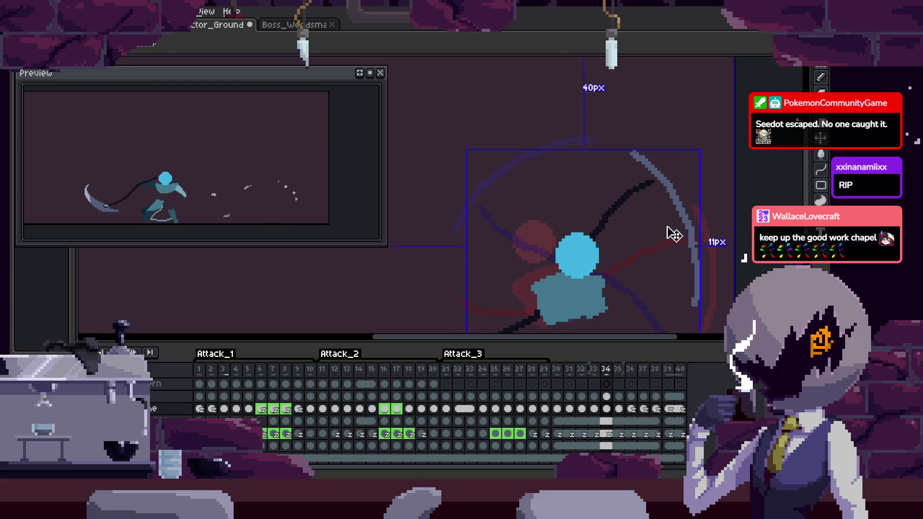
{"action": "key", "text": "Tab"}
{"action": "key", "text": "ctrl+t"}
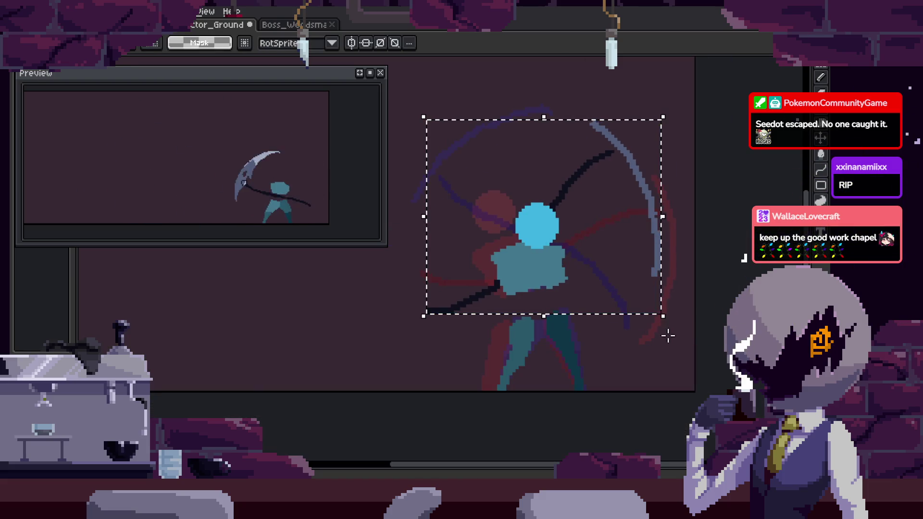
{"action": "left_click_drag", "start_coordinate": [668, 332], "coordinate": [680, 96]}
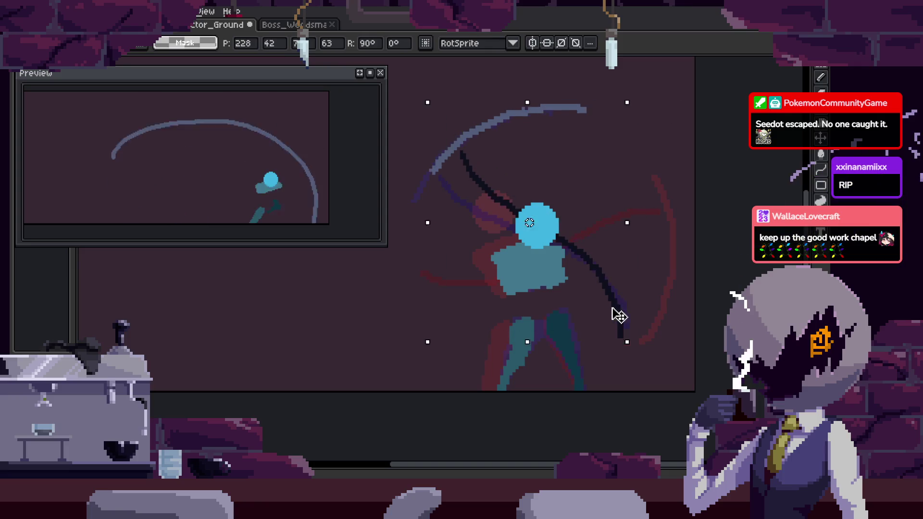
{"action": "key", "text": "Return"}
Draw a thick pale-blue smear arc down the scythe's swing path.
{"action": "scroll", "coordinate": [673, 228], "scroll_direction": "up", "scroll_amount": 1}
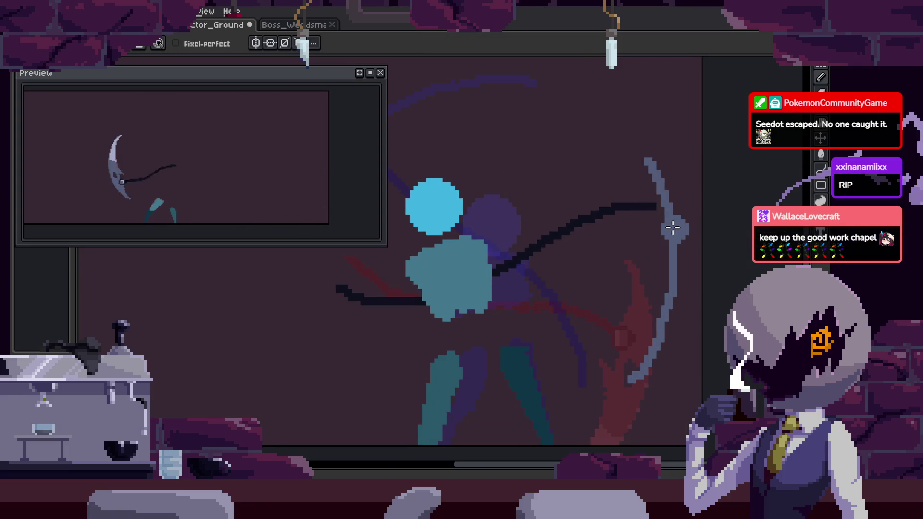
{"action": "left_click_drag", "start_coordinate": [529, 93], "coordinate": [655, 182]}
{"action": "key", "text": "ctrl+z"}
{"action": "mouse_move", "coordinate": [528, 93]}
{"action": "left_mouse_down"}
{"action": "mouse_move", "coordinate": [648, 379]}
{"action": "mouse_move", "coordinate": [620, 202]}
{"action": "left_mouse_up"}
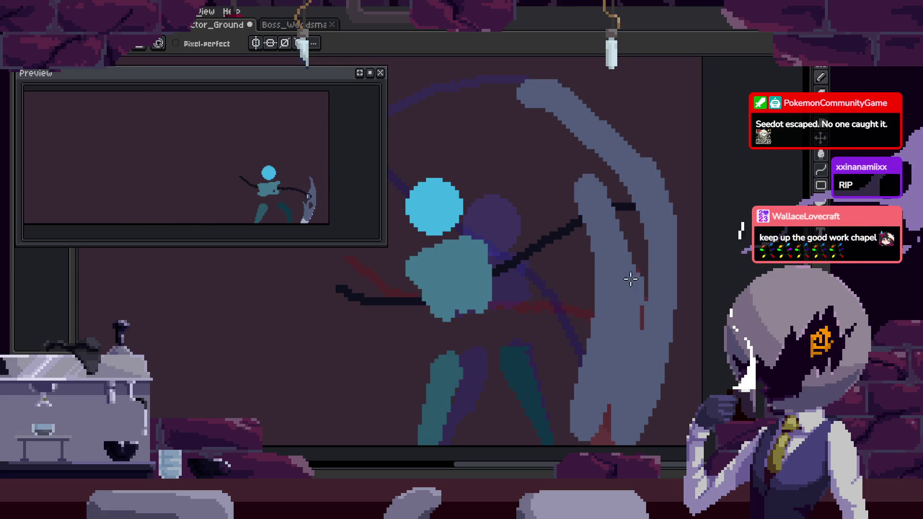
Paint pale-blue strokes across the figure and fill the gaps into one smear shape.
{"action": "scroll", "coordinate": [605, 243], "scroll_direction": "down", "scroll_amount": 1}
{"action": "left_click_drag", "start_coordinate": [420, 189], "coordinate": [582, 324]}
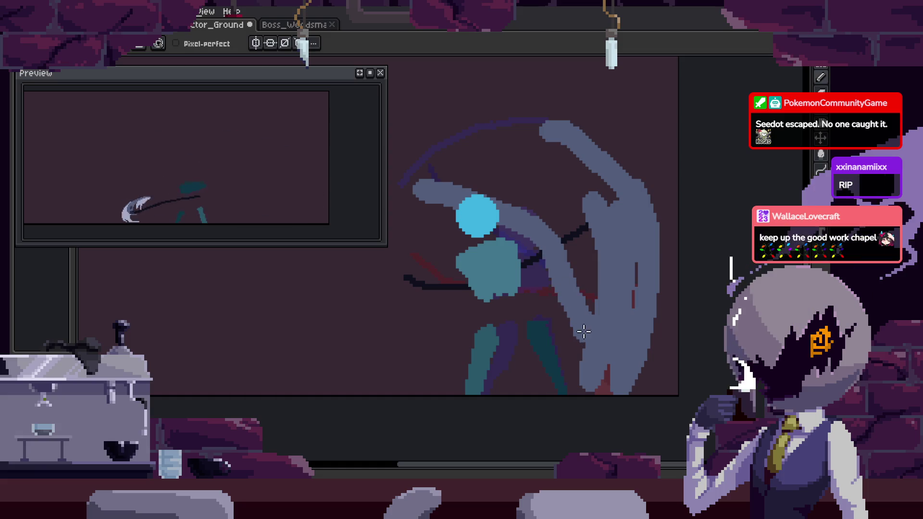
{"action": "left_click_drag", "start_coordinate": [422, 178], "coordinate": [578, 233]}
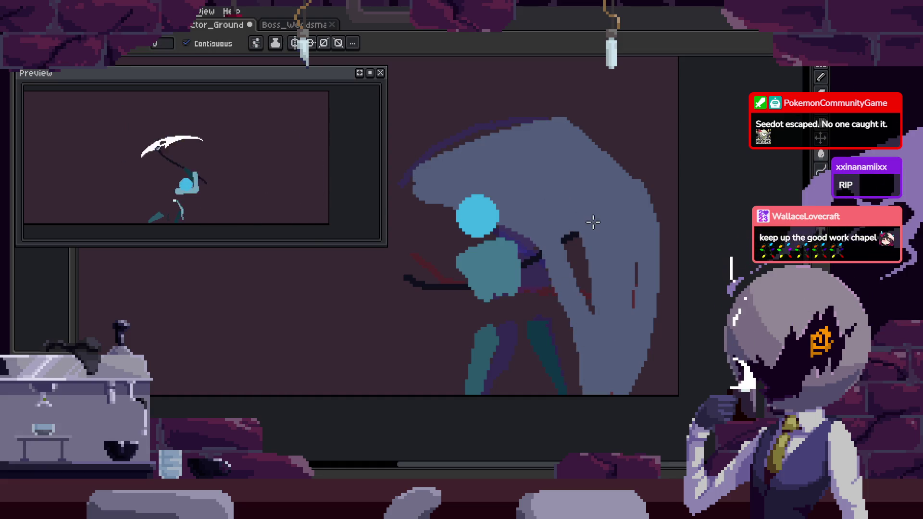
Save, apply frame 33's new duration, and play the animation.
{"action": "key", "text": "ctrl+s"}
{"action": "key", "text": "p"}
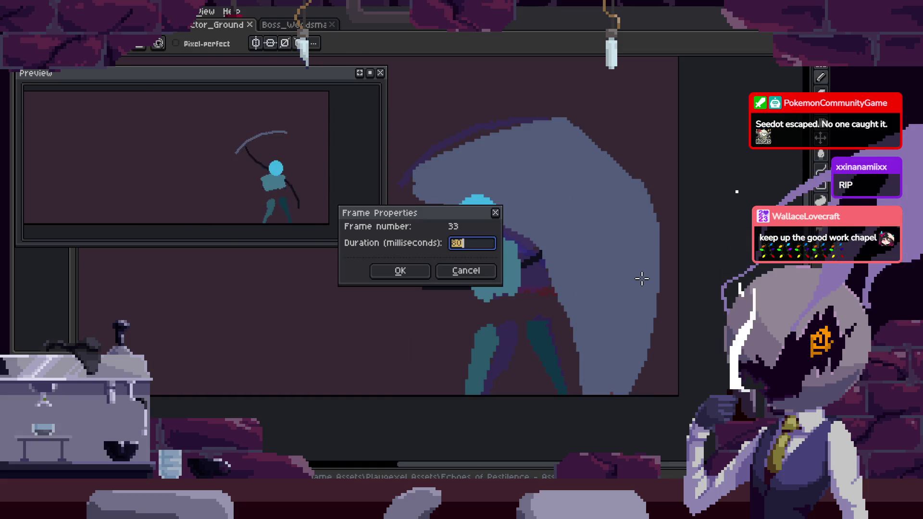
{"action": "key", "text": "Return"}
{"action": "key", "text": "Tab"}
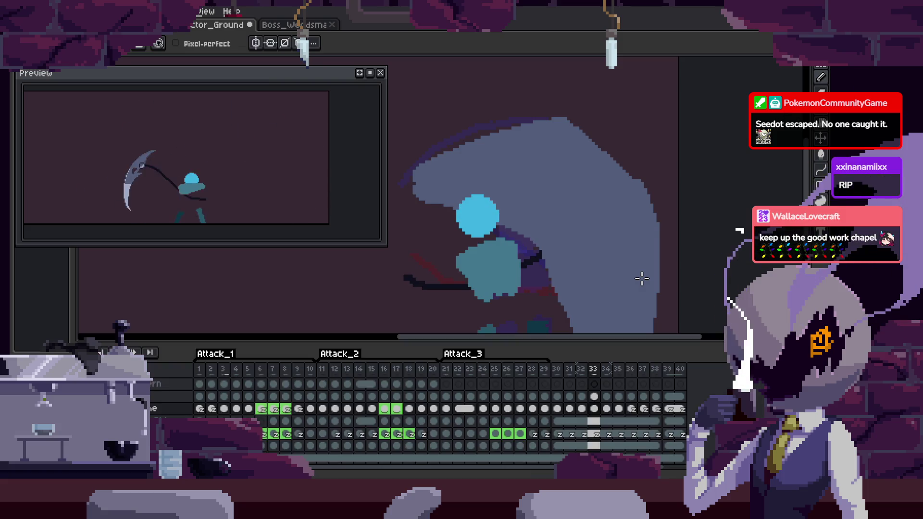
{"action": "key", "text": "Tab"}
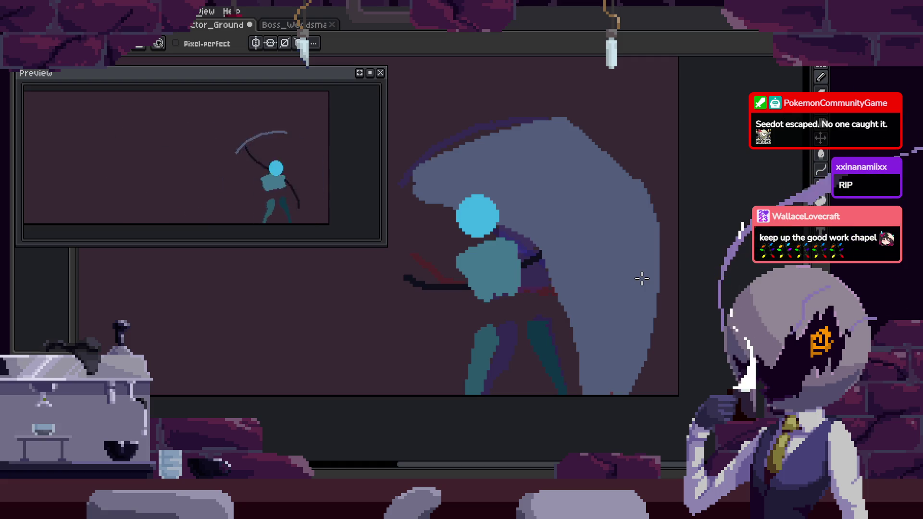
{"action": "key", "text": "Return"}
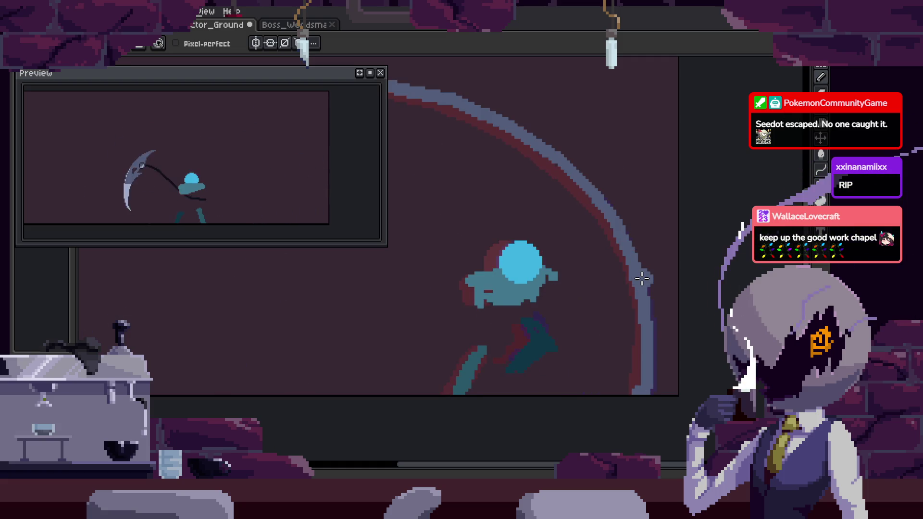
Paint wide grey-blue smears along the scythe arc over the red sketch, trimming the right edge.
{"action": "scroll", "coordinate": [625, 333], "scroll_direction": "up", "scroll_amount": 1}
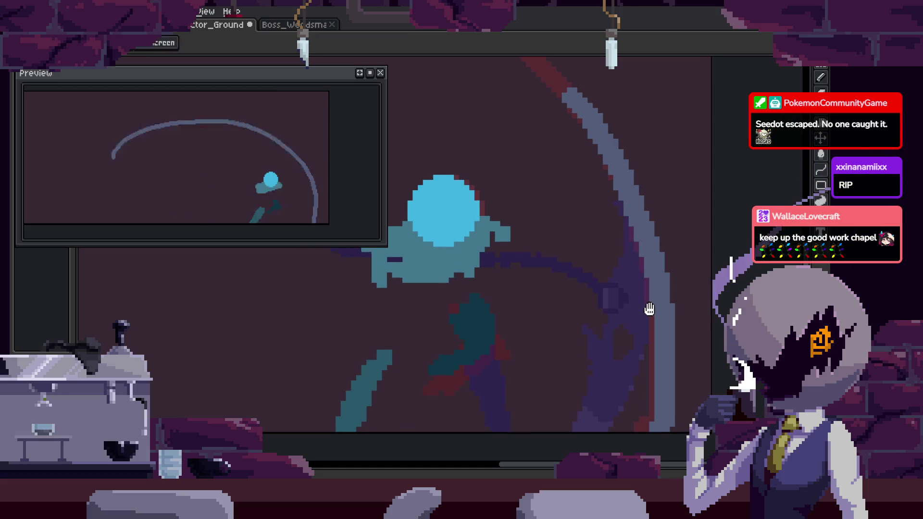
{"action": "left_click_drag", "start_coordinate": [562, 112], "coordinate": [596, 402]}
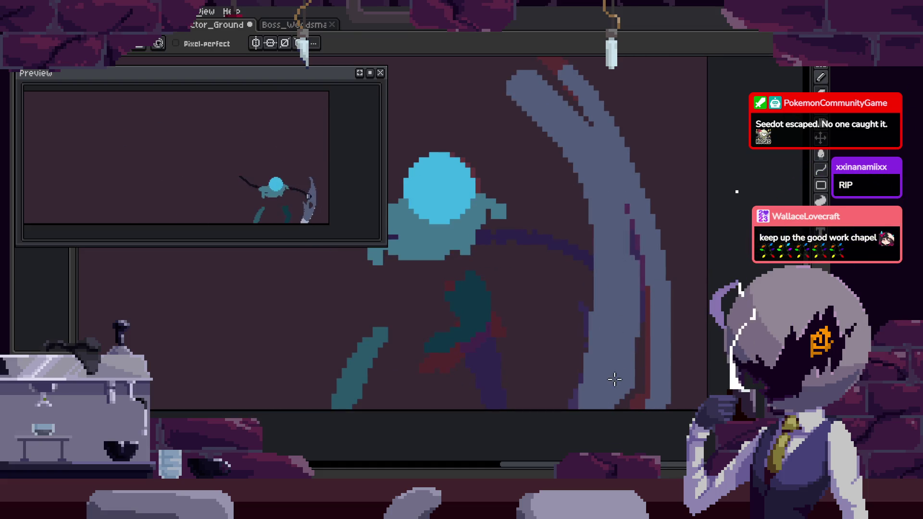
{"action": "scroll", "coordinate": [693, 241], "scroll_direction": "down", "scroll_amount": 1}
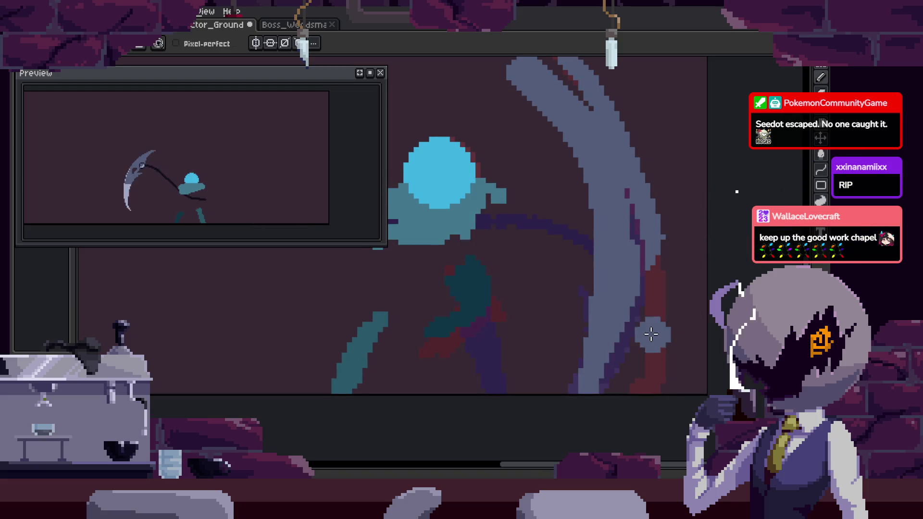
{"action": "left_click_drag", "start_coordinate": [634, 303], "coordinate": [659, 288]}
{"action": "left_click_drag", "start_coordinate": [558, 293], "coordinate": [560, 365]}
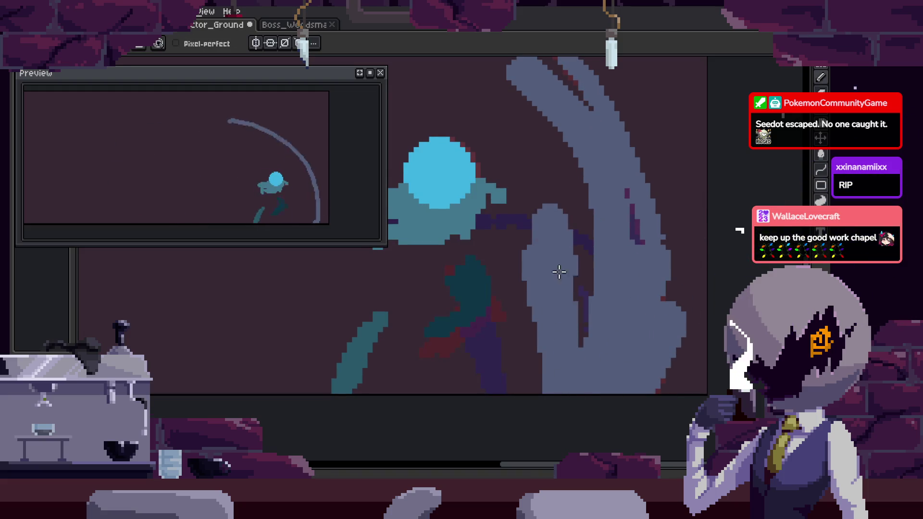
{"action": "key", "text": "e"}
{"action": "left_click_drag", "start_coordinate": [671, 231], "coordinate": [668, 350]}
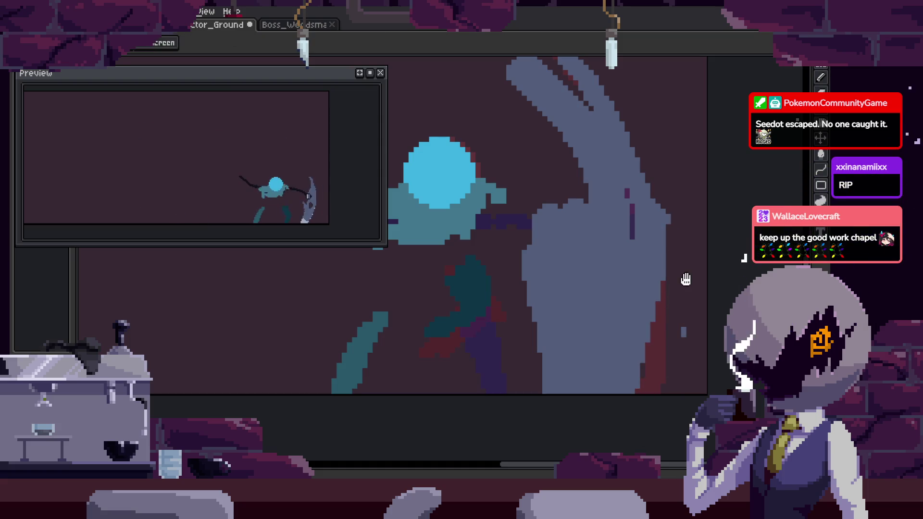
{"action": "key", "text": "b"}
Play the animation to review the swing.
{"action": "scroll", "coordinate": [539, 212], "scroll_direction": "down", "scroll_amount": 1}
{"action": "scroll", "coordinate": [540, 212], "scroll_direction": "down", "scroll_amount": 1}
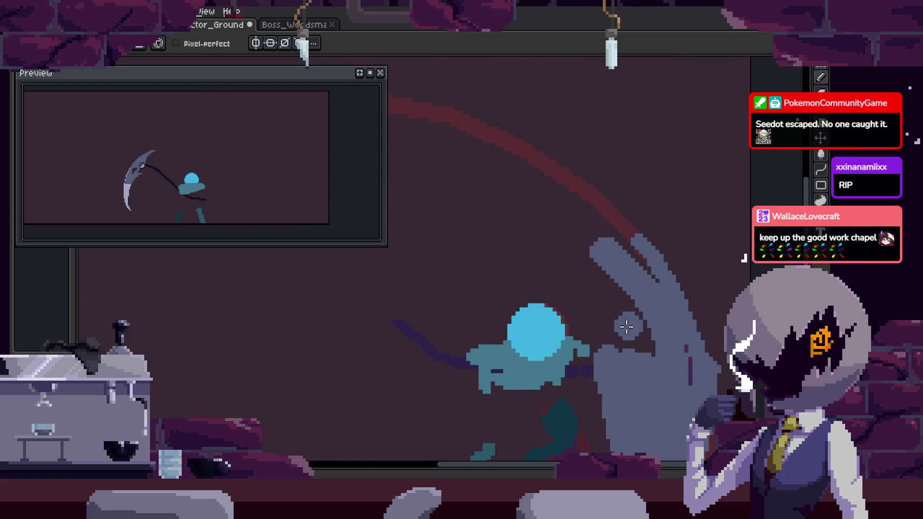
{"action": "scroll", "coordinate": [634, 298], "scroll_direction": "down", "scroll_amount": 2}
{"action": "scroll", "coordinate": [635, 298], "scroll_direction": "up", "scroll_amount": 2}
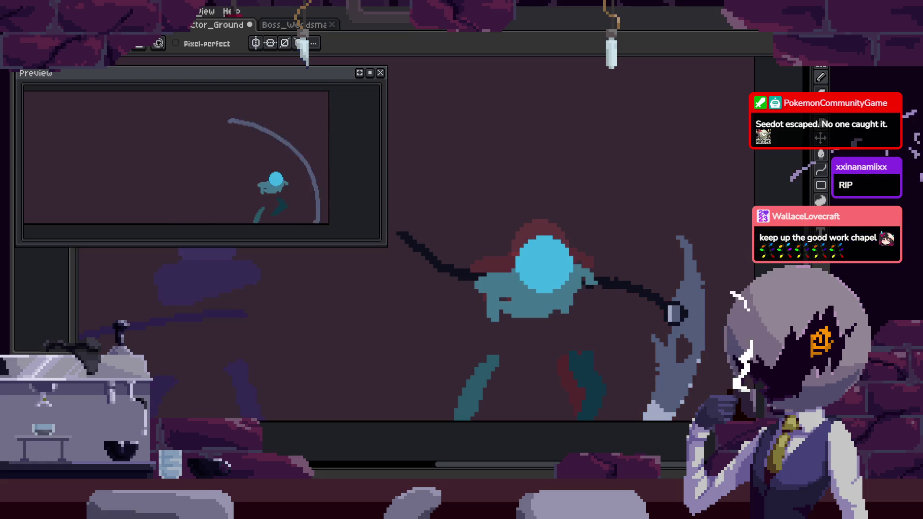
{"action": "key", "text": "Return"}
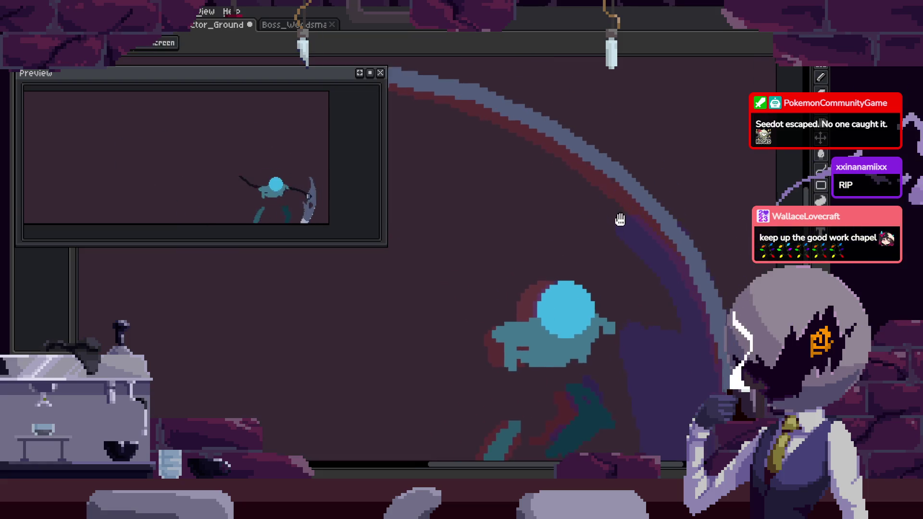
Paint grey-blue smears curving down along the scythe and across the frame.
{"action": "scroll", "coordinate": [619, 212], "scroll_direction": "down", "scroll_amount": 1}
{"action": "scroll", "coordinate": [667, 297], "scroll_direction": "up", "scroll_amount": 1}
{"action": "scroll", "coordinate": [668, 301], "scroll_direction": "up", "scroll_amount": 1}
{"action": "left_click_drag", "start_coordinate": [581, 63], "coordinate": [644, 404]}
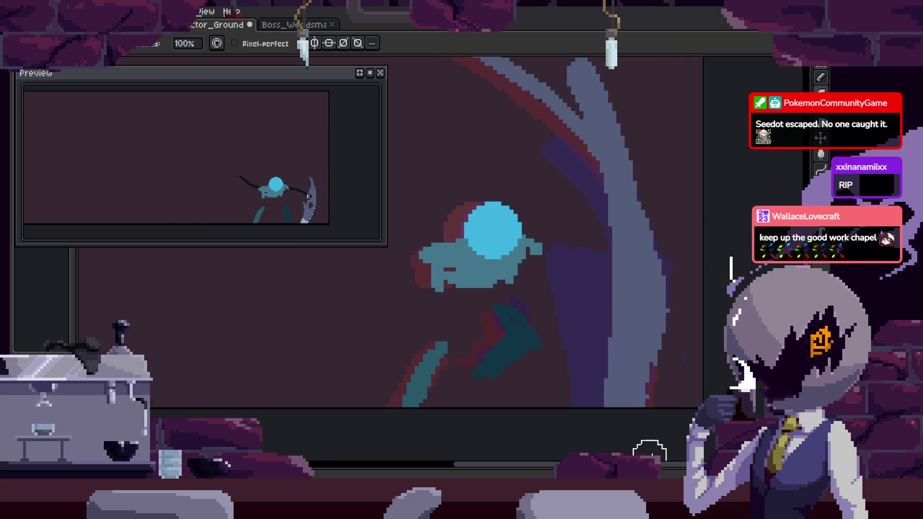
{"action": "scroll", "coordinate": [622, 365], "scroll_direction": "up", "scroll_amount": 3}
{"action": "scroll", "coordinate": [623, 366], "scroll_direction": "down", "scroll_amount": 3}
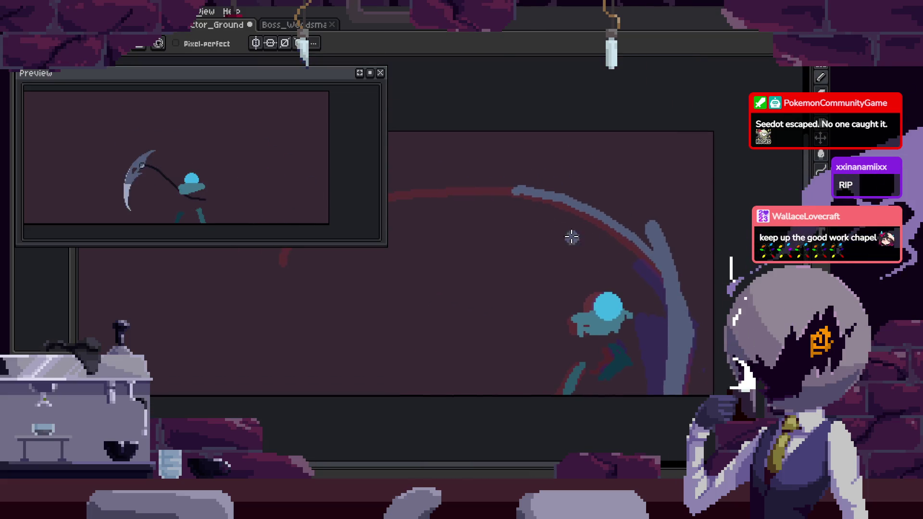
{"action": "left_click_drag", "start_coordinate": [456, 211], "coordinate": [509, 214]}
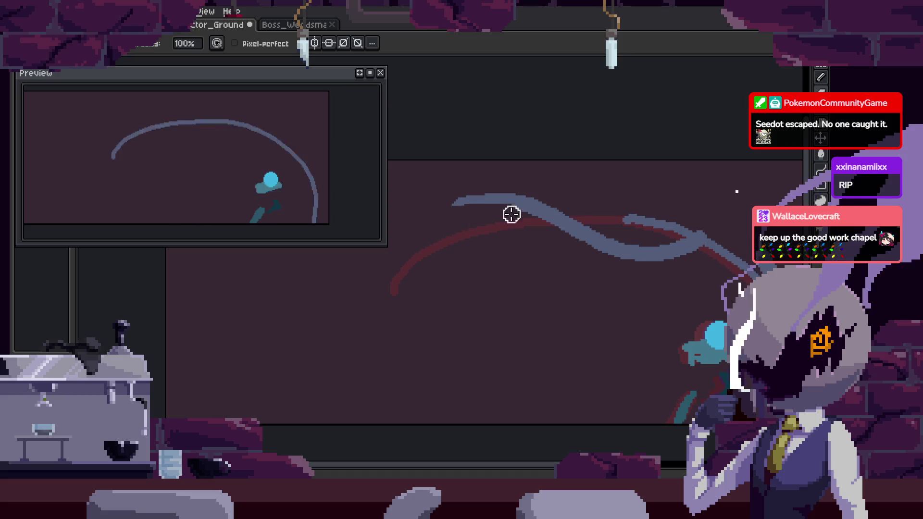
{"action": "left_click_drag", "start_coordinate": [618, 236], "coordinate": [558, 229]}
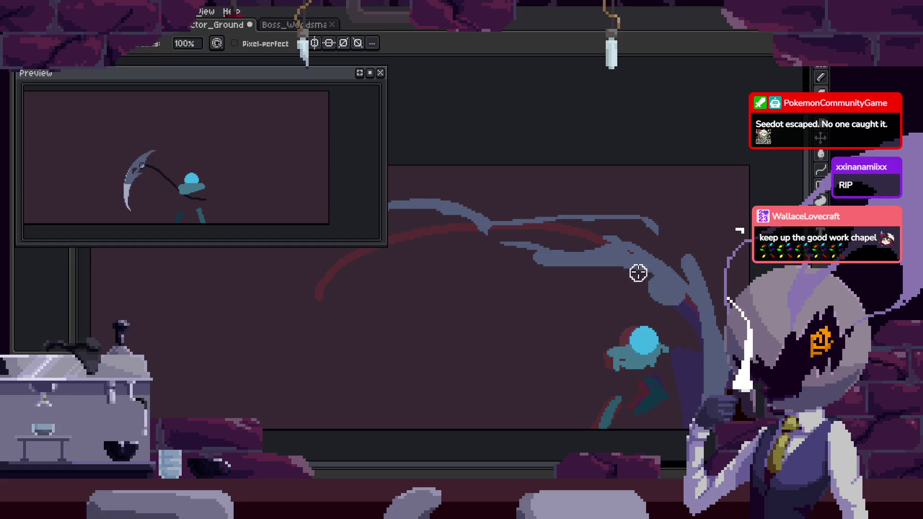
{"action": "scroll", "coordinate": [602, 291], "scroll_direction": "down", "scroll_amount": 4}
{"action": "scroll", "coordinate": [513, 281], "scroll_direction": "up", "scroll_amount": 4}
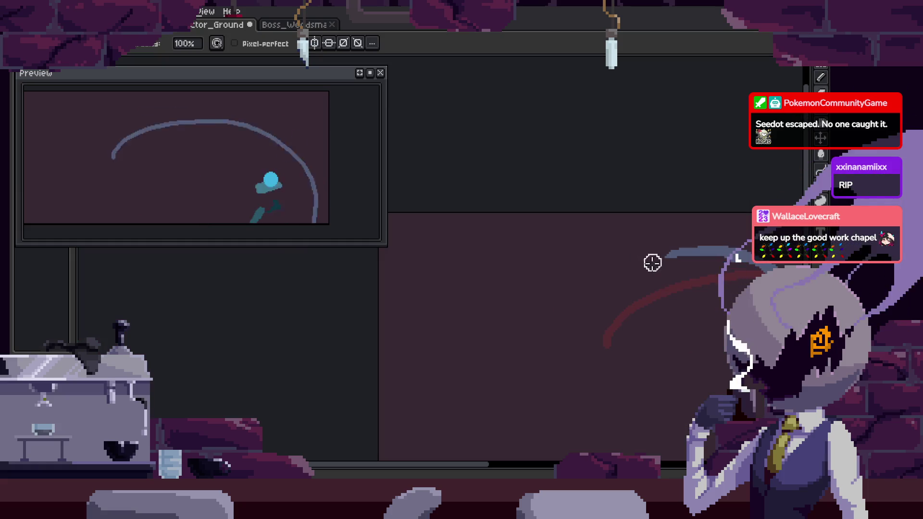
Draw two blue-grey swooshes across the frame, erase the upper part, and save.
{"action": "key", "text": "h"}
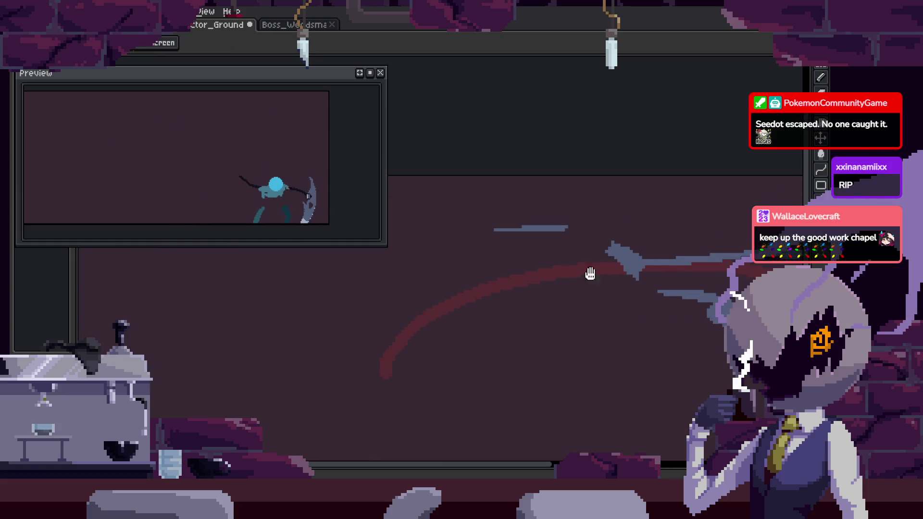
{"action": "left_click_drag", "start_coordinate": [590, 315], "coordinate": [655, 334]}
{"action": "key", "text": "b"}
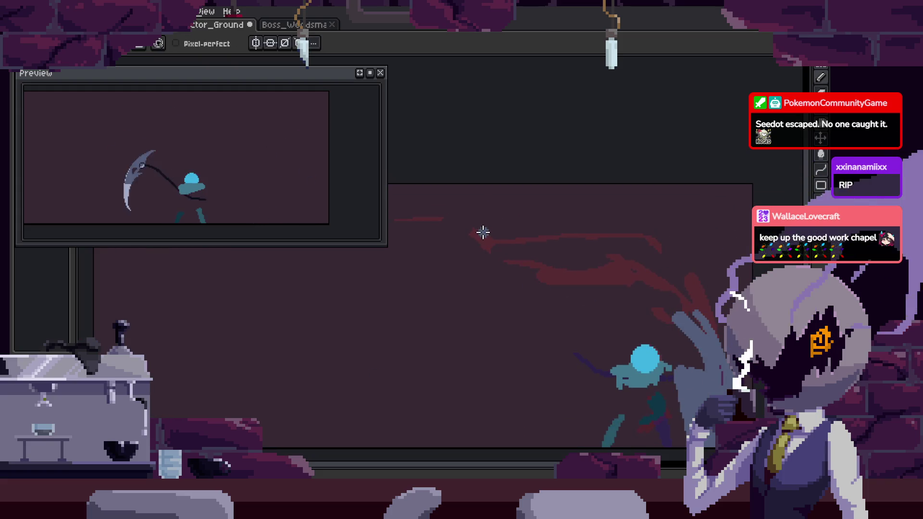
{"action": "left_click_drag", "start_coordinate": [484, 233], "coordinate": [663, 319]}
{"action": "left_click_drag", "start_coordinate": [528, 285], "coordinate": [711, 297]}
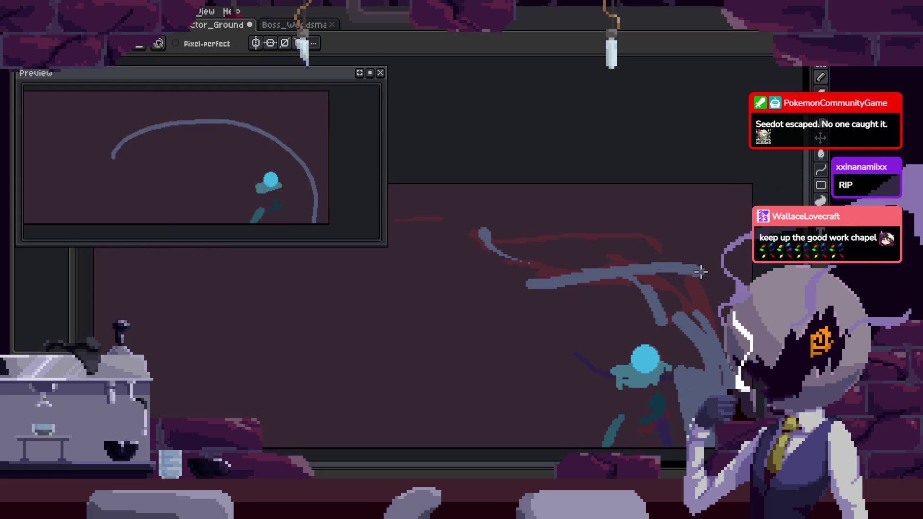
{"action": "key", "text": "e"}
{"action": "left_click_drag", "start_coordinate": [596, 273], "coordinate": [693, 271]}
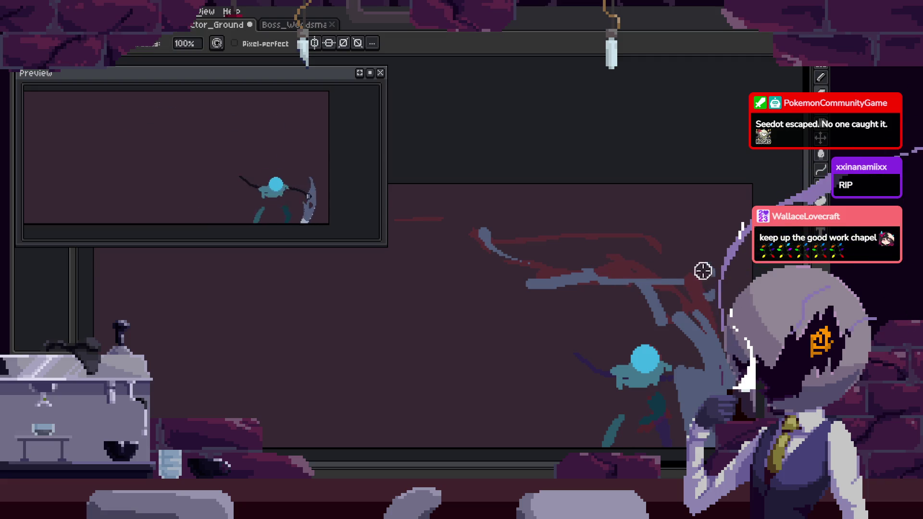
{"action": "key", "text": "ctrl+s"}
Sample a colour from the art and draw a light swoosh stroke above the arc.
{"action": "scroll", "coordinate": [532, 291], "scroll_direction": "down", "scroll_amount": 3}
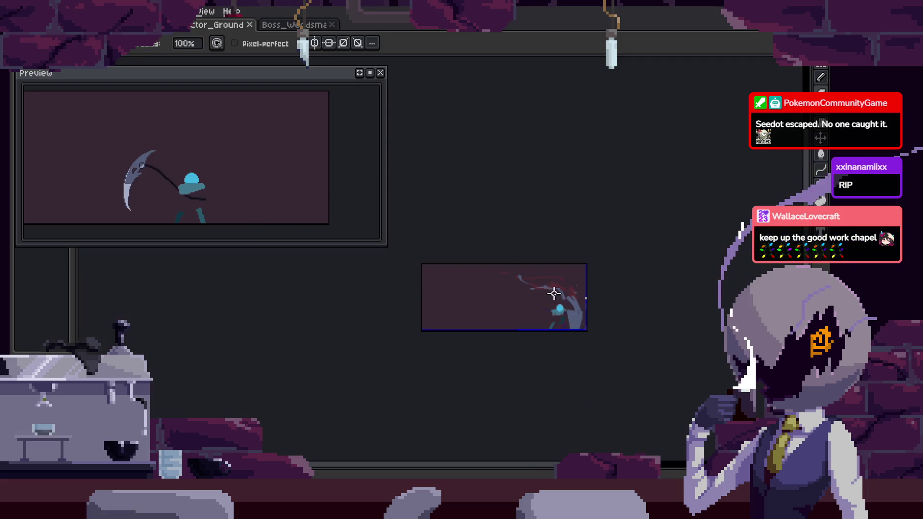
{"action": "scroll", "coordinate": [516, 301], "scroll_direction": "up", "scroll_amount": 3}
{"action": "scroll", "coordinate": [516, 301], "scroll_direction": "down", "scroll_amount": 2}
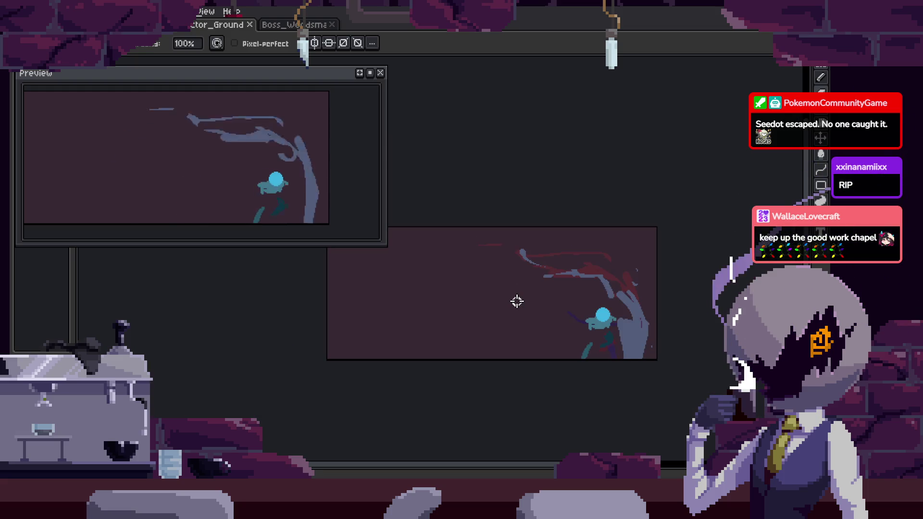
{"action": "key", "text": "Left"}
{"action": "key", "text": "Right"}
{"action": "scroll", "coordinate": [488, 296], "scroll_direction": "up", "scroll_amount": 2}
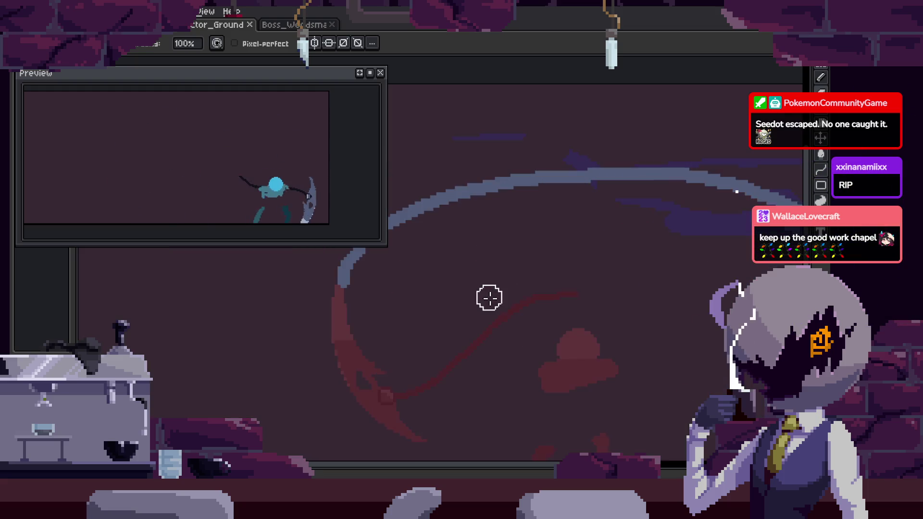
{"action": "scroll", "coordinate": [555, 270], "scroll_direction": "up", "scroll_amount": 1}
{"action": "key", "text": "i"}
{"action": "key", "text": "Left"}
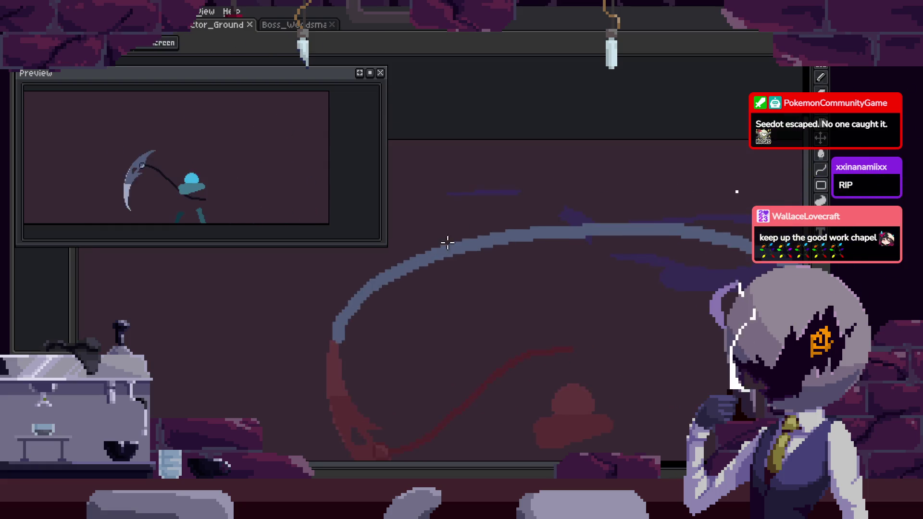
{"action": "key", "text": "Right"}
{"action": "scroll", "coordinate": [493, 237], "scroll_direction": "up", "scroll_amount": 2}
{"action": "key", "text": "b"}
{"action": "left_click_drag", "start_coordinate": [409, 258], "coordinate": [650, 202]}
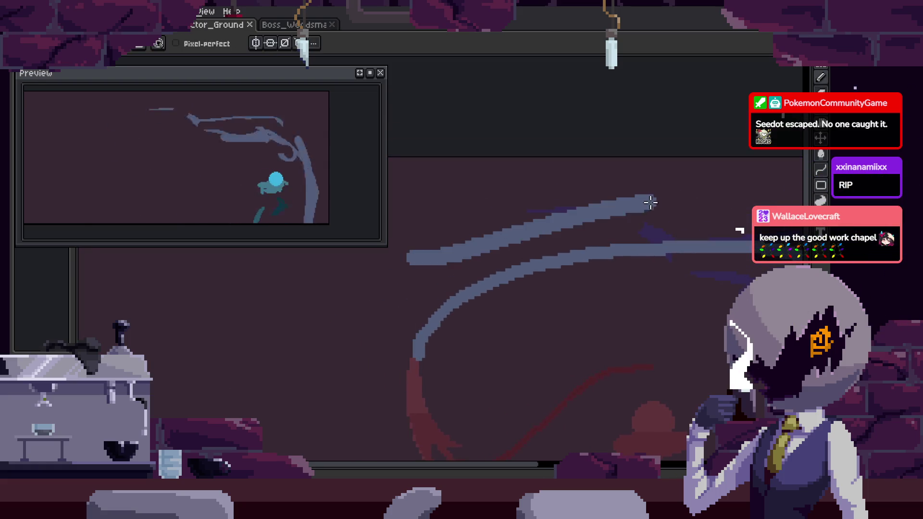
Advance to the scythe-pose frame, save, and lasso-select the swoosh stroke.
{"action": "key", "text": "Right"}
{"action": "key", "text": "Right"}
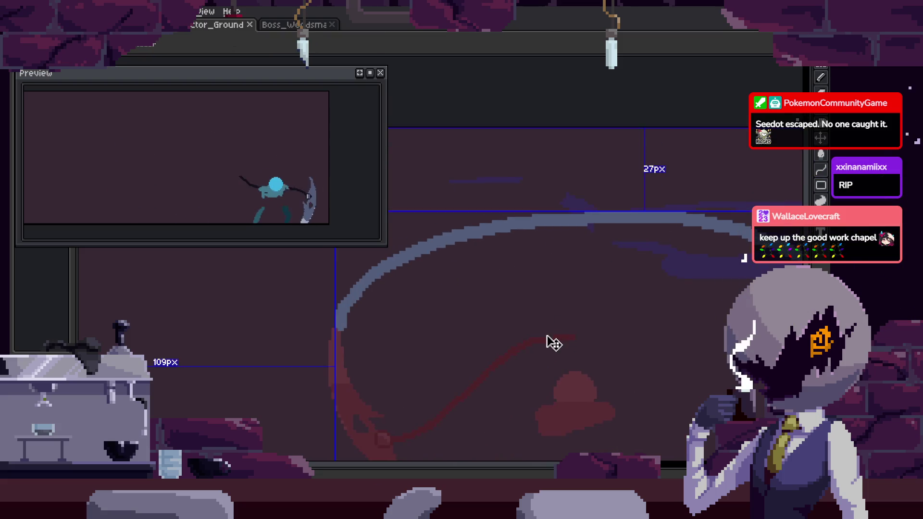
{"action": "key", "text": "Right"}
{"action": "key", "text": "Right"}
{"action": "scroll", "coordinate": [451, 264], "scroll_direction": "down", "scroll_amount": 1}
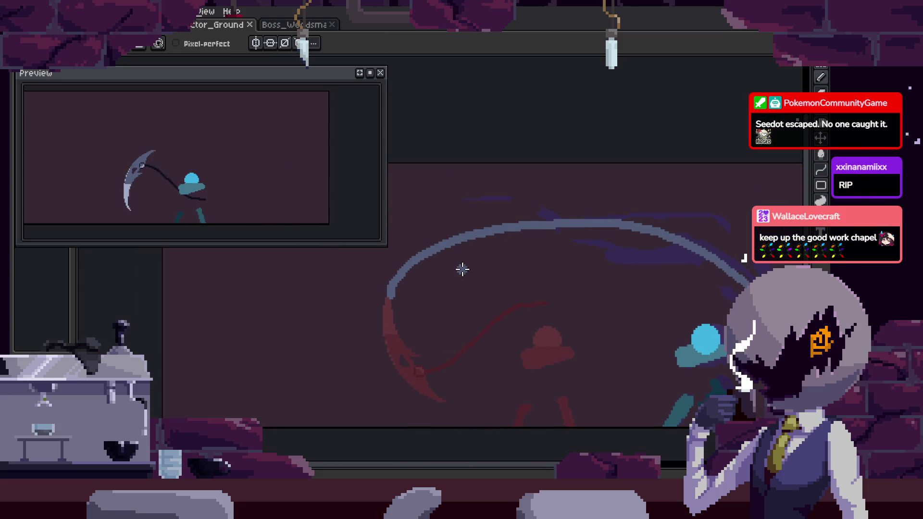
{"action": "key", "text": "Right"}
{"action": "key", "text": "Right"}
{"action": "key", "text": "Right"}
{"action": "key", "text": "Right"}
{"action": "key", "text": "ctrl+s"}
{"action": "key", "text": "Right"}
{"action": "key", "text": "Right"}
{"action": "scroll", "coordinate": [593, 255], "scroll_direction": "up", "scroll_amount": 2}
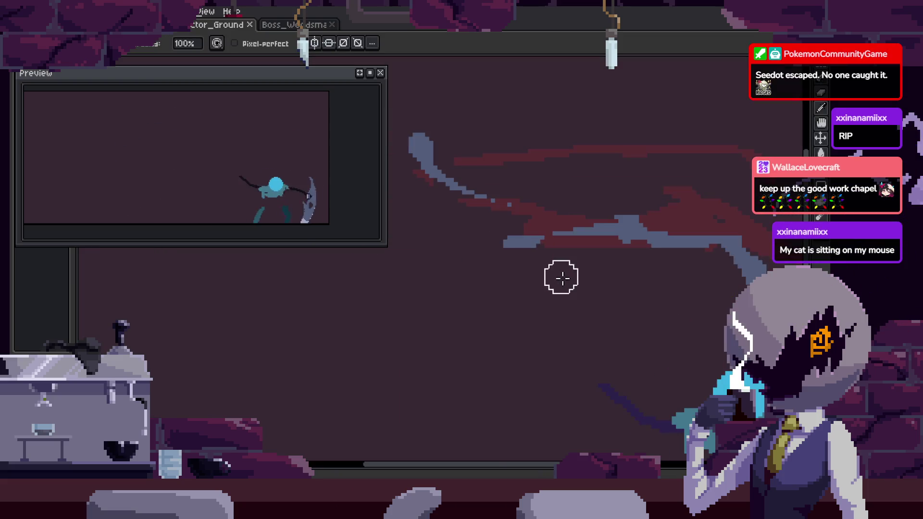
{"action": "key", "text": "q"}
{"action": "mouse_move", "coordinate": [433, 161]}
{"action": "left_mouse_down"}
{"action": "mouse_move", "coordinate": [495, 136]}
{"action": "mouse_move", "coordinate": [592, 208]}
{"action": "left_mouse_up"}
Move the lasso-selected swoosh stroke and another swoosh section into new positions.
{"action": "mouse_move", "coordinate": [526, 219]}
{"action": "left_mouse_down"}
{"action": "mouse_move", "coordinate": [606, 240]}
{"action": "mouse_move", "coordinate": [611, 302]}
{"action": "left_mouse_up"}
{"action": "key", "text": "h"}
{"action": "key", "text": "q"}
{"action": "left_click_drag", "start_coordinate": [596, 191], "coordinate": [607, 278]}
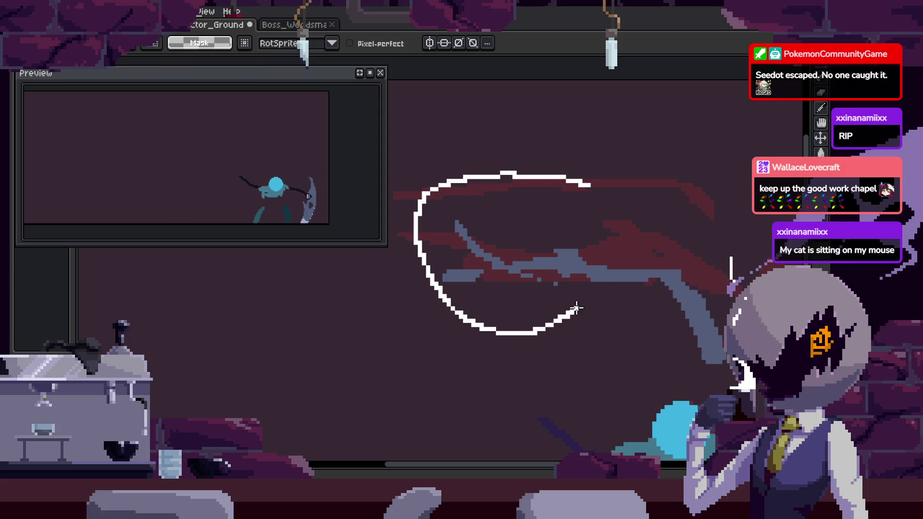
{"action": "left_click_drag", "start_coordinate": [647, 254], "coordinate": [611, 284]}
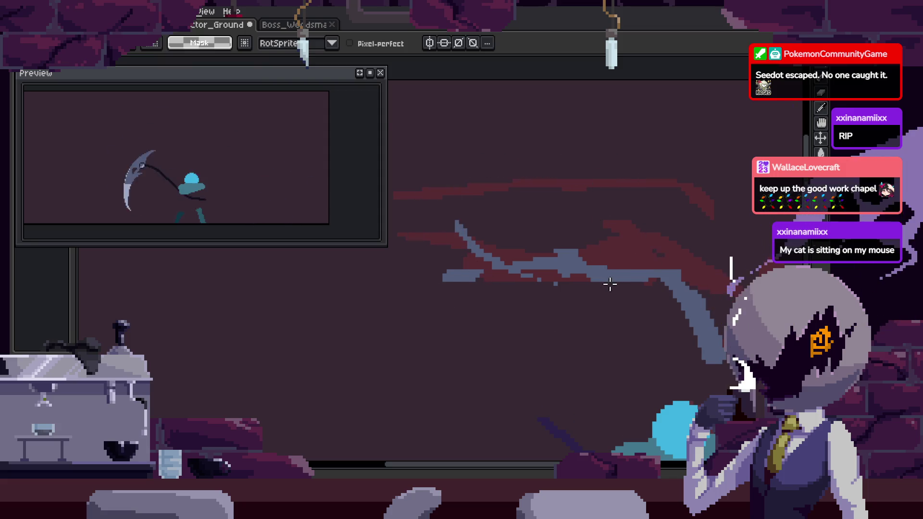
{"action": "mouse_move", "coordinate": [353, 261]}
{"action": "left_mouse_down"}
{"action": "mouse_move", "coordinate": [635, 261]}
{"action": "mouse_move", "coordinate": [670, 227]}
{"action": "mouse_move", "coordinate": [572, 251]}
{"action": "left_mouse_up"}
Erase stray grey-blue strokes in the frame's middle and play the animation.
{"action": "key", "text": "h"}
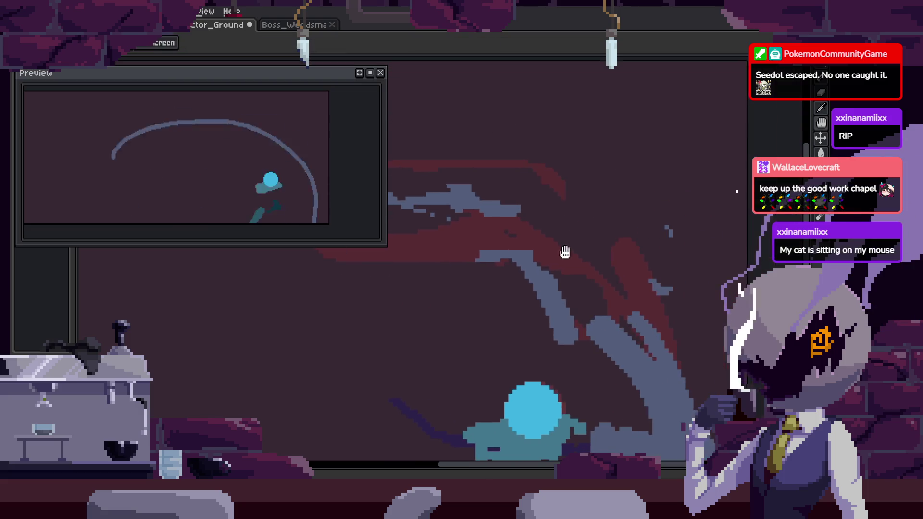
{"action": "key", "text": "e"}
{"action": "left_click_drag", "start_coordinate": [538, 216], "coordinate": [634, 269]}
{"action": "key", "text": "Return"}
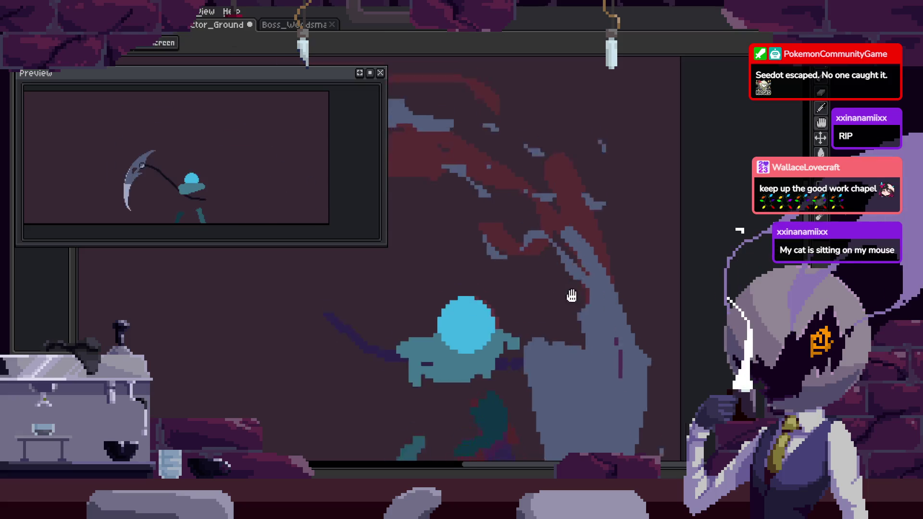
{"action": "key", "text": "b"}
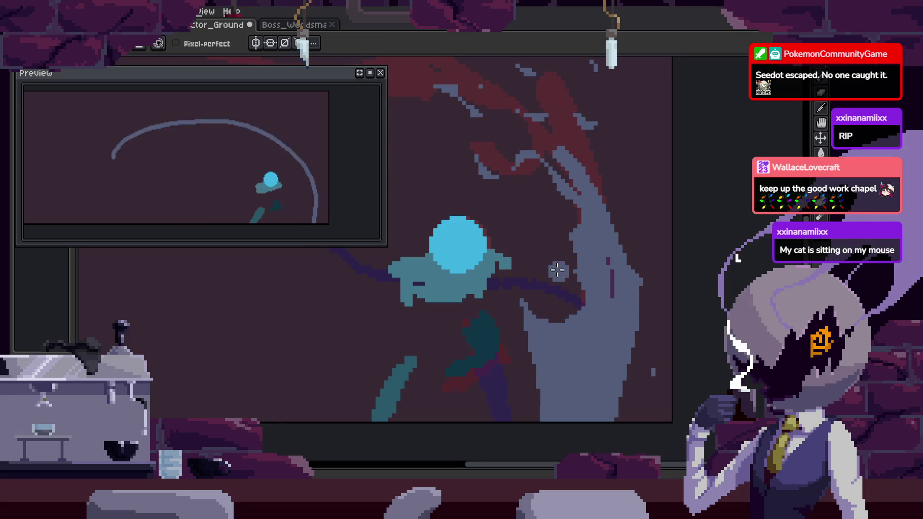
{"action": "key", "text": "e"}
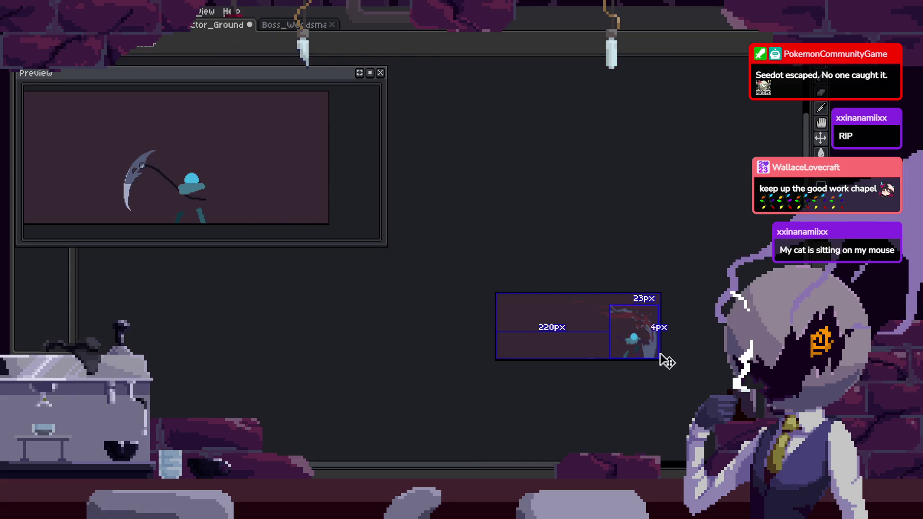
Switch to the pencil and save the animation file.
{"action": "scroll", "coordinate": [661, 356], "scroll_direction": "down", "scroll_amount": 2}
{"action": "scroll", "coordinate": [517, 214], "scroll_direction": "up", "scroll_amount": 2}
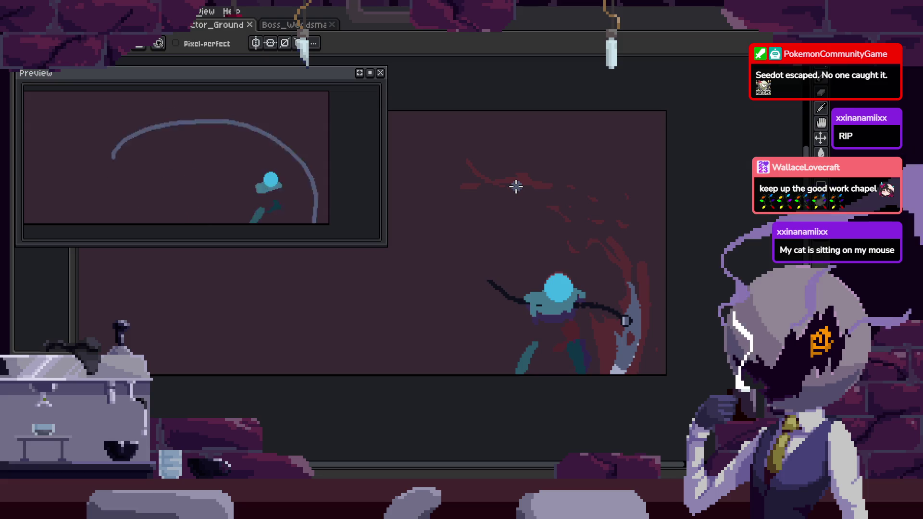
{"action": "key", "text": "b"}
{"action": "scroll", "coordinate": [625, 259], "scroll_direction": "down", "scroll_amount": 1}
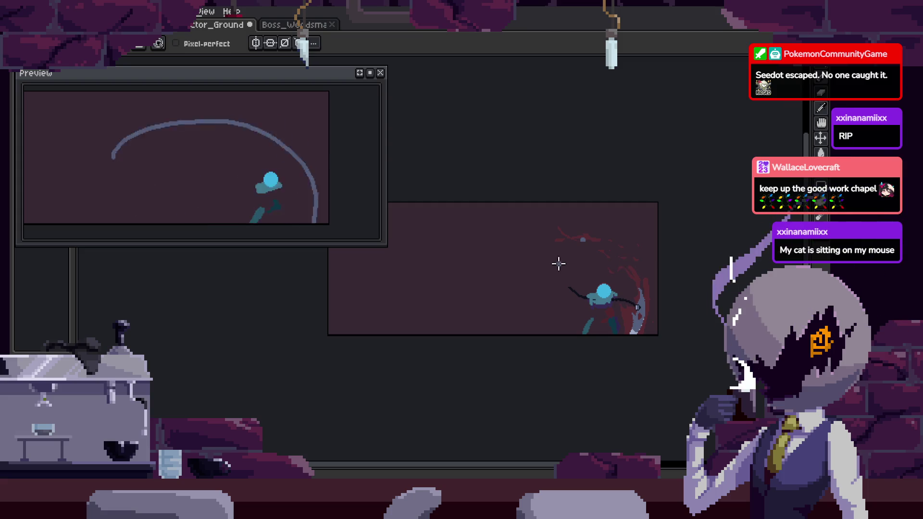
{"action": "scroll", "coordinate": [552, 264], "scroll_direction": "up", "scroll_amount": 1}
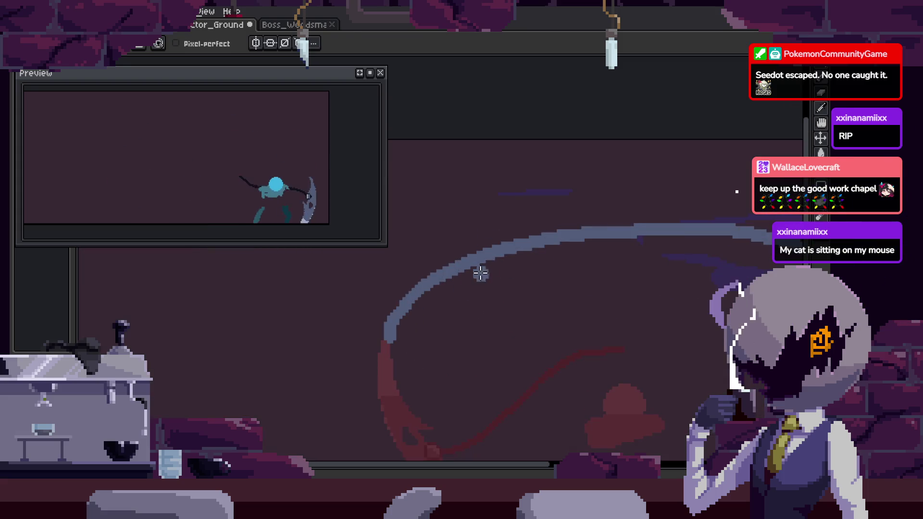
{"action": "key", "text": "ctrl+s"}
Bring the frame's upper-left into view, narrow the Preview panel, and undo the last grey blade stroke.
{"action": "left_click_drag", "start_coordinate": [478, 299], "coordinate": [383, 310]}
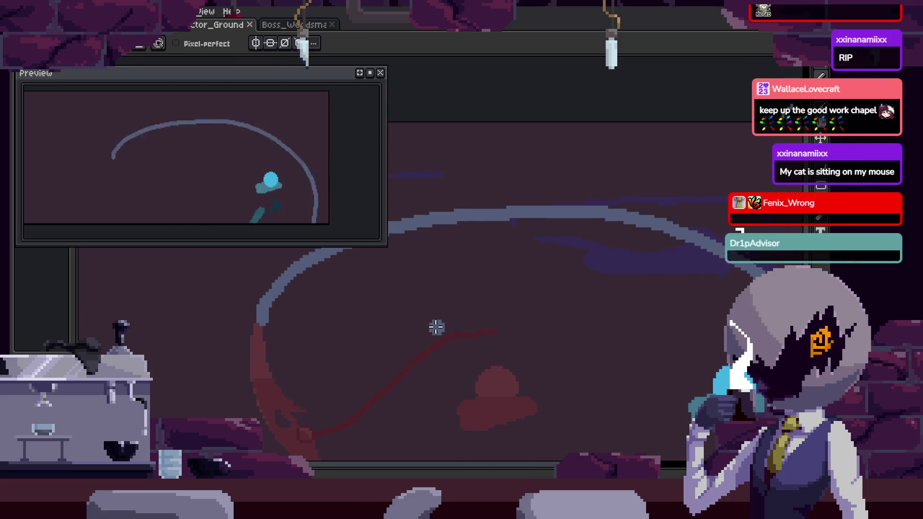
{"action": "left_click_drag", "start_coordinate": [436, 327], "coordinate": [411, 287]}
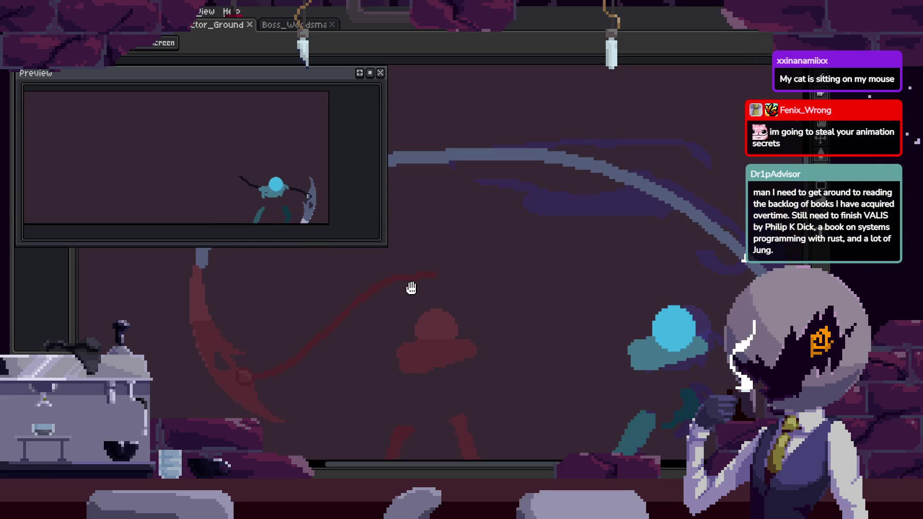
{"action": "key", "text": "space"}
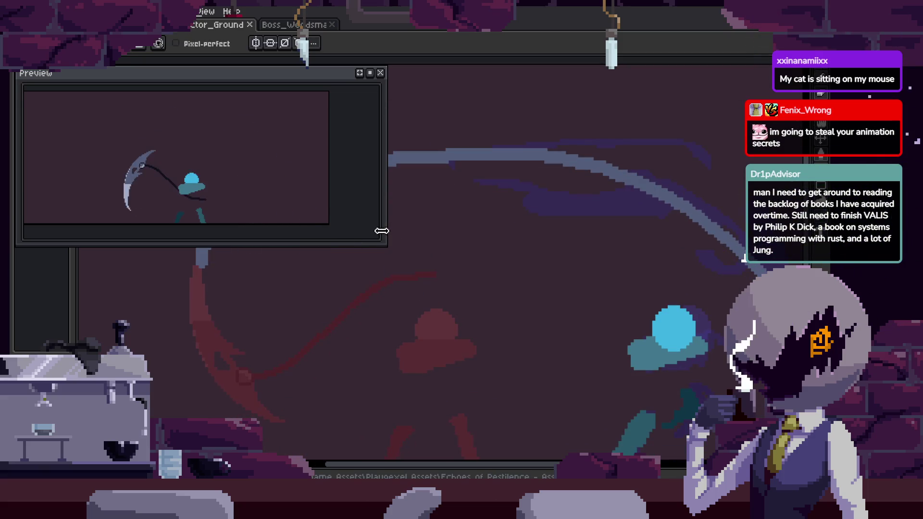
{"action": "left_click_drag", "start_coordinate": [382, 231], "coordinate": [333, 231]}
{"action": "scroll", "coordinate": [449, 294], "scroll_direction": "down", "scroll_amount": 1}
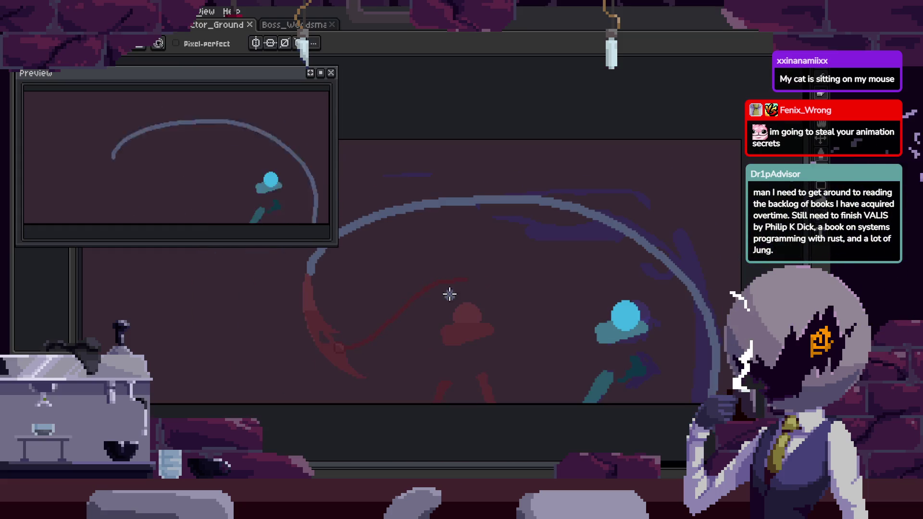
{"action": "scroll", "coordinate": [420, 313], "scroll_direction": "up", "scroll_amount": 2}
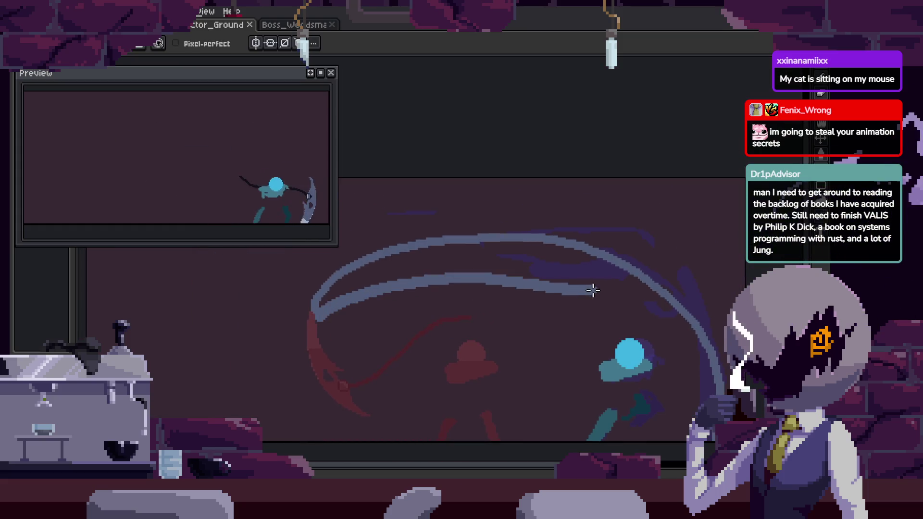
{"action": "key", "text": "ctrl+z"}
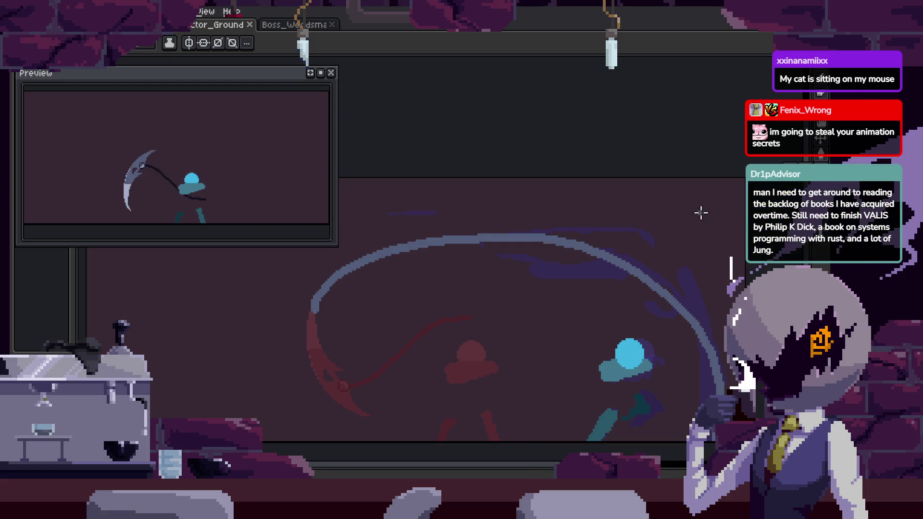
Clear the selection and draw a curved guide line bent to follow the swoosh.
{"action": "left_click", "coordinate": [344, 320]}
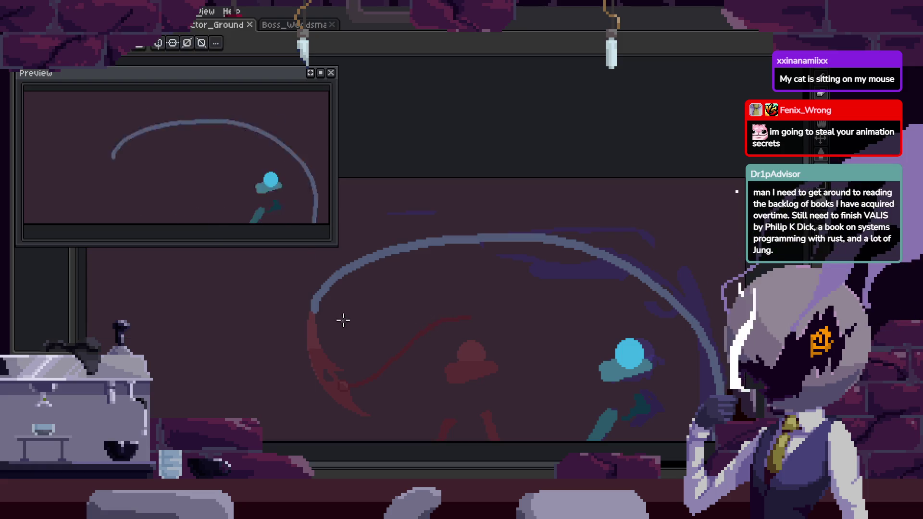
{"action": "left_click_drag", "start_coordinate": [709, 444], "coordinate": [430, 268]}
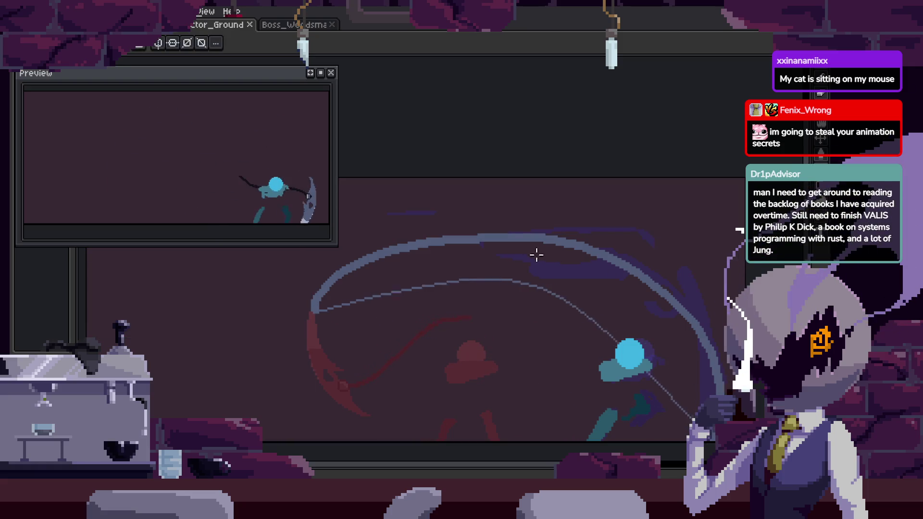
{"action": "mouse_move", "coordinate": [582, 206]}
{"action": "left_mouse_down"}
{"action": "mouse_move", "coordinate": [679, 252]}
{"action": "mouse_move", "coordinate": [645, 318]}
{"action": "left_mouse_up"}
Zoom in on the swoosh arc on another frame and switch to the Pencil.
{"action": "scroll", "coordinate": [346, 313], "scroll_direction": "up", "scroll_amount": 2}
{"action": "key", "text": "b"}
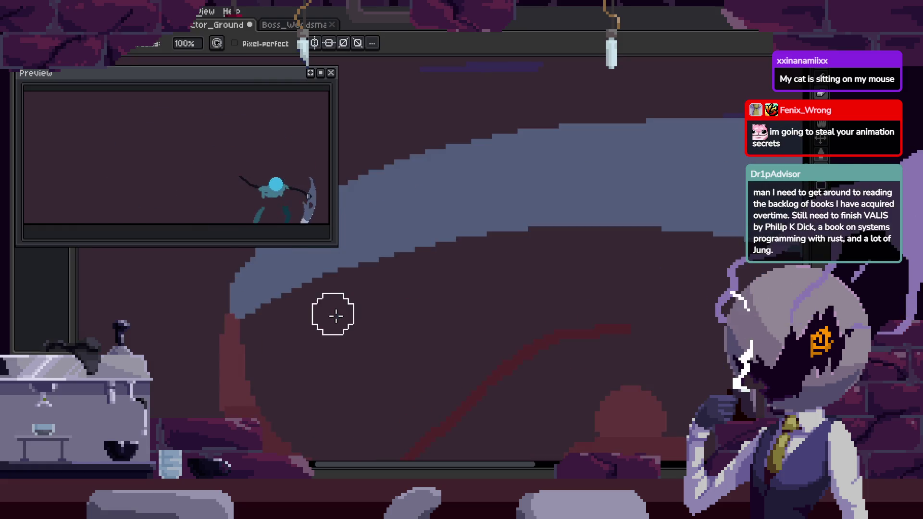
{"action": "scroll", "coordinate": [370, 298], "scroll_direction": "up", "scroll_amount": 2}
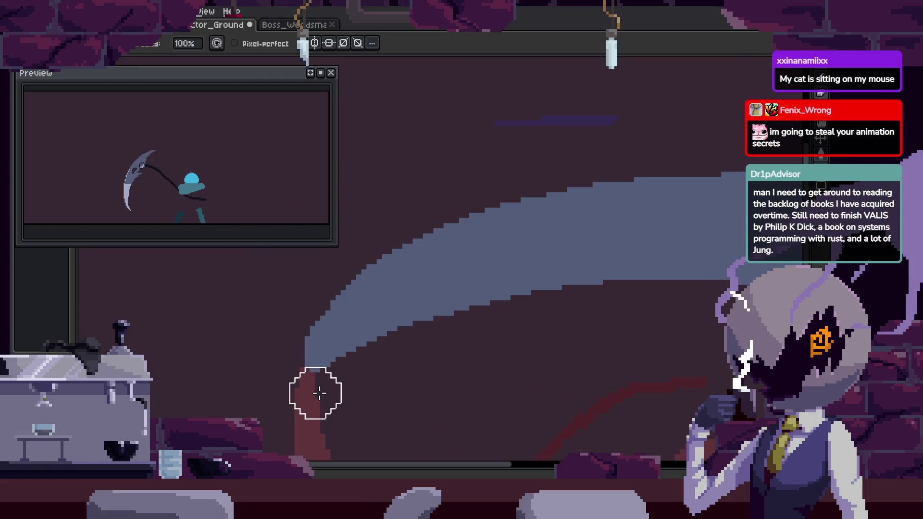
{"action": "scroll", "coordinate": [320, 393], "scroll_direction": "down", "scroll_amount": 2}
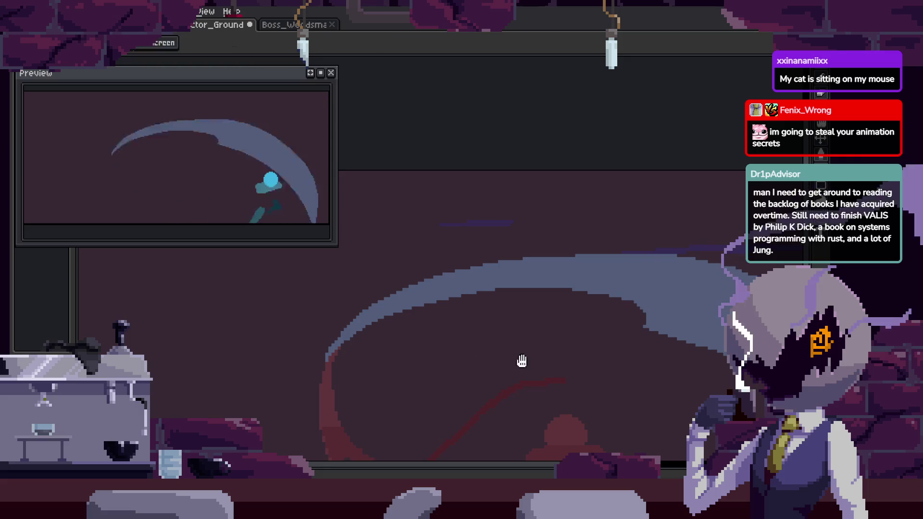
{"action": "left_click_drag", "start_coordinate": [594, 270], "coordinate": [651, 302]}
{"action": "key", "text": "ctrl+z"}
{"action": "key", "text": "ctrl+z"}
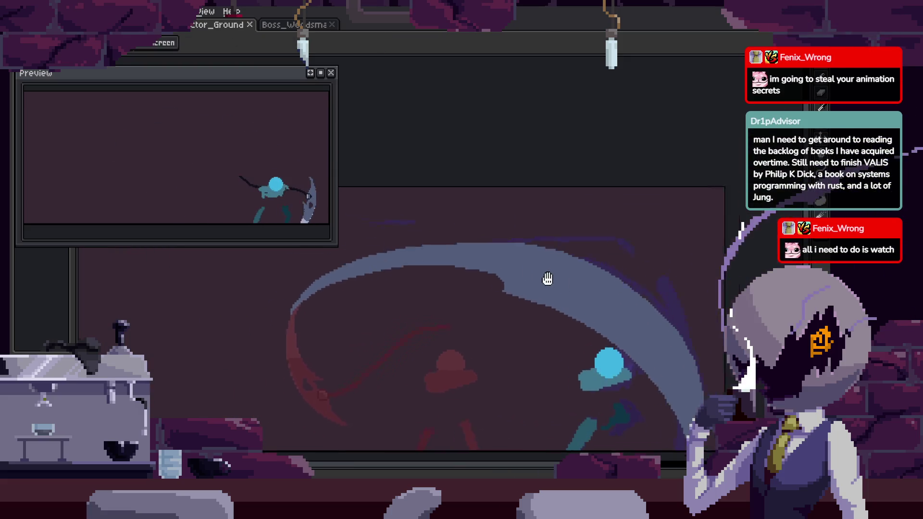
{"action": "left_click_drag", "start_coordinate": [407, 220], "coordinate": [437, 237]}
{"action": "key", "text": "b"}
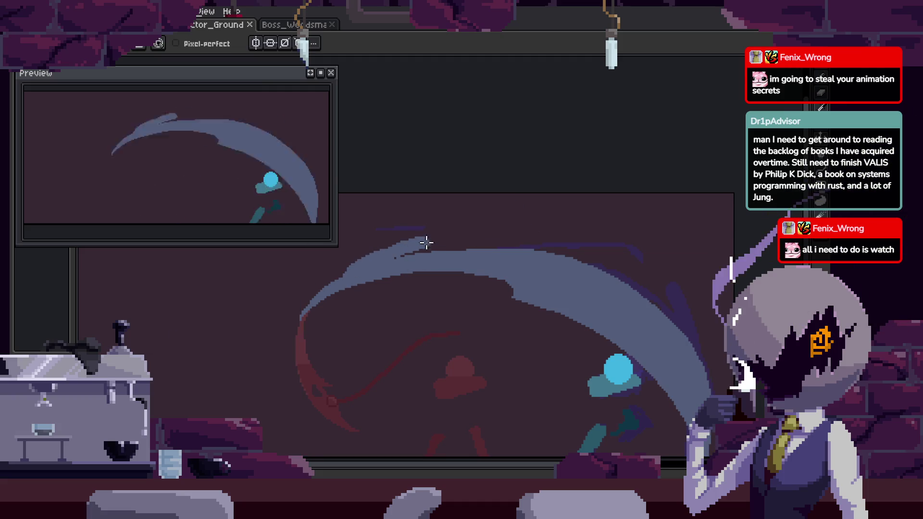
Thicken the swoosh arc with pale blue-grey pixels, undoing the stray lower stroke.
{"action": "left_click_drag", "start_coordinate": [423, 243], "coordinate": [584, 227]}
{"action": "left_click_drag", "start_coordinate": [407, 308], "coordinate": [687, 332]}
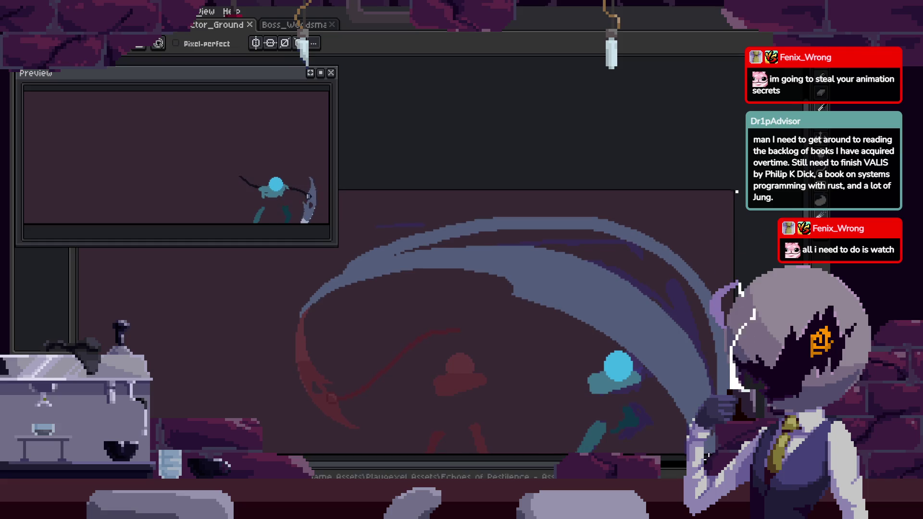
{"action": "scroll", "coordinate": [674, 319], "scroll_direction": "up", "scroll_amount": 2}
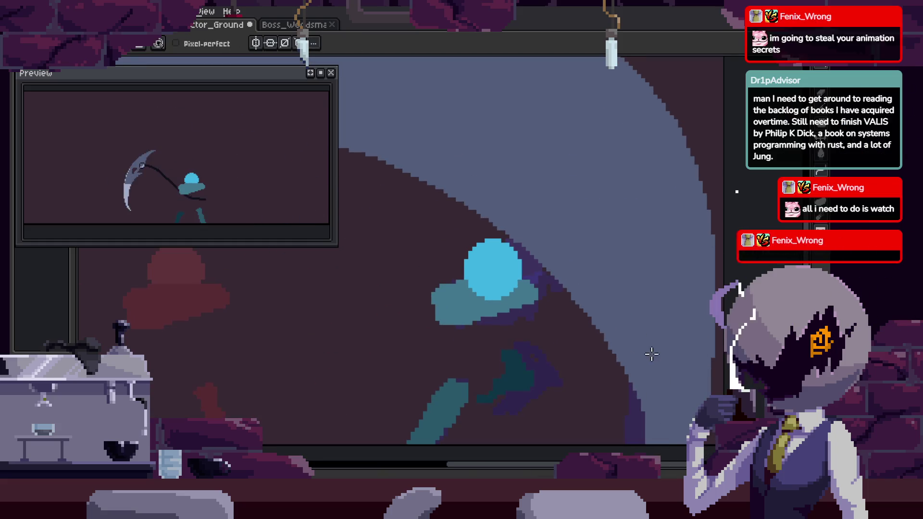
{"action": "left_click_drag", "start_coordinate": [558, 253], "coordinate": [637, 427]}
{"action": "key", "text": "e"}
{"action": "key", "text": "ctrl+z"}
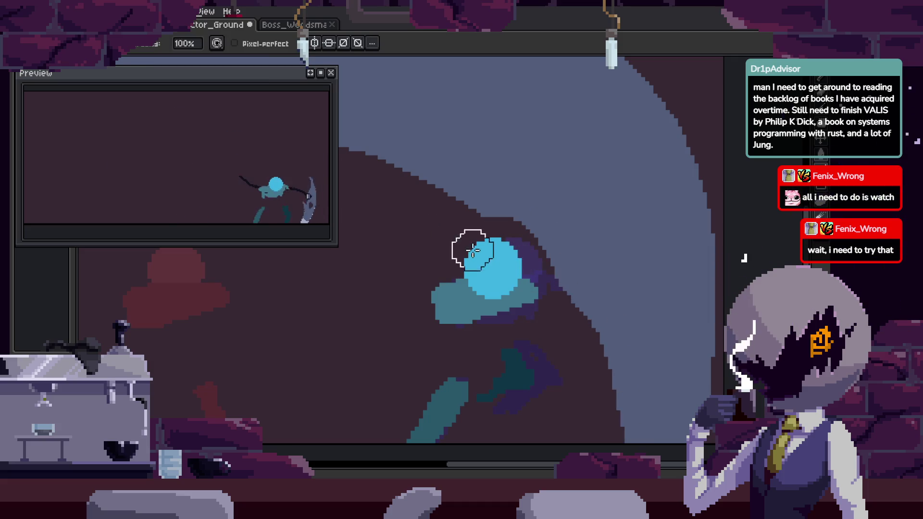
{"action": "key", "text": "b"}
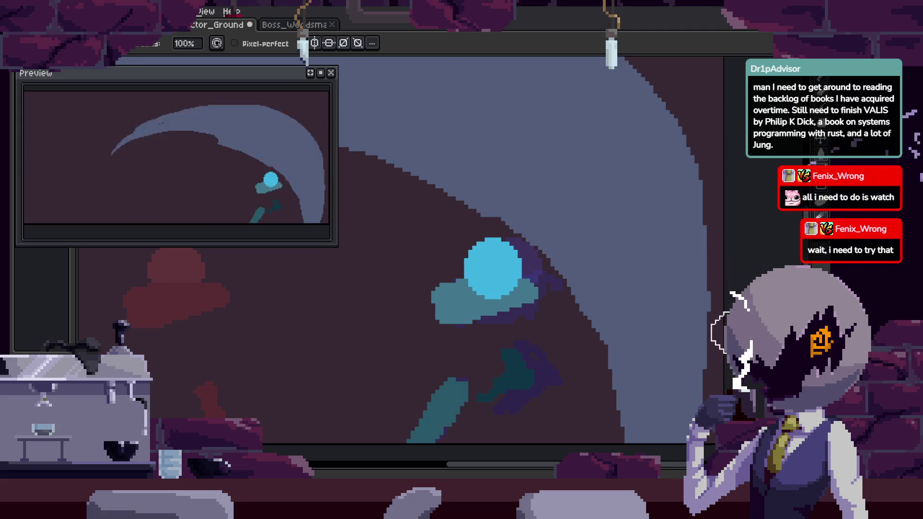
{"action": "scroll", "coordinate": [695, 144], "scroll_direction": "down", "scroll_amount": 1}
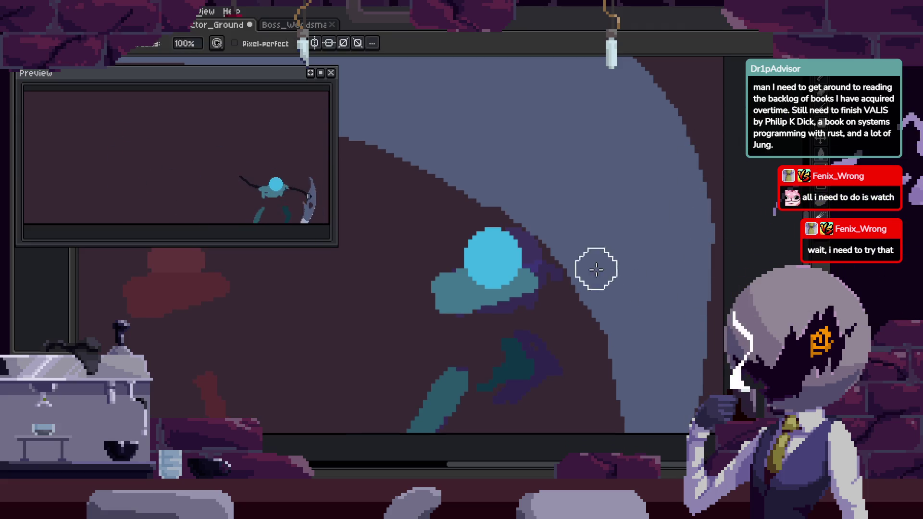
{"action": "scroll", "coordinate": [640, 353], "scroll_direction": "up", "scroll_amount": 3}
{"action": "left_click_drag", "start_coordinate": [714, 248], "coordinate": [696, 172]}
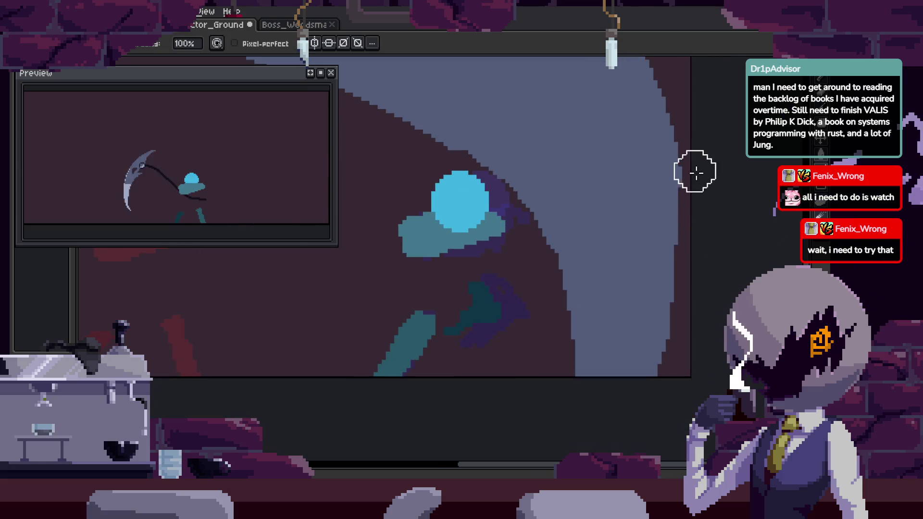
{"action": "scroll", "coordinate": [696, 371], "scroll_direction": "down", "scroll_amount": 2}
{"action": "scroll", "coordinate": [622, 315], "scroll_direction": "up", "scroll_amount": 1}
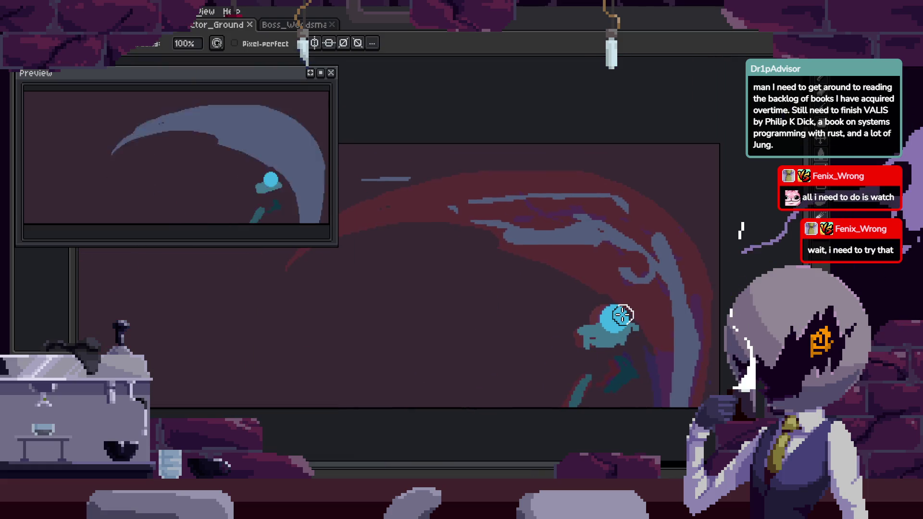
{"action": "scroll", "coordinate": [654, 364], "scroll_direction": "up", "scroll_amount": 1}
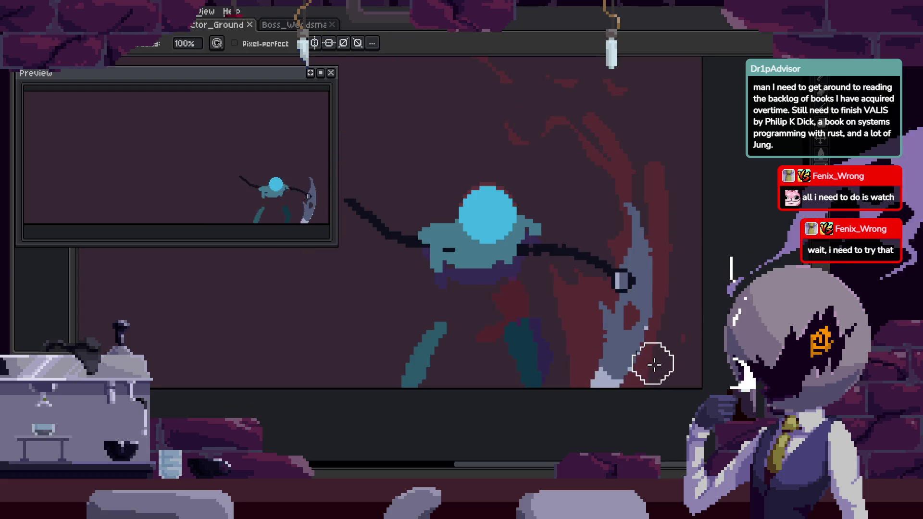
{"action": "key", "text": "v"}
{"action": "left_click_drag", "start_coordinate": [670, 361], "coordinate": [682, 335]}
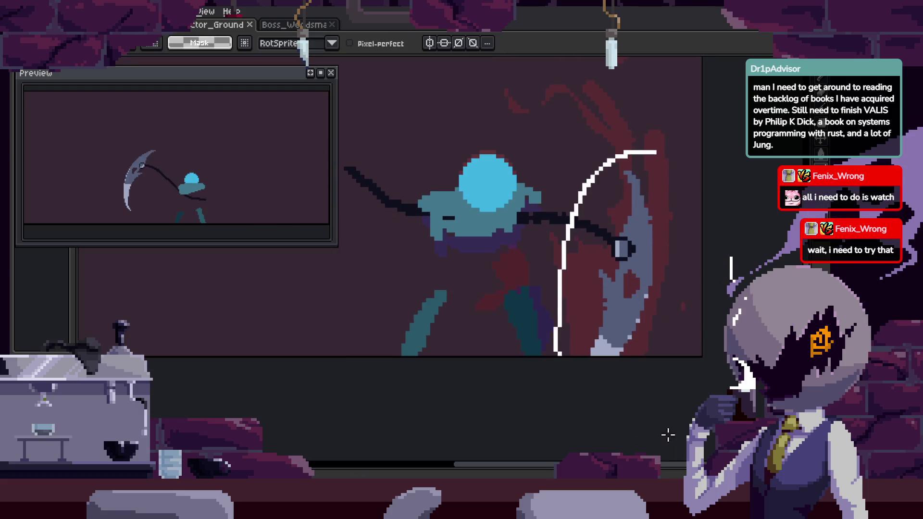
{"action": "key", "text": "w"}
{"action": "left_click", "coordinate": [644, 353]}
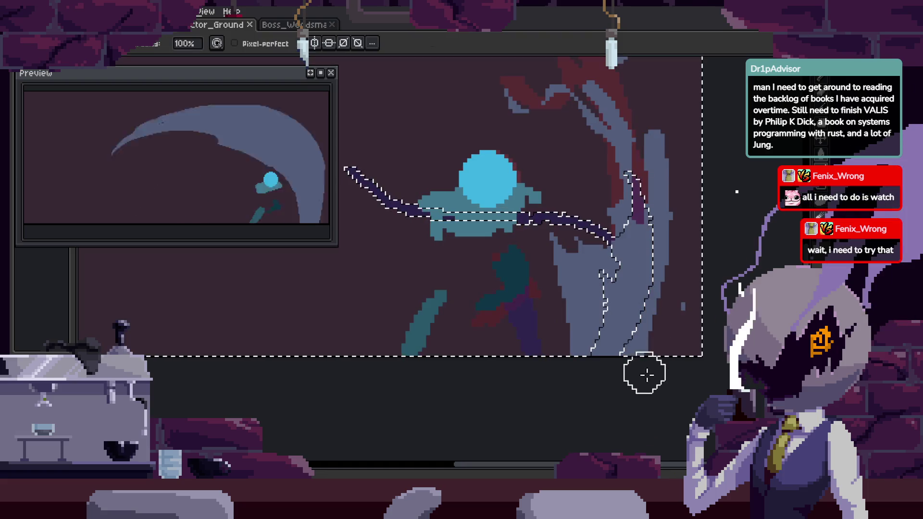
{"action": "key", "text": "ctrl+d"}
{"action": "scroll", "coordinate": [695, 332], "scroll_direction": "up", "scroll_amount": 3}
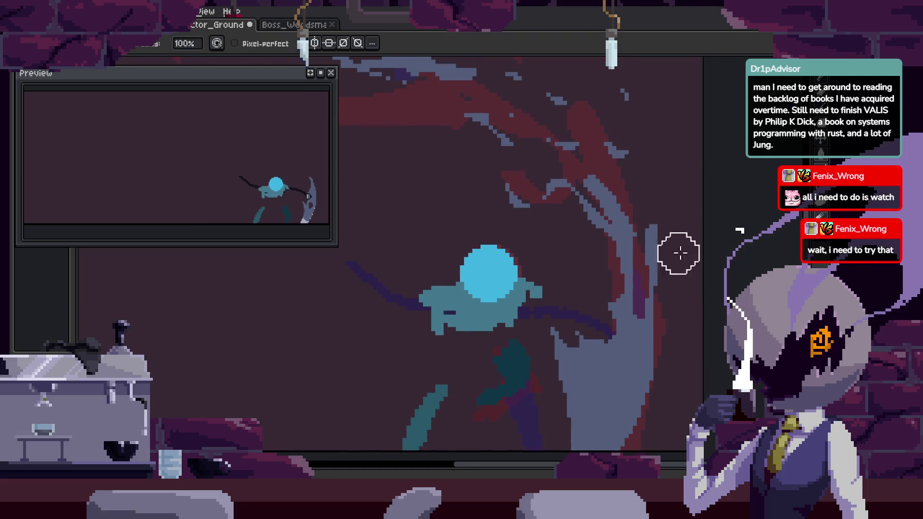
{"action": "key", "text": "b"}
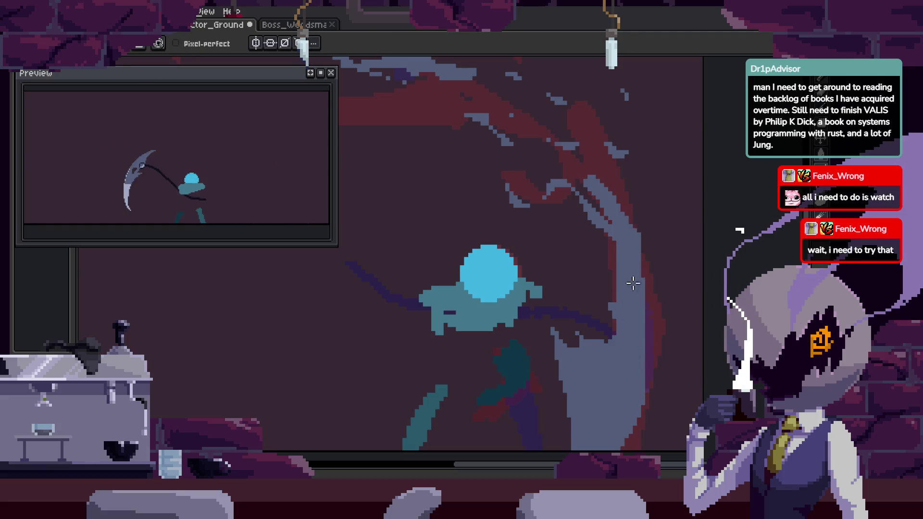
{"action": "scroll", "coordinate": [630, 295], "scroll_direction": "up", "scroll_amount": 3}
{"action": "key", "text": "h"}
{"action": "scroll", "coordinate": [586, 241], "scroll_direction": "up", "scroll_amount": 3}
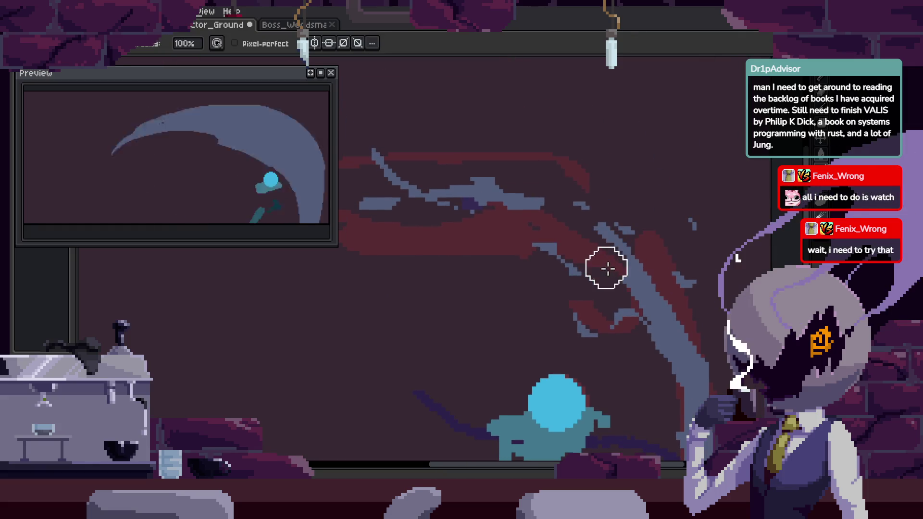
{"action": "left_click_drag", "start_coordinate": [655, 341], "coordinate": [617, 235]}
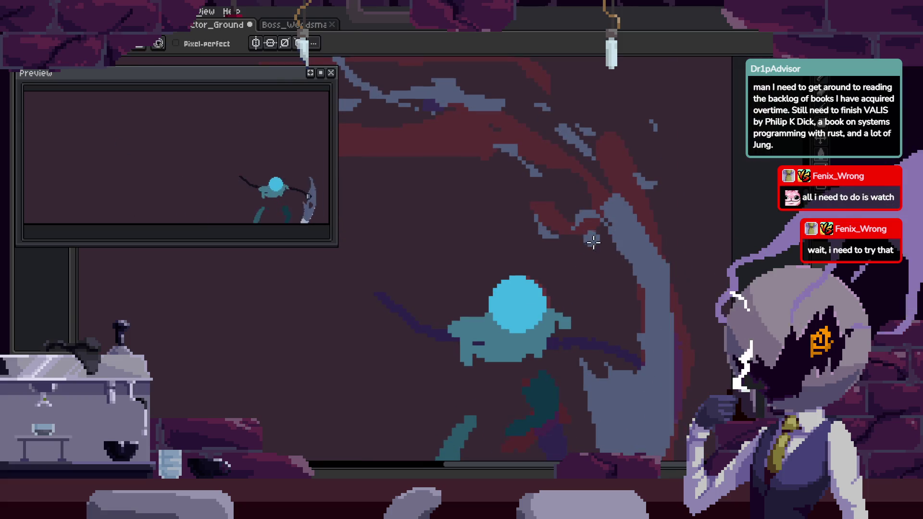
{"action": "key", "text": "b"}
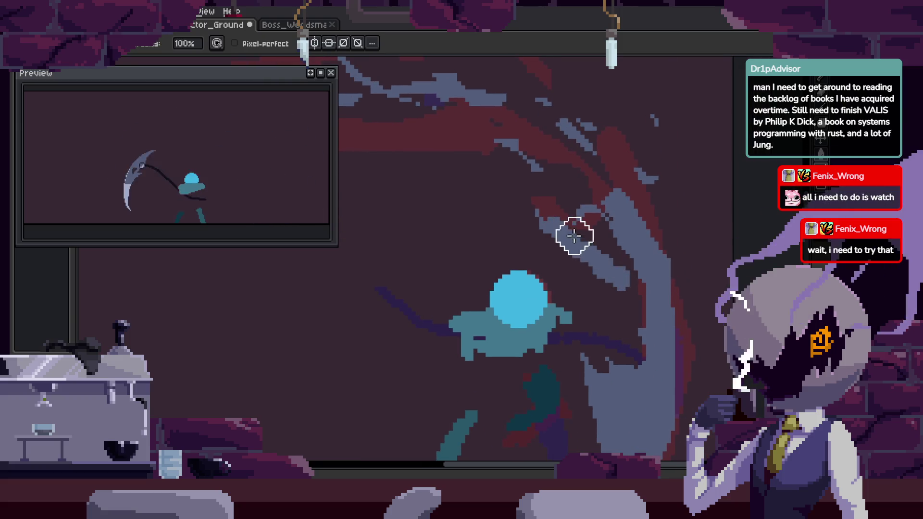
{"action": "key", "text": "ctrl+s"}
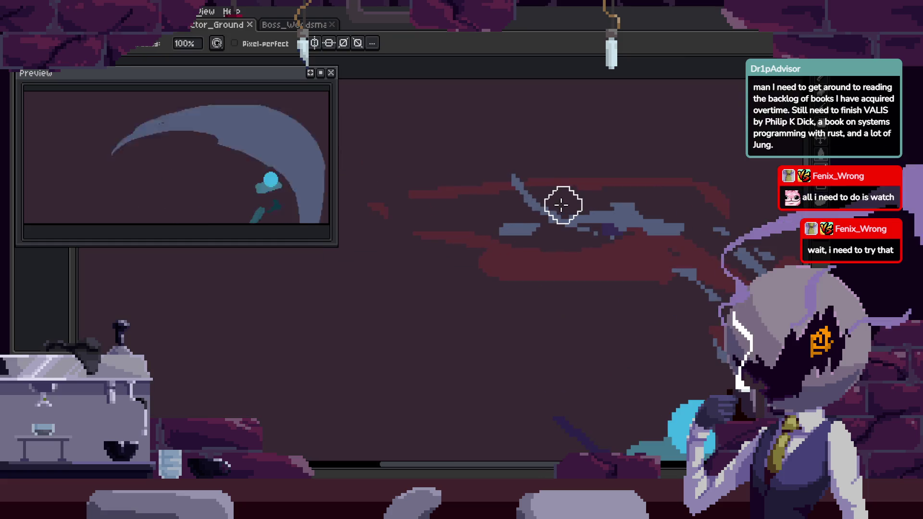
{"action": "scroll", "coordinate": [529, 284], "scroll_direction": "down", "scroll_amount": 2}
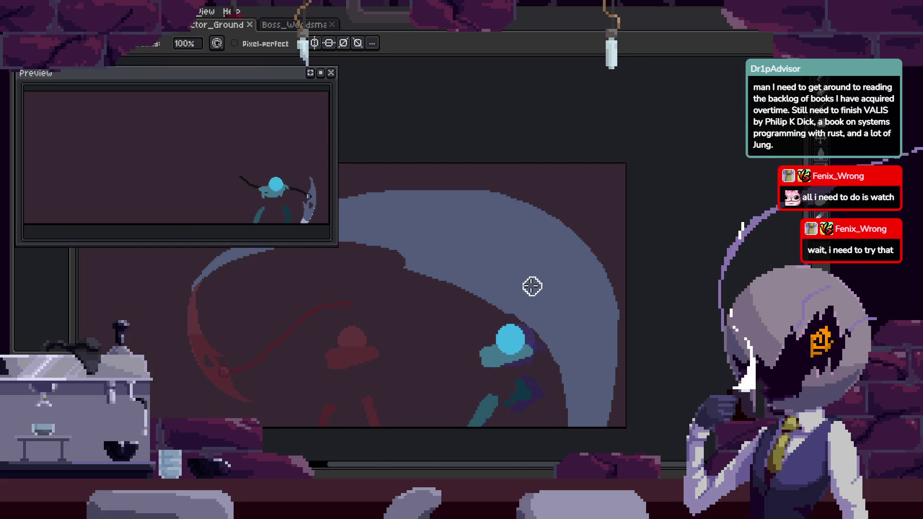
{"action": "scroll", "coordinate": [526, 279], "scroll_direction": "up", "scroll_amount": 2}
{"action": "scroll", "coordinate": [526, 279], "scroll_direction": "down", "scroll_amount": 2}
{"action": "scroll", "coordinate": [601, 248], "scroll_direction": "down", "scroll_amount": 2}
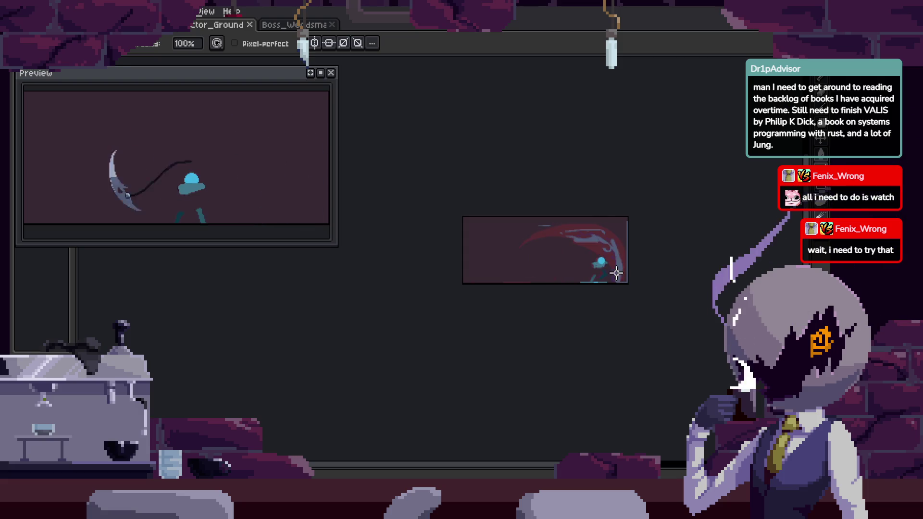
{"action": "scroll", "coordinate": [601, 278], "scroll_direction": "up", "scroll_amount": 2}
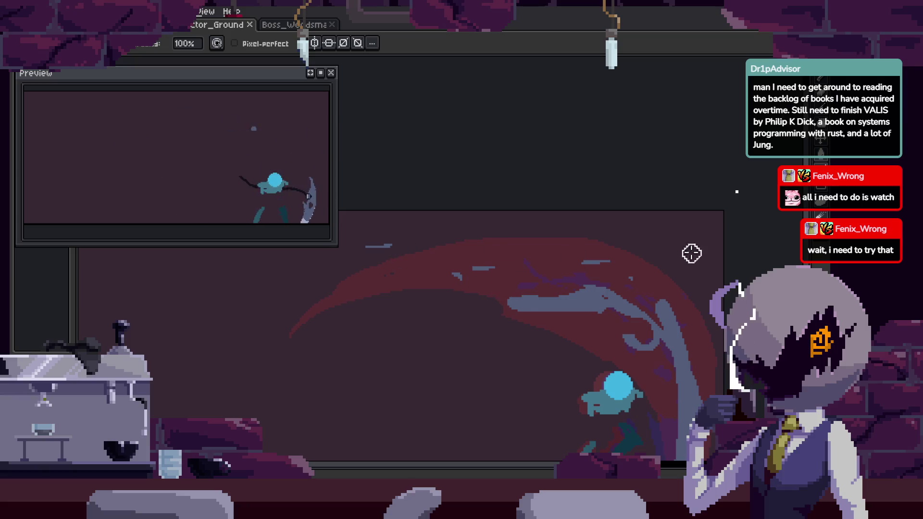
{"action": "scroll", "coordinate": [661, 348], "scroll_direction": "up", "scroll_amount": 2}
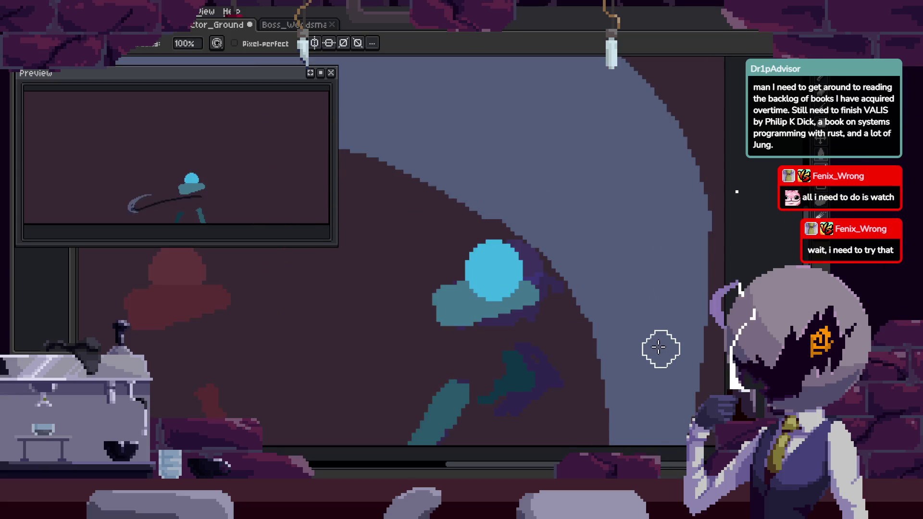
{"action": "scroll", "coordinate": [646, 308], "scroll_direction": "down", "scroll_amount": 1}
{"action": "key", "text": "w"}
{"action": "left_click", "coordinate": [635, 254]}
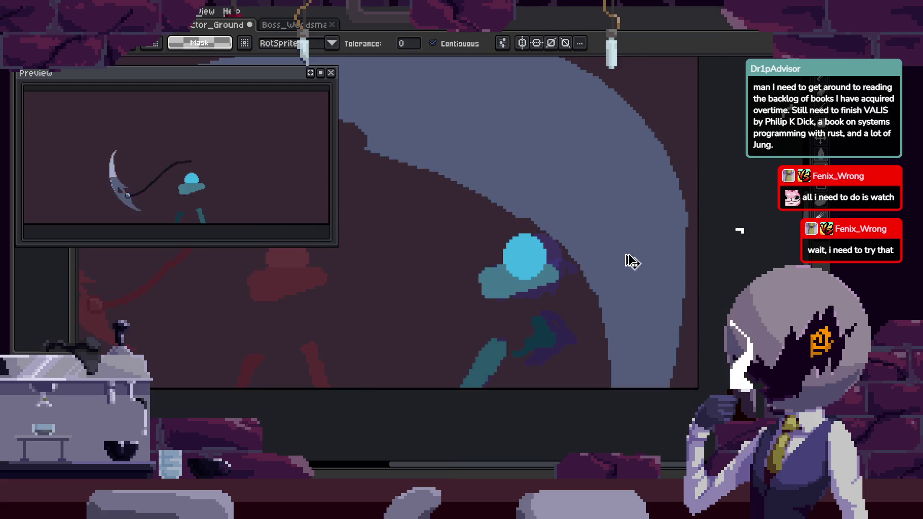
{"action": "key", "text": "ctrl+z"}
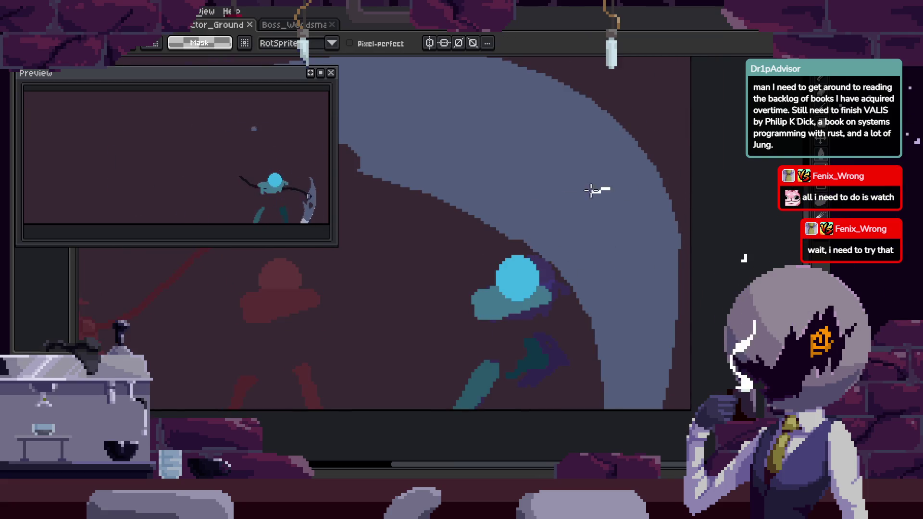
{"action": "key", "text": "w"}
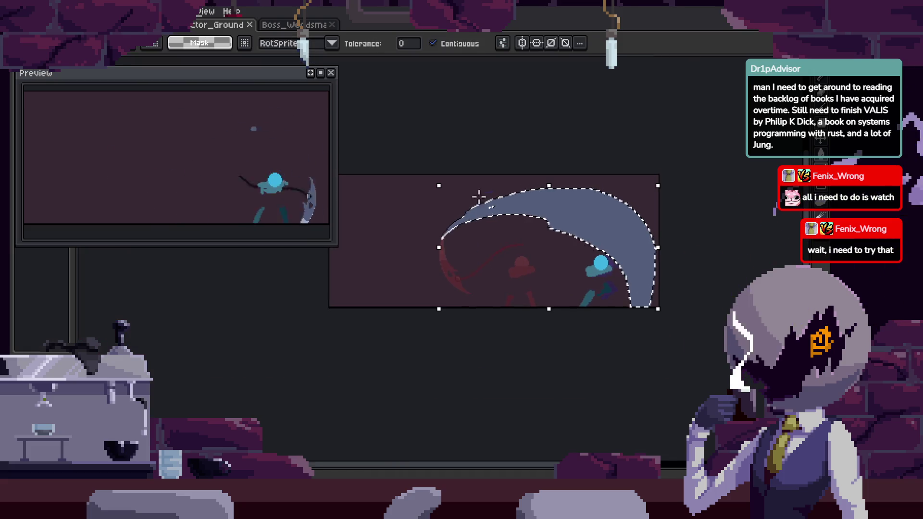
{"action": "scroll", "coordinate": [598, 299], "scroll_direction": "up", "scroll_amount": 3}
{"action": "scroll", "coordinate": [542, 292], "scroll_direction": "up", "scroll_amount": 2}
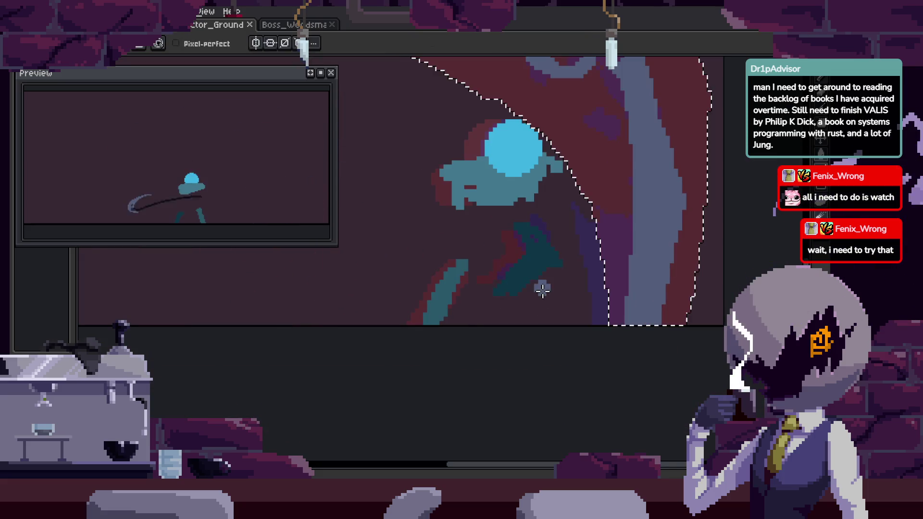
{"action": "left_click_drag", "start_coordinate": [583, 278], "coordinate": [580, 291]}
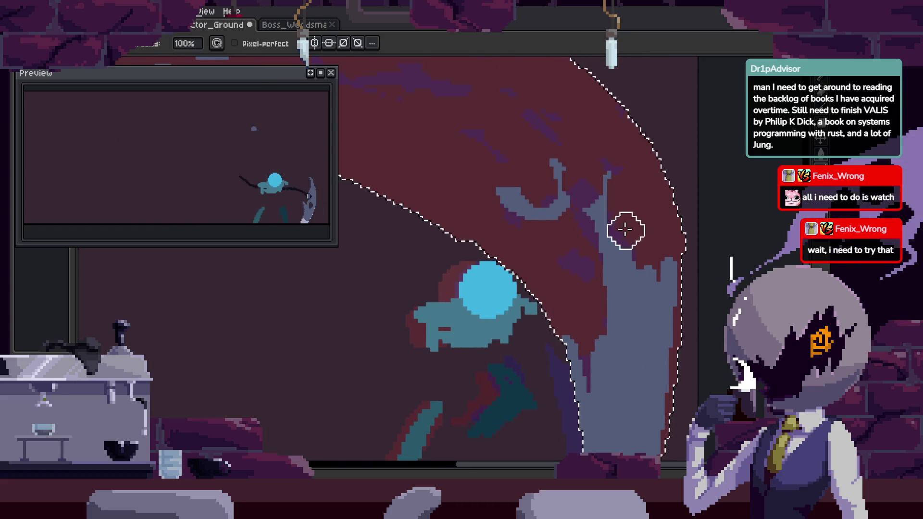
{"action": "mouse_move", "coordinate": [655, 237]}
{"action": "left_mouse_down"}
{"action": "mouse_move", "coordinate": [628, 170]}
{"action": "mouse_move", "coordinate": [689, 240]}
{"action": "left_mouse_up"}
{"action": "key", "text": "ctrl+z"}
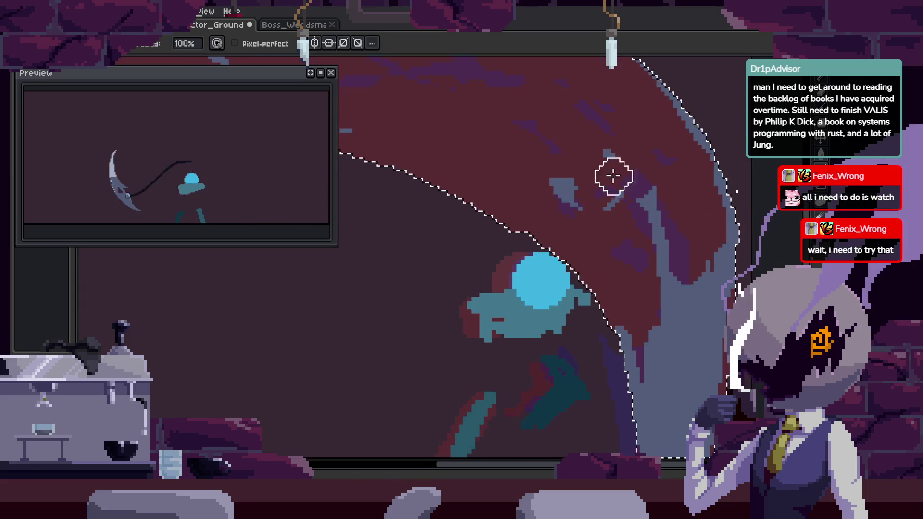
{"action": "left_click_drag", "start_coordinate": [715, 198], "coordinate": [603, 248]}
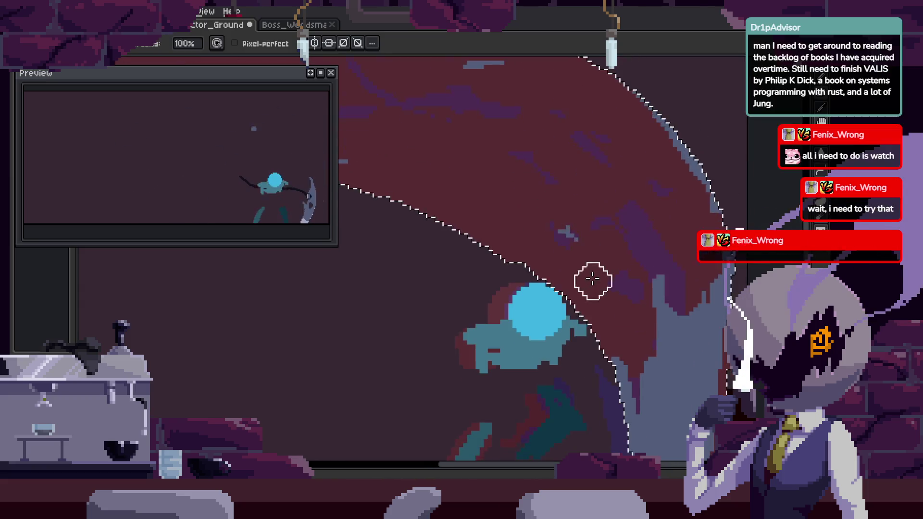
{"action": "key", "text": "ctrl+z"}
{"action": "scroll", "coordinate": [595, 285], "scroll_direction": "down", "scroll_amount": 2}
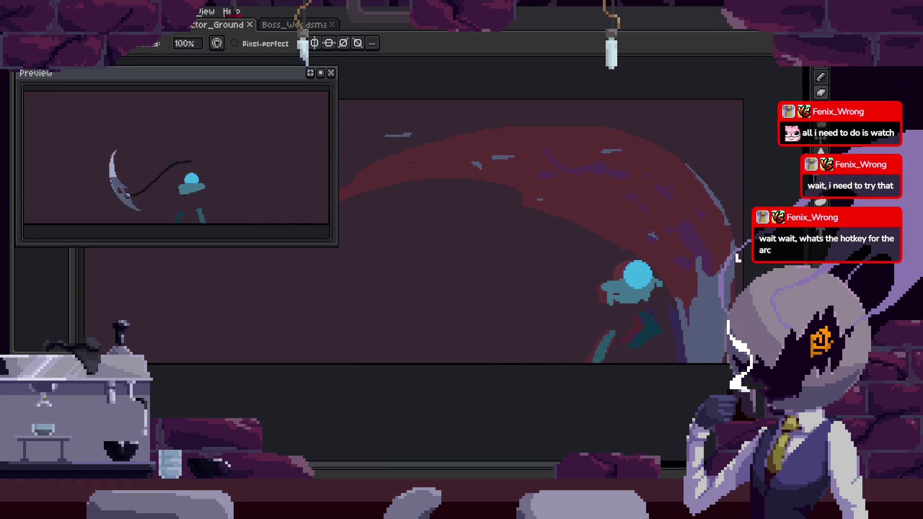
With the Curve tool, lay a line across the frame and set its first bend point.
{"action": "left_click", "coordinate": [818, 179]}
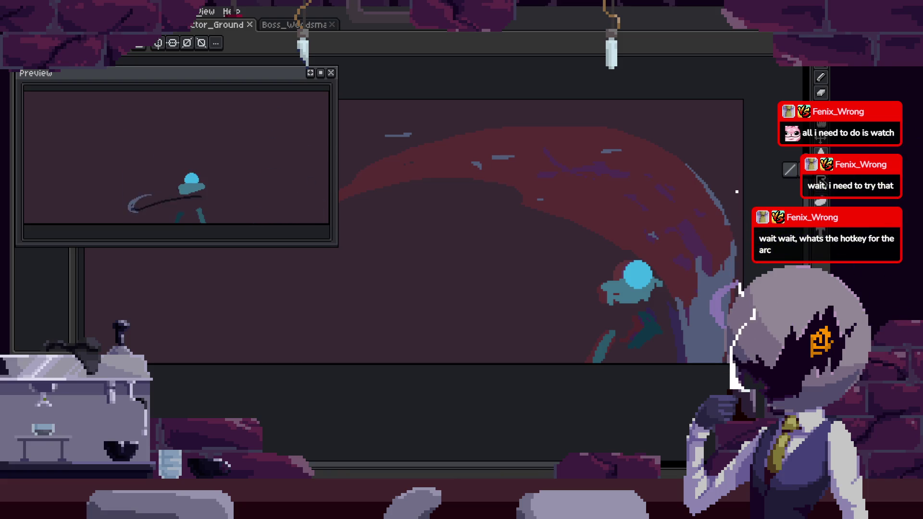
{"action": "left_click_drag", "start_coordinate": [490, 262], "coordinate": [655, 263]}
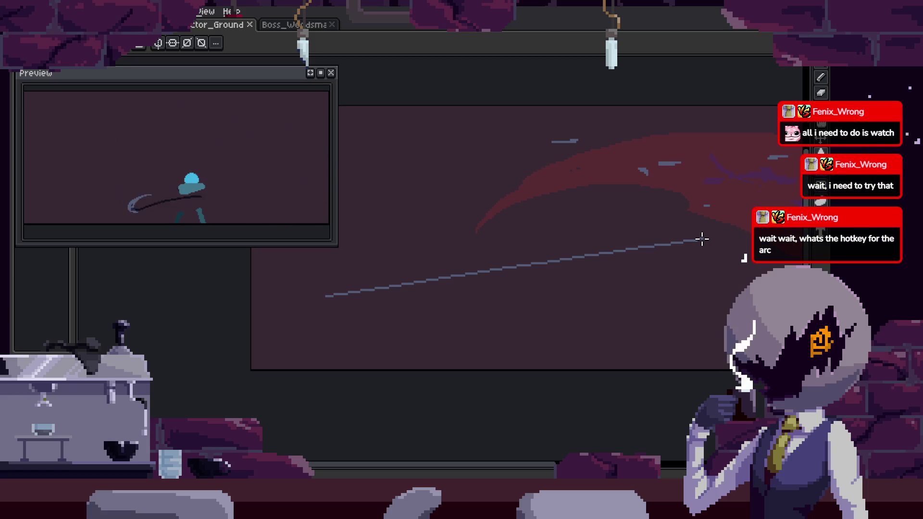
{"action": "key", "text": "Escape"}
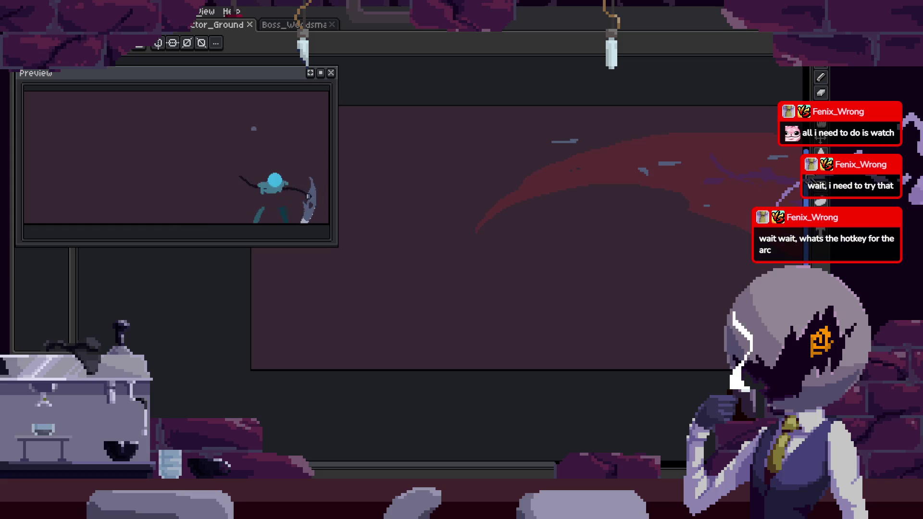
{"action": "left_click", "coordinate": [325, 286]}
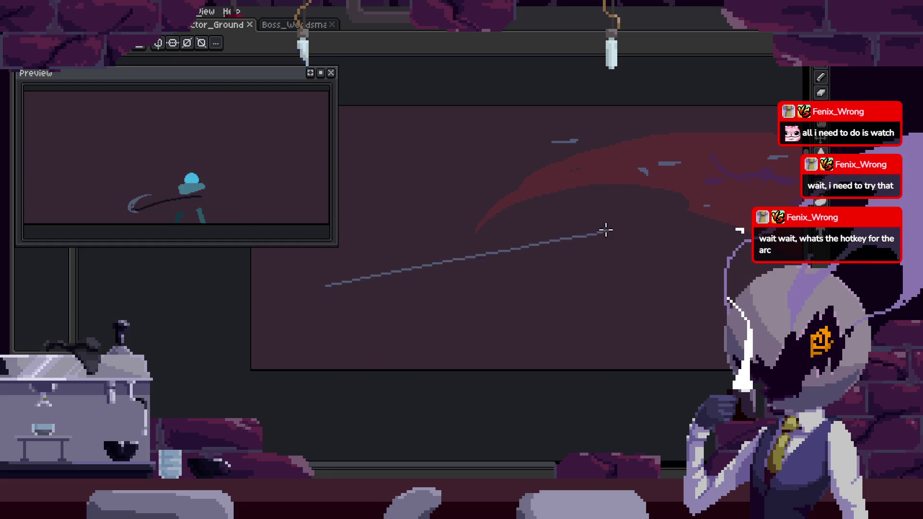
{"action": "left_click", "coordinate": [701, 303]}
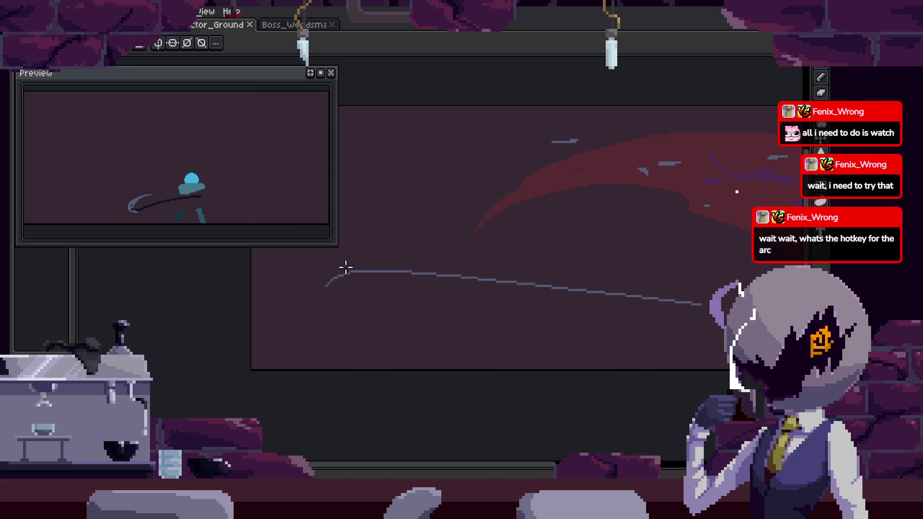
{"action": "left_click", "coordinate": [463, 178]}
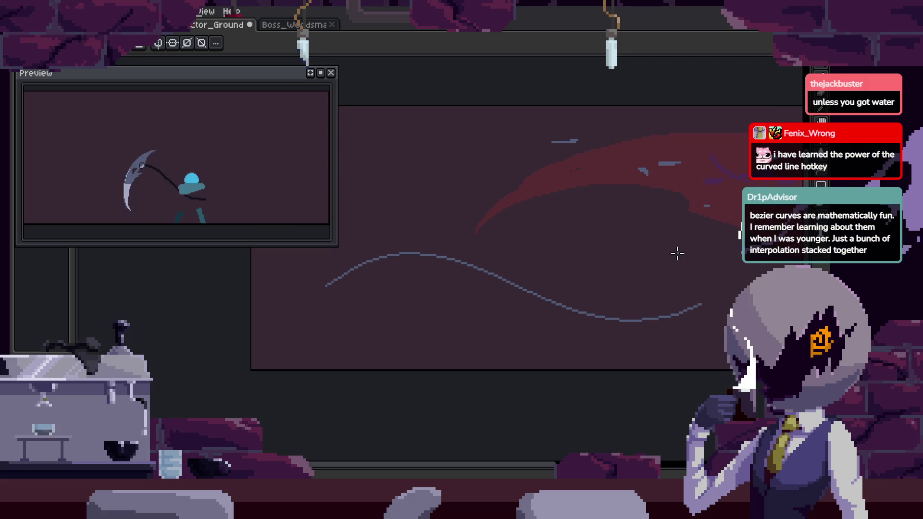
Undo the wavy line and redraw a curve that arcs high and drops steeply.
{"action": "key", "text": "ctrl+z"}
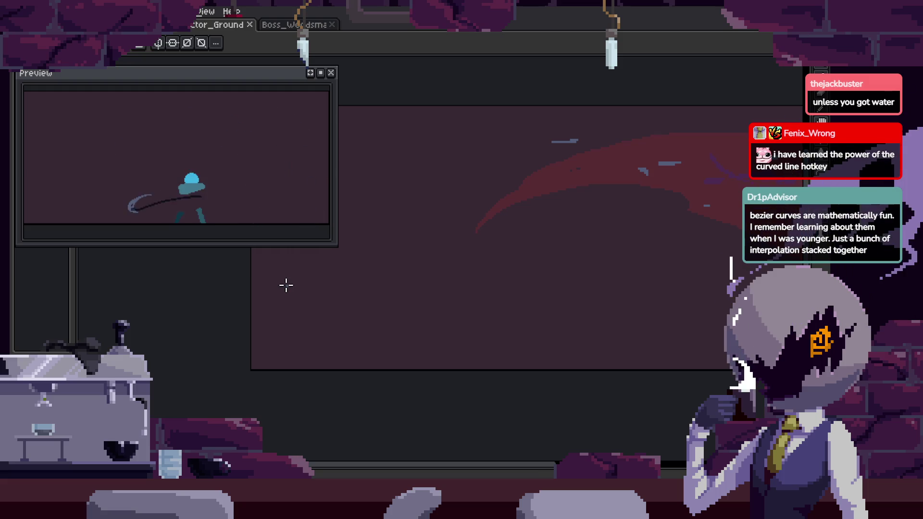
{"action": "left_click_drag", "start_coordinate": [370, 190], "coordinate": [513, 181]}
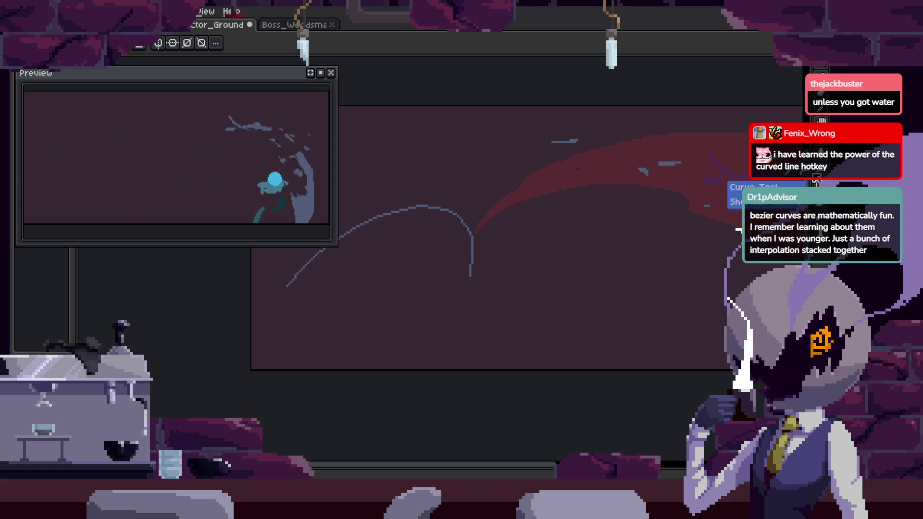
{"action": "scroll", "coordinate": [475, 295], "scroll_direction": "up", "scroll_amount": 2}
{"action": "scroll", "coordinate": [442, 212], "scroll_direction": "down", "scroll_amount": 1}
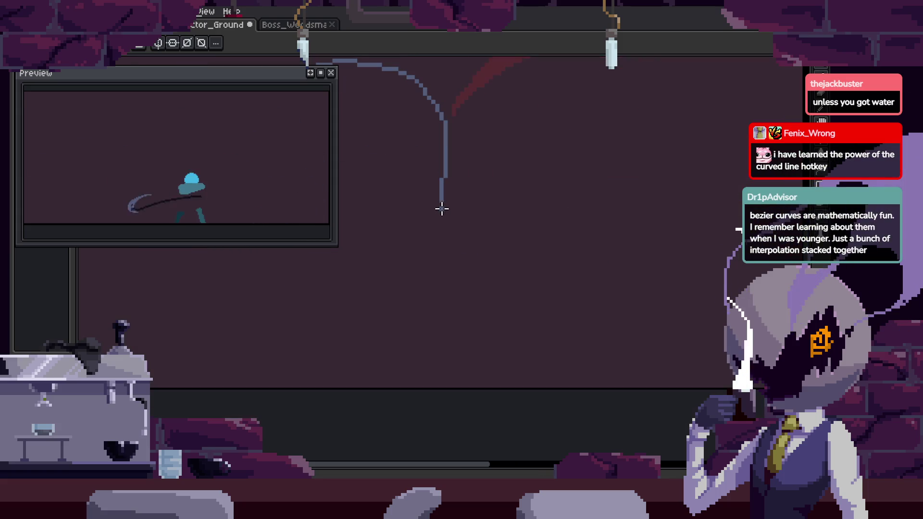
{"action": "scroll", "coordinate": [452, 226], "scroll_direction": "down", "scroll_amount": 1}
{"action": "scroll", "coordinate": [409, 313], "scroll_direction": "down", "scroll_amount": 2}
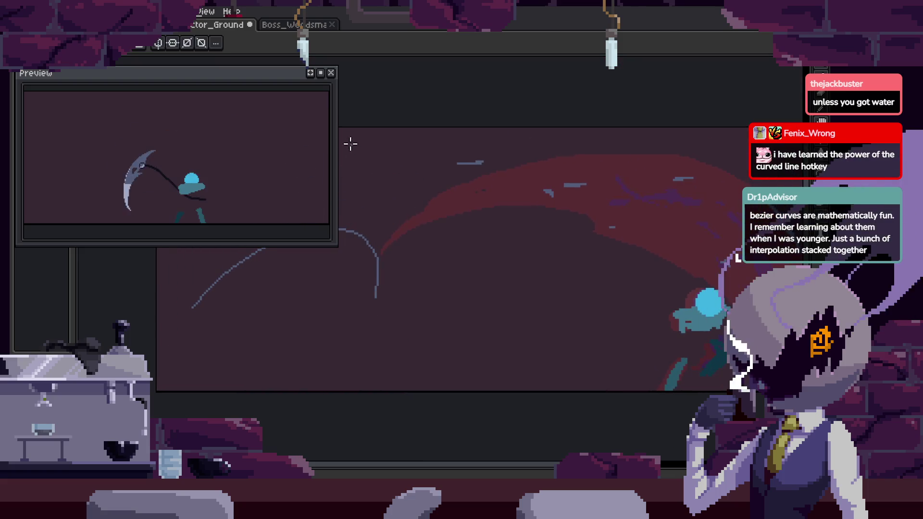
Close the Preview window and extend a long sweeping line from the curve's end.
{"action": "left_click", "coordinate": [331, 74]}
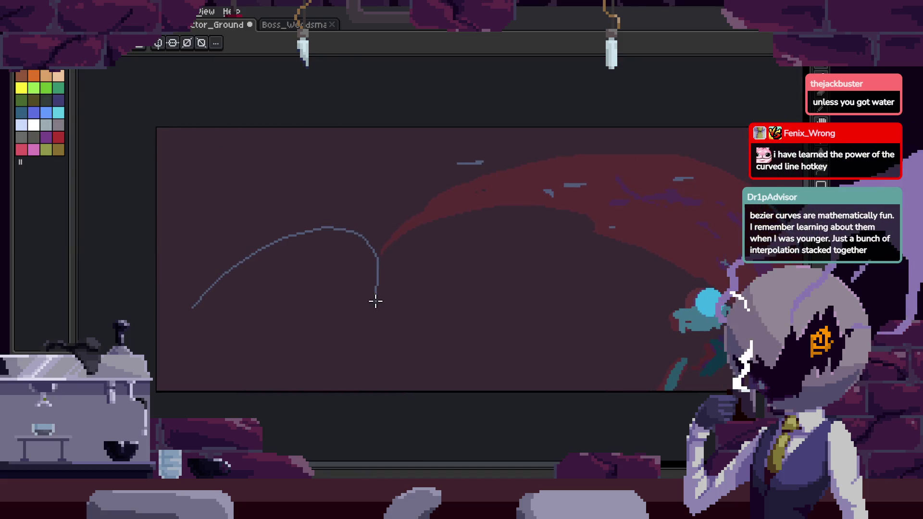
{"action": "scroll", "coordinate": [375, 302], "scroll_direction": "up", "scroll_amount": 1}
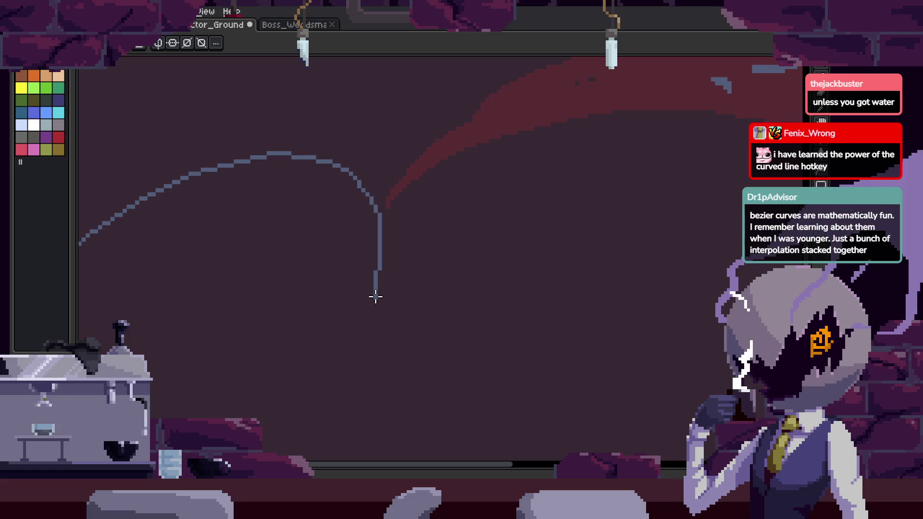
{"action": "scroll", "coordinate": [376, 296], "scroll_direction": "down", "scroll_amount": 4}
{"action": "scroll", "coordinate": [376, 296], "scroll_direction": "up", "scroll_amount": 3}
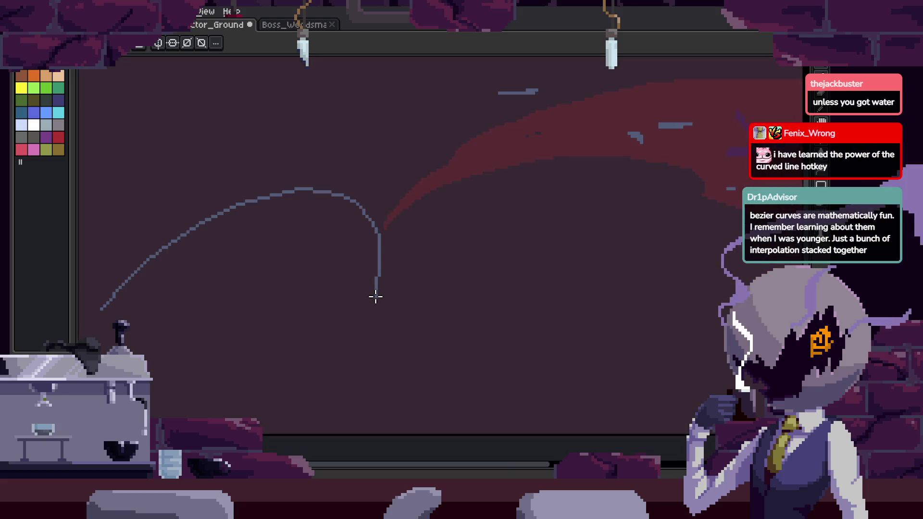
{"action": "left_click_drag", "start_coordinate": [375, 296], "coordinate": [738, 309]}
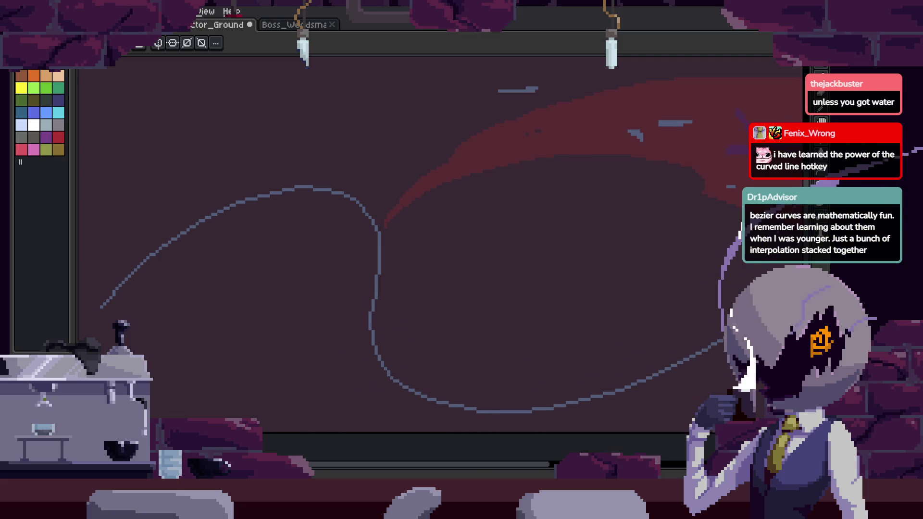
{"action": "scroll", "coordinate": [514, 304], "scroll_direction": "down", "scroll_amount": 1}
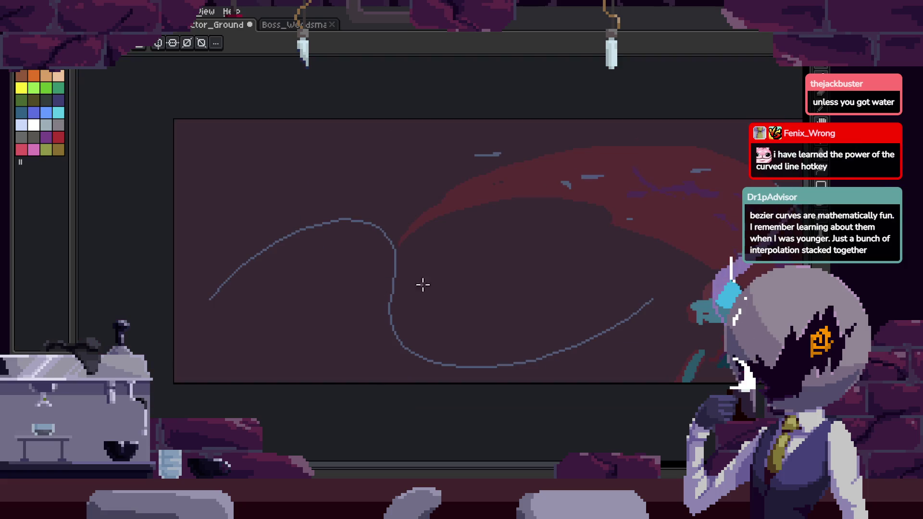
{"action": "scroll", "coordinate": [661, 343], "scroll_direction": "up", "scroll_amount": 1}
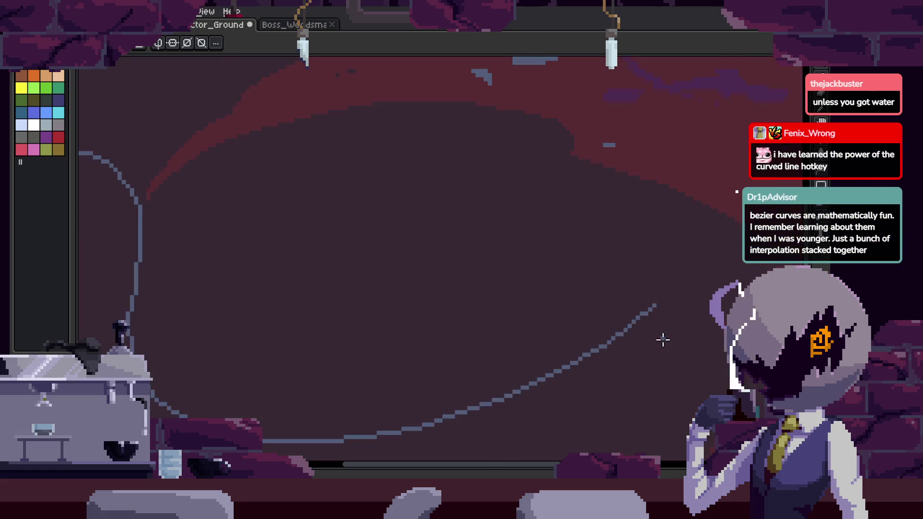
Undo several recent strokes and pan along the curve.
{"action": "key", "text": "ctrl+z"}
{"action": "key", "text": "m"}
{"action": "key", "text": "ctrl+z"}
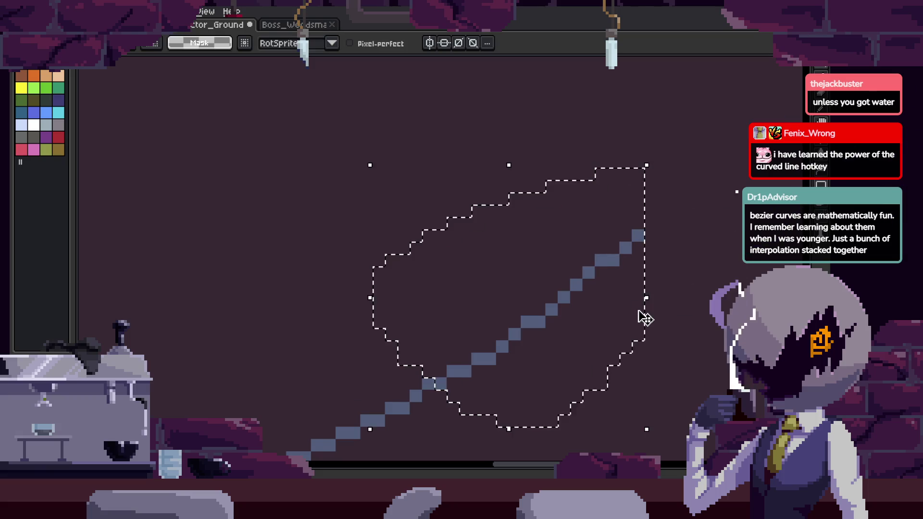
{"action": "key", "text": "ctrl+z"}
{"action": "left_click_drag", "start_coordinate": [360, 305], "coordinate": [614, 287]}
{"action": "scroll", "coordinate": [289, 307], "scroll_direction": "down", "scroll_amount": 1}
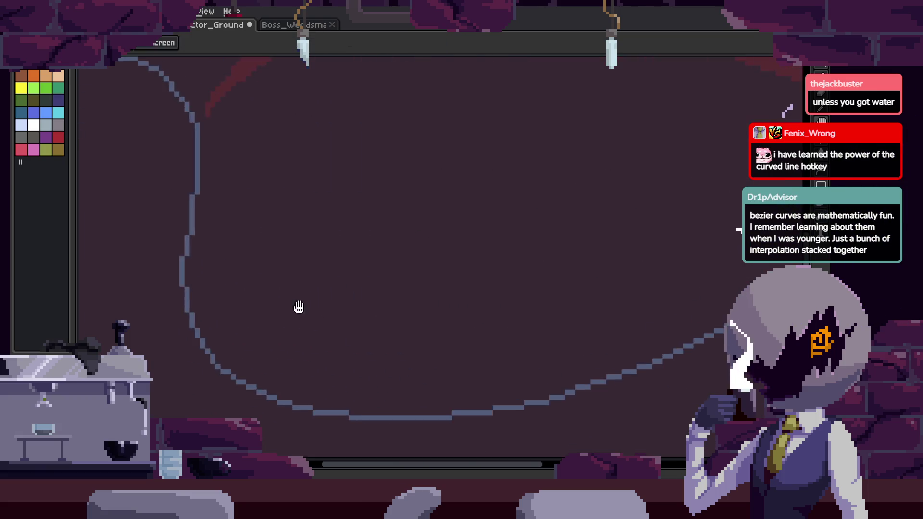
{"action": "key", "text": "ctrl+z"}
{"action": "scroll", "coordinate": [535, 308], "scroll_direction": "up", "scroll_amount": 1}
{"action": "key", "text": "ctrl+z"}
{"action": "key", "text": "ctrl+z"}
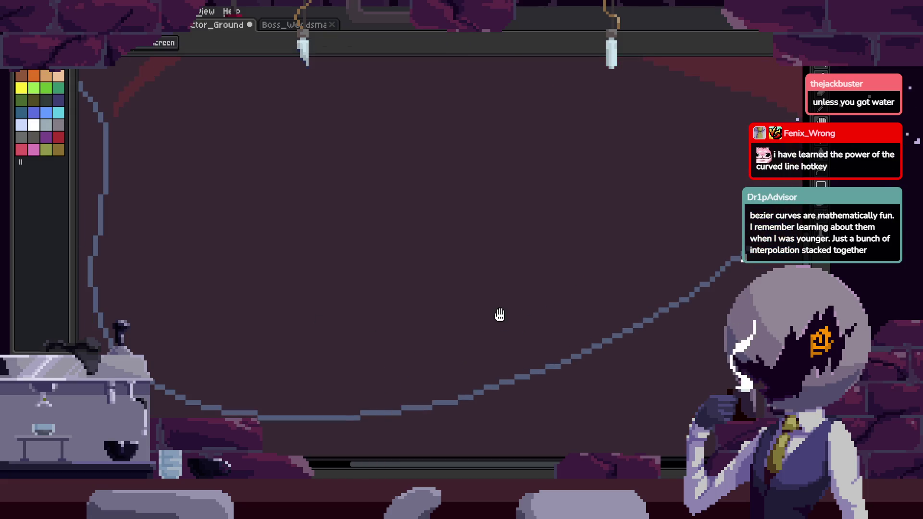
{"action": "left_click_drag", "start_coordinate": [500, 314], "coordinate": [500, 293]}
{"action": "key", "text": "m"}
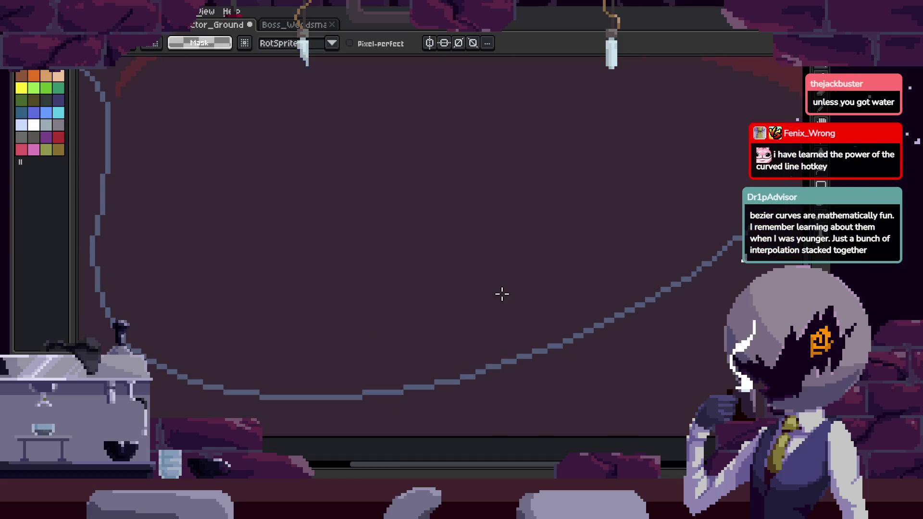
{"action": "scroll", "coordinate": [541, 369], "scroll_direction": "up", "scroll_amount": 1}
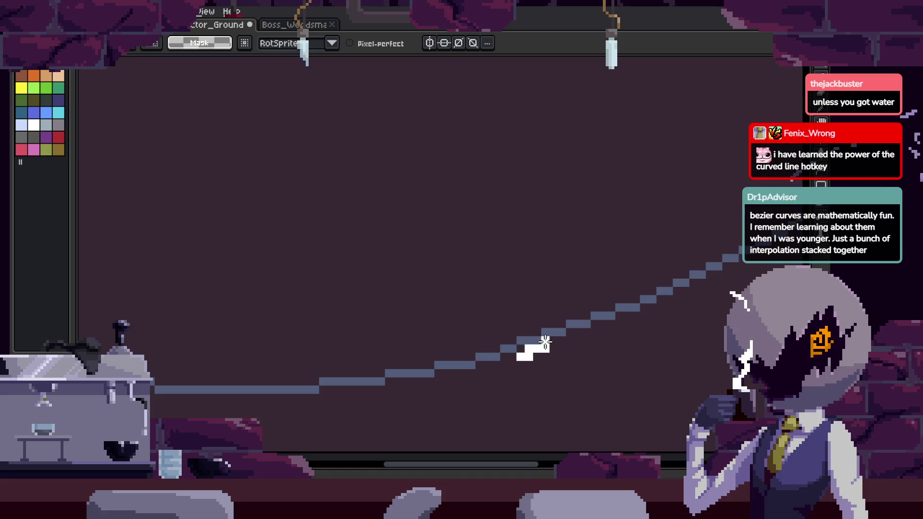
Clean up the jagged lowest step of the line.
{"action": "left_click_drag", "start_coordinate": [548, 358], "coordinate": [278, 359]}
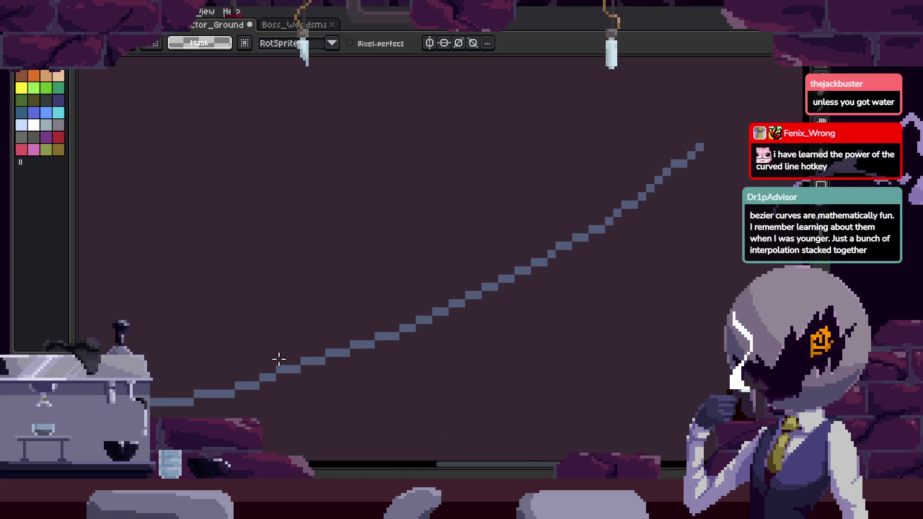
{"action": "scroll", "coordinate": [287, 373], "scroll_direction": "up", "scroll_amount": 2}
{"action": "left_click_drag", "start_coordinate": [240, 372], "coordinate": [219, 385]}
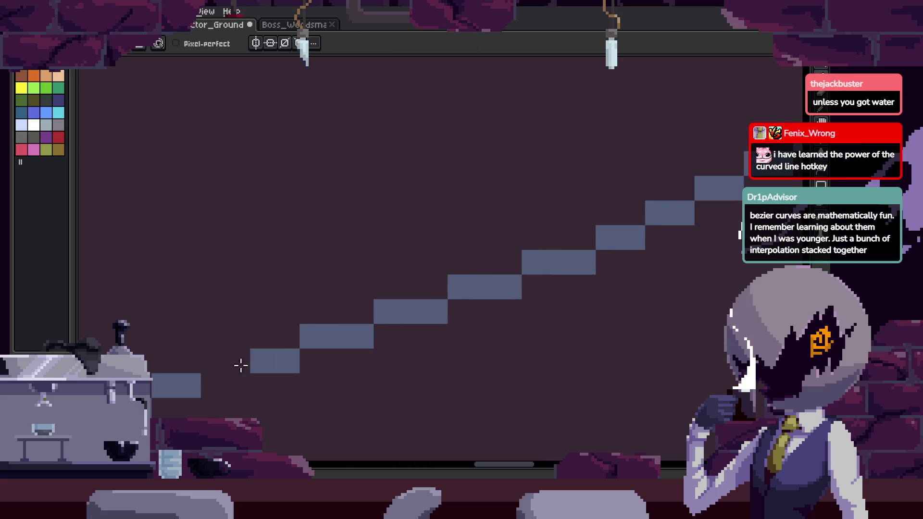
{"action": "scroll", "coordinate": [411, 367], "scroll_direction": "down", "scroll_amount": 2}
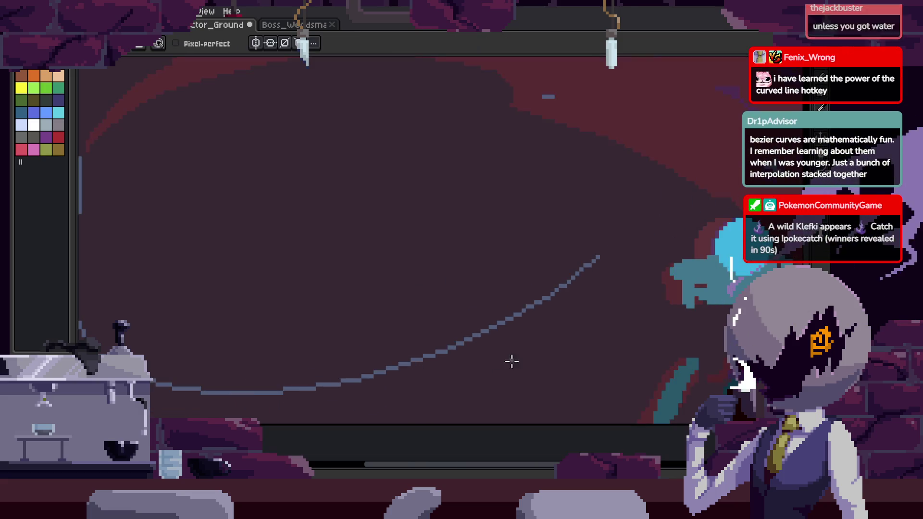
{"action": "scroll", "coordinate": [555, 337], "scroll_direction": "up", "scroll_amount": 1}
{"action": "scroll", "coordinate": [509, 289], "scroll_direction": "up", "scroll_amount": 1}
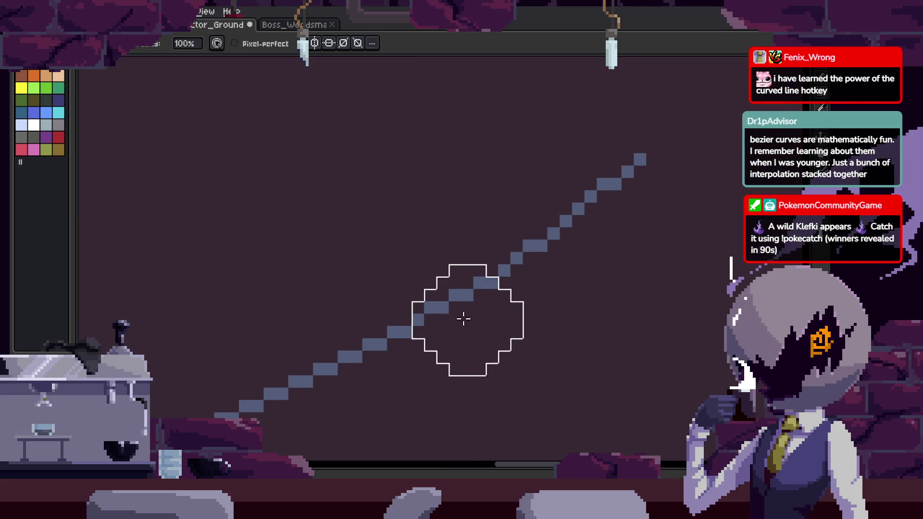
Lasso-select the upper blade curve and nudge it up one pixel.
{"action": "key", "text": "q"}
{"action": "left_click_drag", "start_coordinate": [655, 135], "coordinate": [437, 336]}
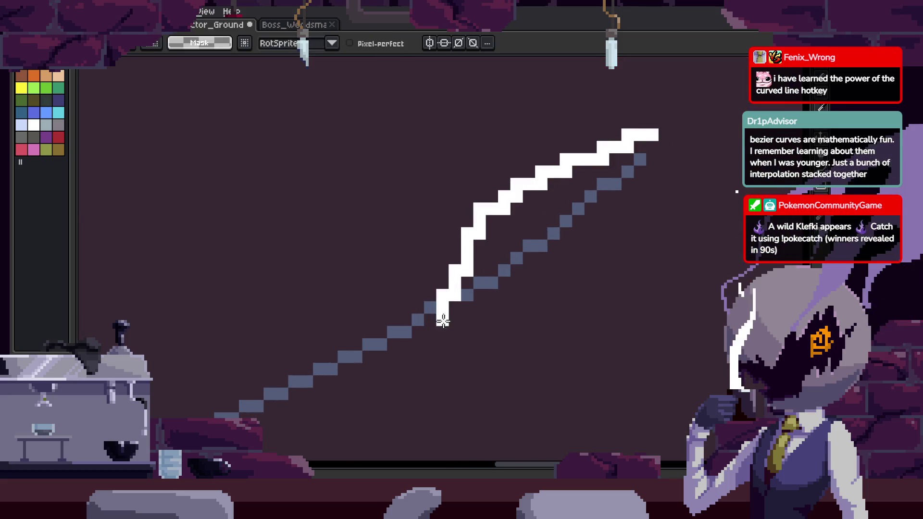
{"action": "left_click_drag", "start_coordinate": [579, 257], "coordinate": [575, 242]}
{"action": "left_click_drag", "start_coordinate": [670, 118], "coordinate": [664, 197]}
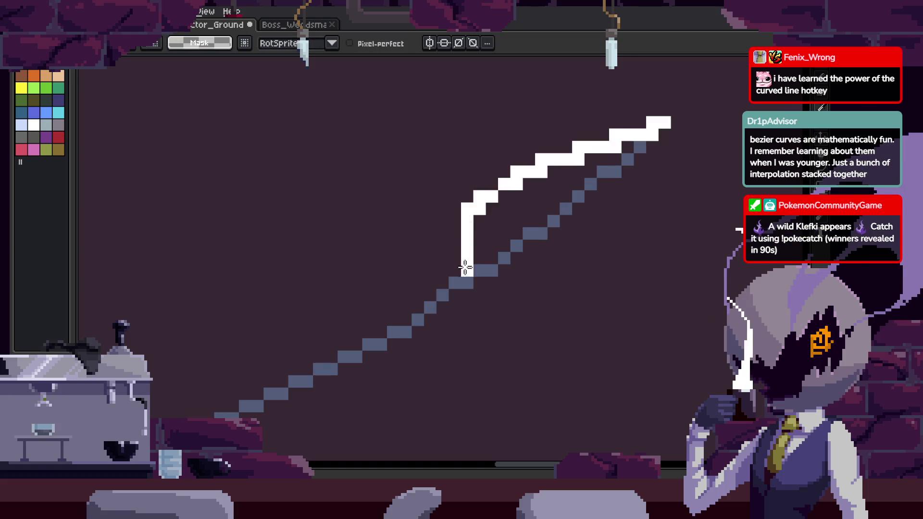
{"action": "key", "text": "Up"}
{"action": "left_click_drag", "start_coordinate": [495, 243], "coordinate": [663, 201]}
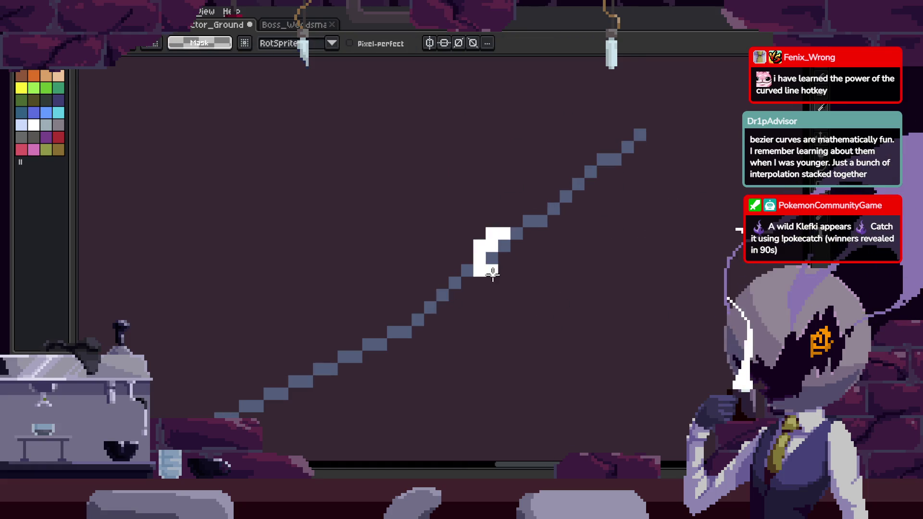
{"action": "key", "text": "ctrl+d"}
Redraw the white blade edge near the top as a hooked curve.
{"action": "left_click_drag", "start_coordinate": [504, 207], "coordinate": [713, 156]}
{"action": "left_click_drag", "start_coordinate": [550, 164], "coordinate": [647, 190]}
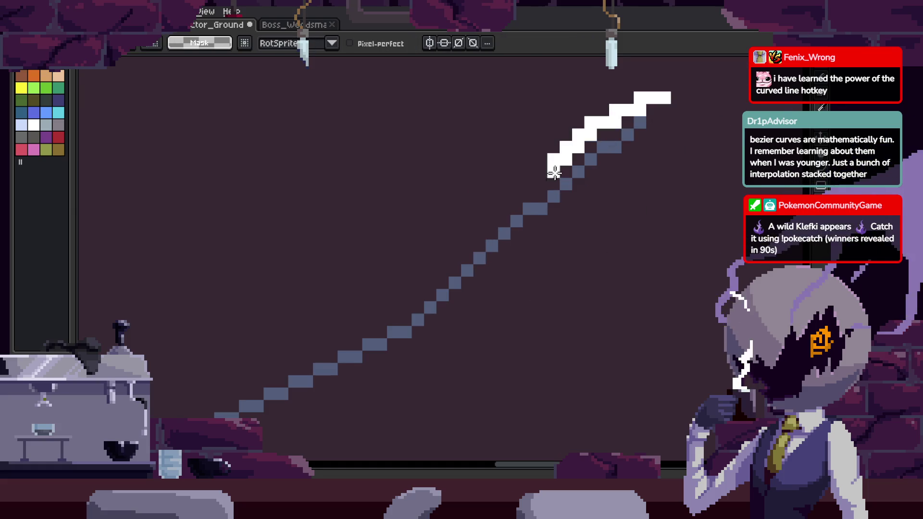
{"action": "key", "text": "ctrl+z"}
{"action": "key", "text": "ctrl+z"}
{"action": "mouse_move", "coordinate": [613, 163]}
{"action": "left_mouse_down"}
{"action": "mouse_move", "coordinate": [491, 274]}
{"action": "mouse_move", "coordinate": [577, 233]}
{"action": "left_mouse_up"}
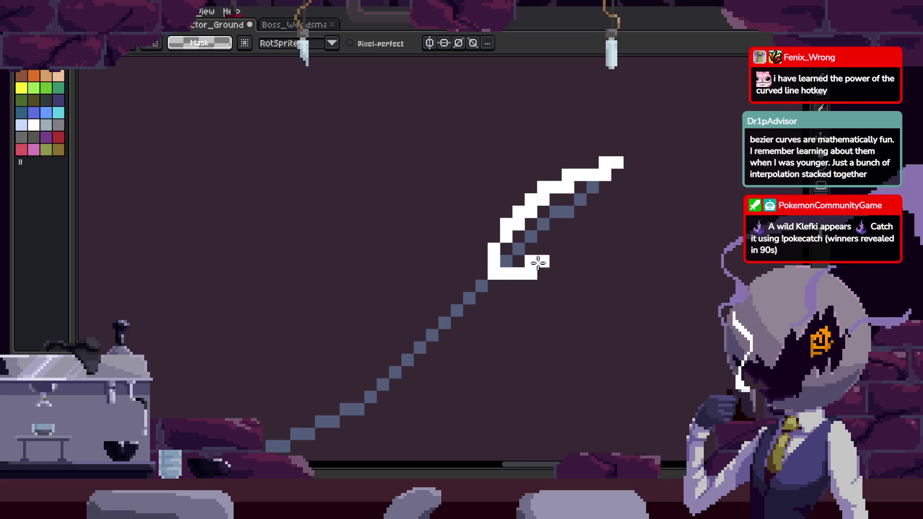
{"action": "left_click_drag", "start_coordinate": [531, 269], "coordinate": [553, 259]}
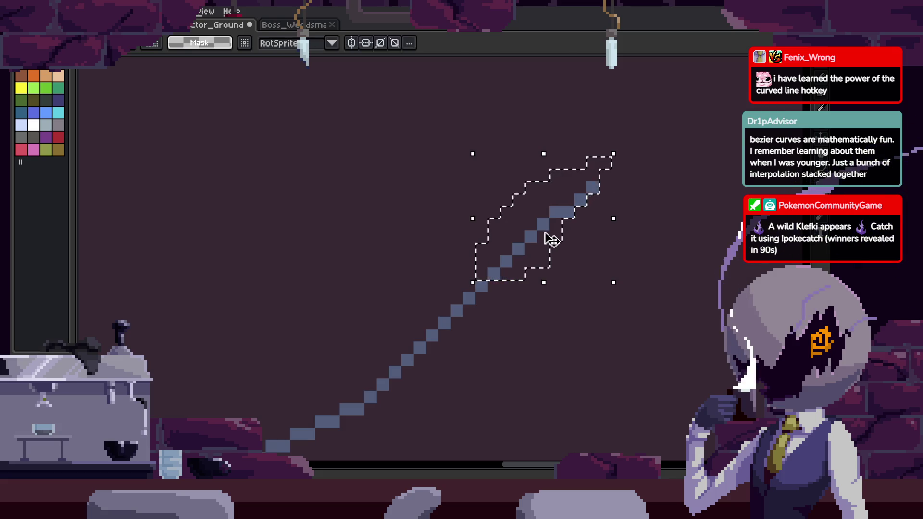
{"action": "key", "text": "ctrl+d"}
{"action": "key", "text": "b"}
Select the top of the handle line, try shrinking it, then undo the resize.
{"action": "scroll", "coordinate": [481, 267], "scroll_direction": "up", "scroll_amount": 1}
{"action": "scroll", "coordinate": [392, 326], "scroll_direction": "up", "scroll_amount": 2}
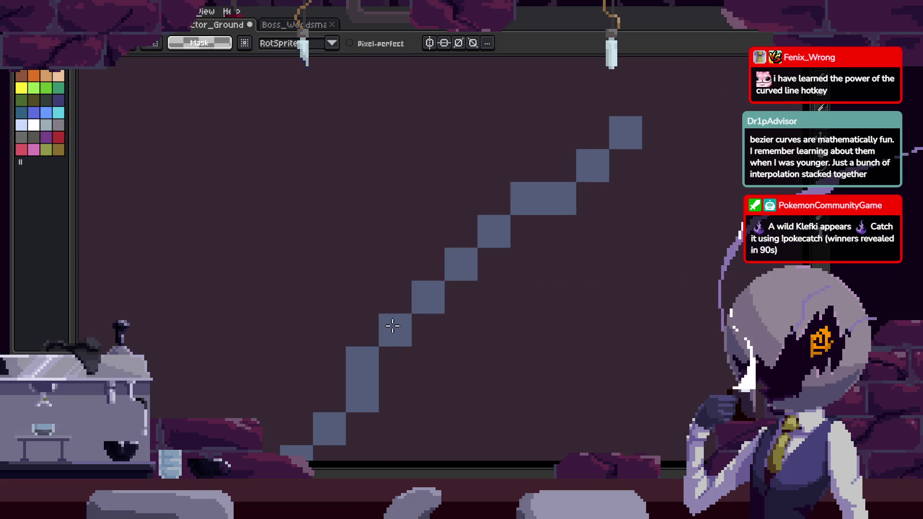
{"action": "left_click_drag", "start_coordinate": [411, 312], "coordinate": [643, 119]}
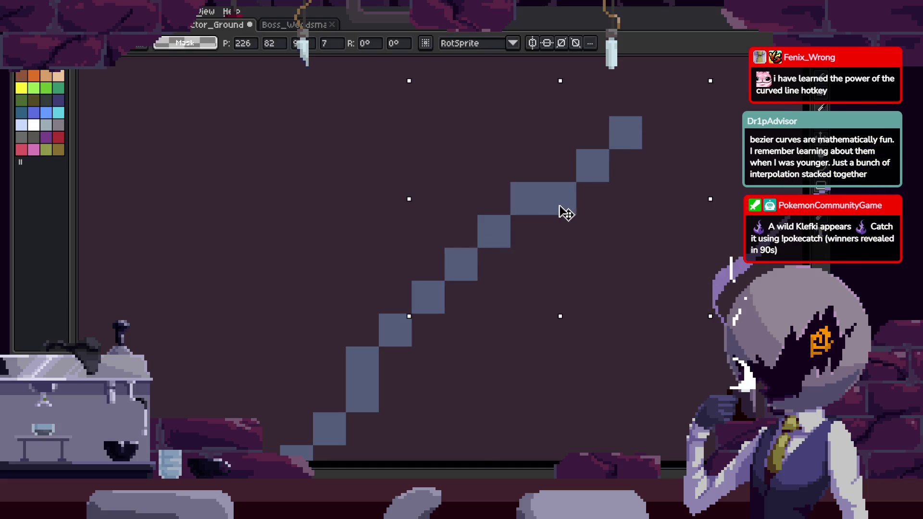
{"action": "key", "text": "ctrl+z"}
{"action": "key", "text": "ctrl+z"}
{"action": "key", "text": "ctrl+z"}
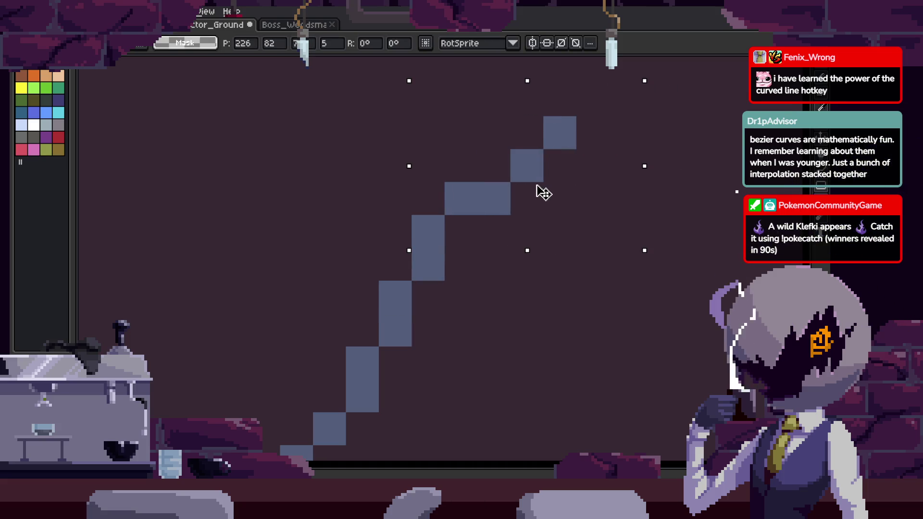
{"action": "key", "text": "ctrl+z"}
{"action": "key", "text": "ctrl+z"}
{"action": "key", "text": "ctrl+z"}
{"action": "key", "text": "ctrl+z"}
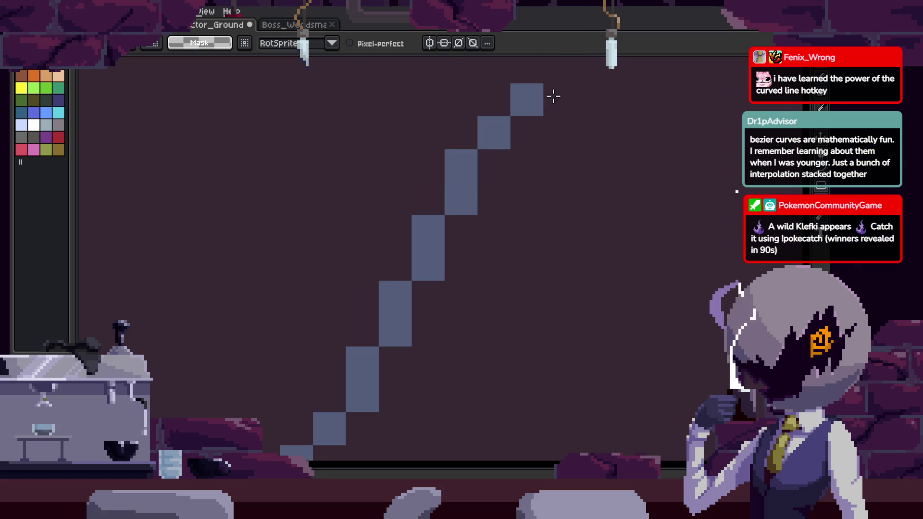
{"action": "key", "text": "ctrl+z"}
{"action": "key", "text": "ctrl+z"}
{"action": "scroll", "coordinate": [556, 171], "scroll_direction": "down", "scroll_amount": 5}
{"action": "scroll", "coordinate": [511, 244], "scroll_direction": "down", "scroll_amount": 3}
Lasso-select the lower-right part of the curve, then clear and reselect a region along it.
{"action": "key", "text": "q"}
{"action": "left_click_drag", "start_coordinate": [669, 239], "coordinate": [302, 346]}
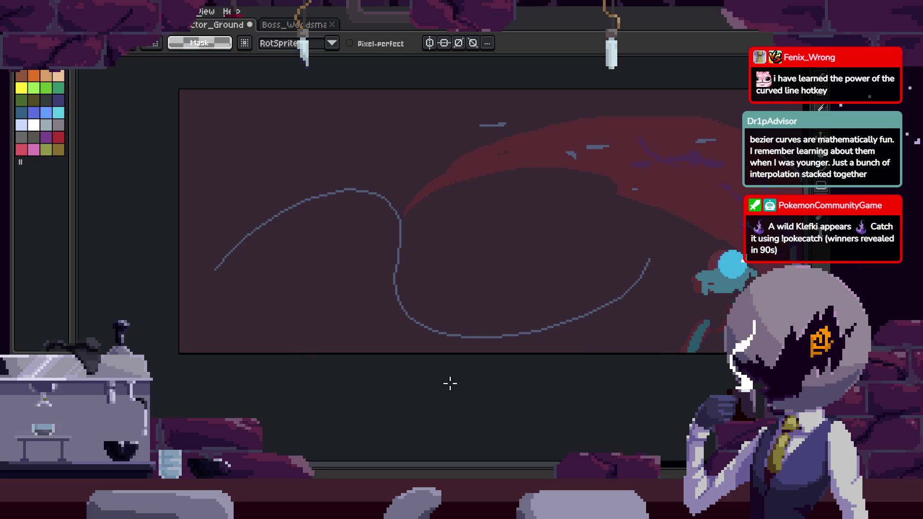
{"action": "scroll", "coordinate": [450, 383], "scroll_direction": "up", "scroll_amount": 2}
{"action": "scroll", "coordinate": [523, 375], "scroll_direction": "up", "scroll_amount": 2}
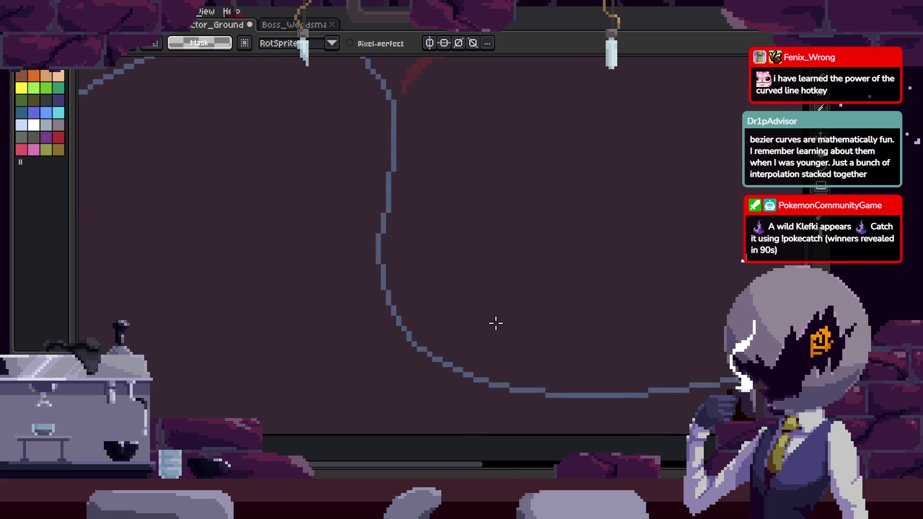
{"action": "scroll", "coordinate": [435, 284], "scroll_direction": "down", "scroll_amount": 2}
{"action": "scroll", "coordinate": [431, 287], "scroll_direction": "down", "scroll_amount": 2}
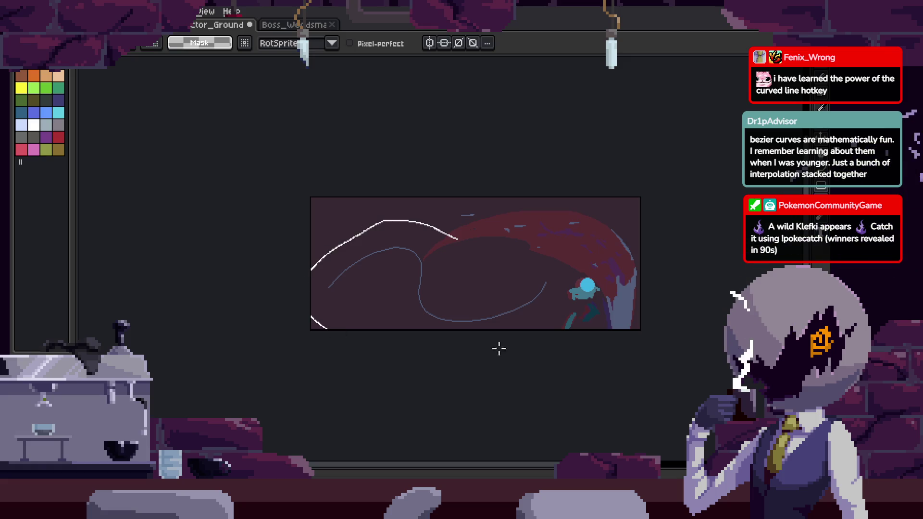
{"action": "scroll", "coordinate": [457, 284], "scroll_direction": "up", "scroll_amount": 2}
{"action": "key", "text": "ctrl+d"}
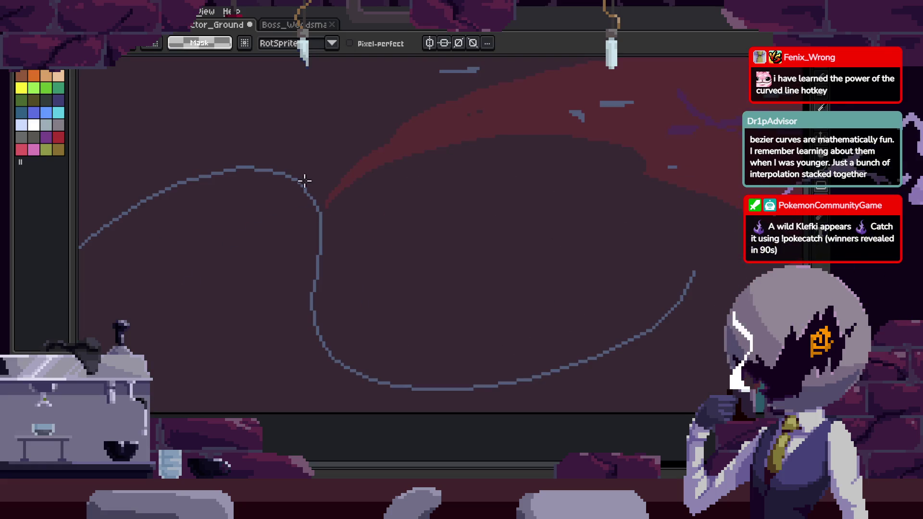
{"action": "scroll", "coordinate": [320, 204], "scroll_direction": "down", "scroll_amount": 1}
{"action": "scroll", "coordinate": [445, 170], "scroll_direction": "down", "scroll_amount": 1}
{"action": "mouse_move", "coordinate": [477, 379]}
{"action": "left_mouse_down"}
{"action": "mouse_move", "coordinate": [705, 274]}
{"action": "mouse_move", "coordinate": [611, 310]}
{"action": "mouse_move", "coordinate": [460, 323]}
{"action": "left_mouse_up"}
Save the sprite and reopen a wider animation preview with F7.
{"action": "key", "text": "ctrl+s"}
{"action": "key", "text": "F7"}
{"action": "left_click_drag", "start_coordinate": [332, 186], "coordinate": [345, 188]}
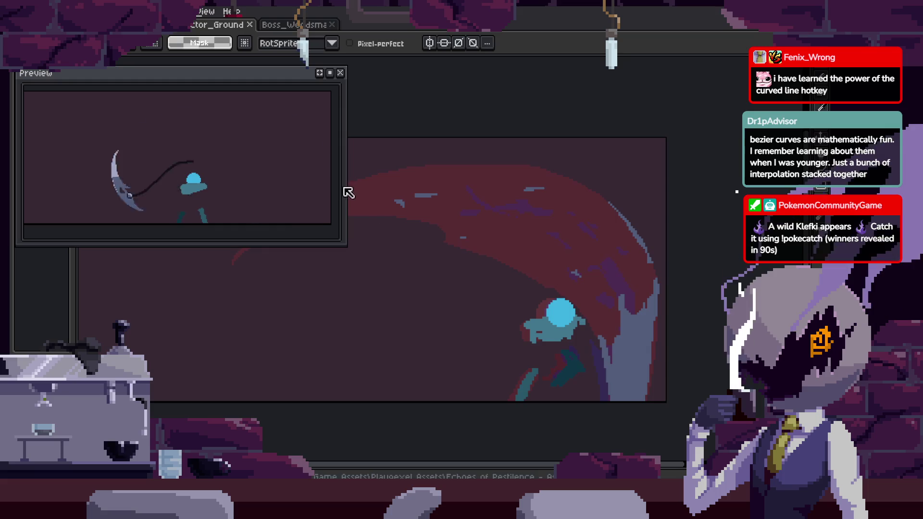
Pan the canvas to the figure and step back through the swoosh frames.
{"action": "left_click_drag", "start_coordinate": [479, 265], "coordinate": [526, 280]}
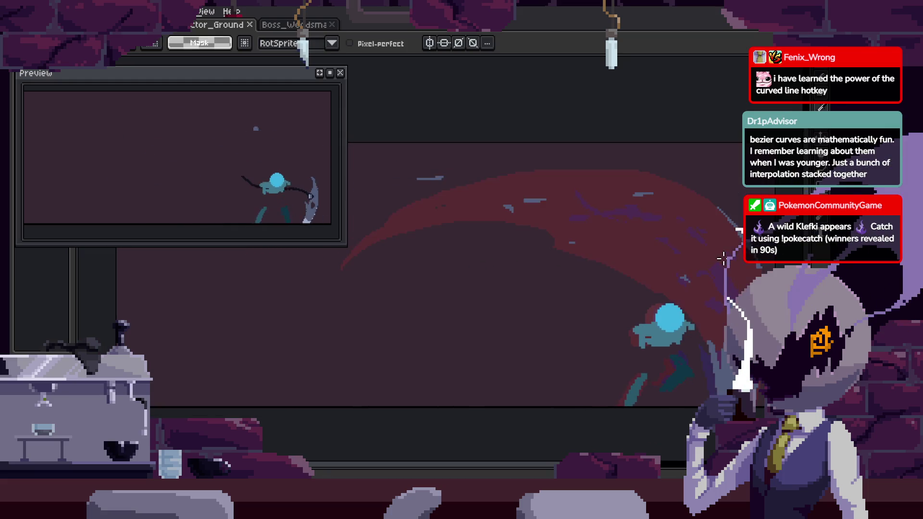
{"action": "left_click_drag", "start_coordinate": [604, 194], "coordinate": [437, 246]}
{"action": "key", "text": "Return"}
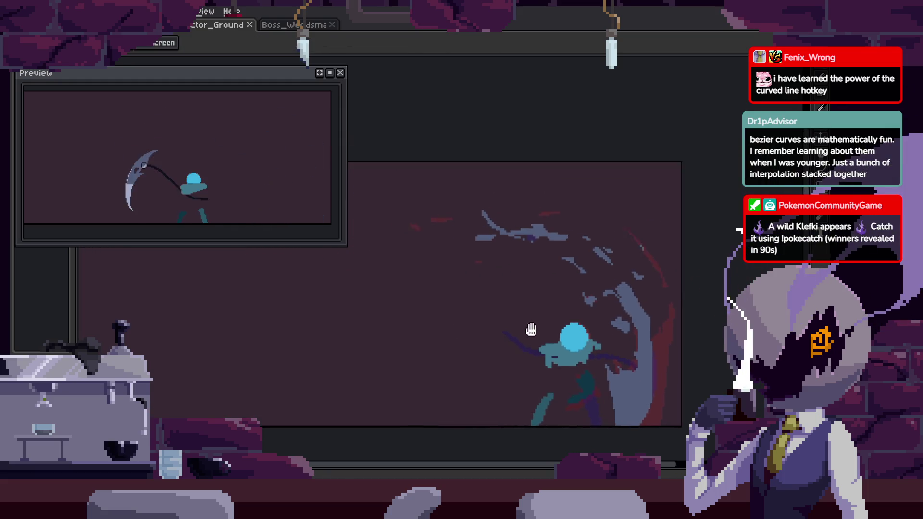
{"action": "scroll", "coordinate": [543, 303], "scroll_direction": "up", "scroll_amount": 3}
{"action": "key", "text": "Left"}
{"action": "key", "text": "b"}
{"action": "key", "text": "Left"}
{"action": "scroll", "coordinate": [501, 264], "scroll_direction": "up", "scroll_amount": 2}
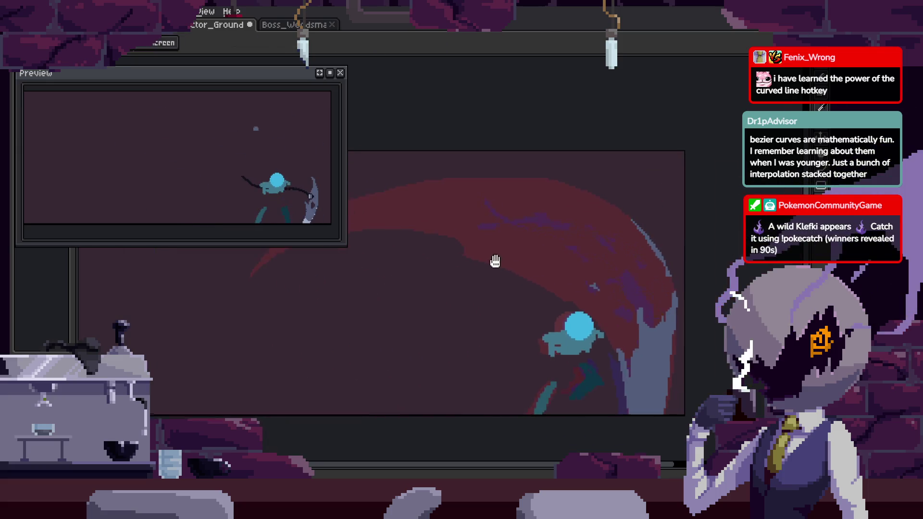
{"action": "scroll", "coordinate": [612, 284], "scroll_direction": "up", "scroll_amount": 1}
Keep stepping back through frames to the smear frame with the stray strokes.
{"action": "key", "text": "i"}
{"action": "key", "text": "Left"}
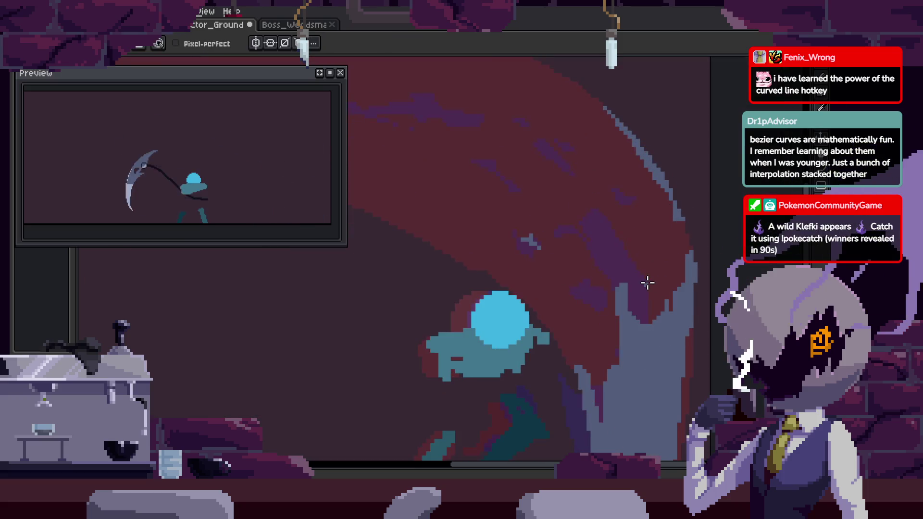
{"action": "key", "text": "Left"}
{"action": "key", "text": "b"}
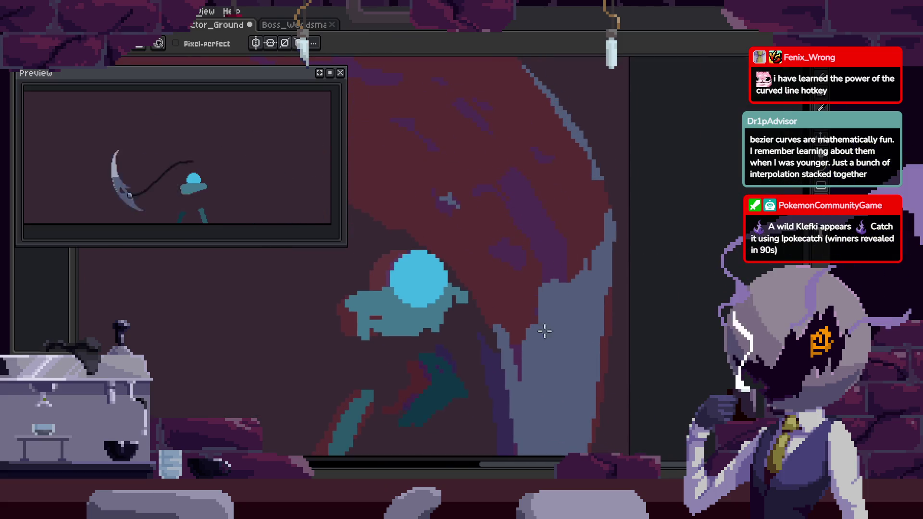
{"action": "key", "text": "Left"}
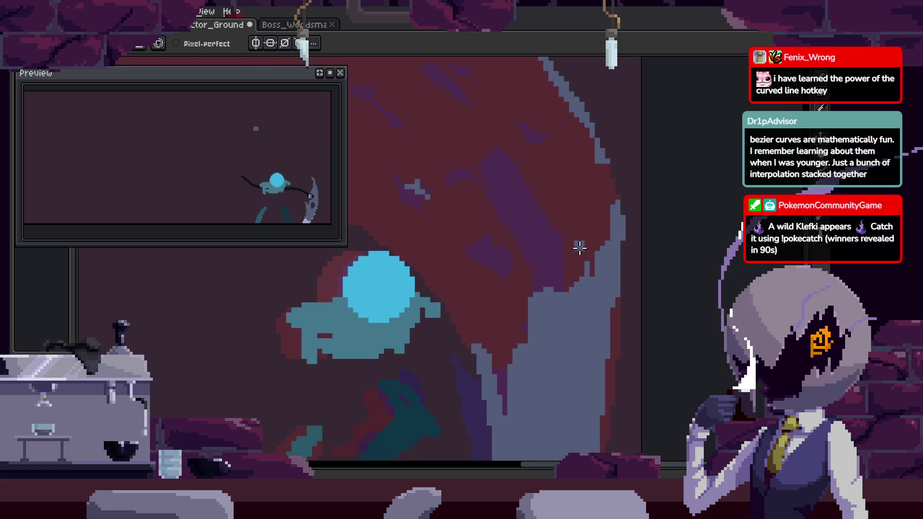
{"action": "key", "text": "Left"}
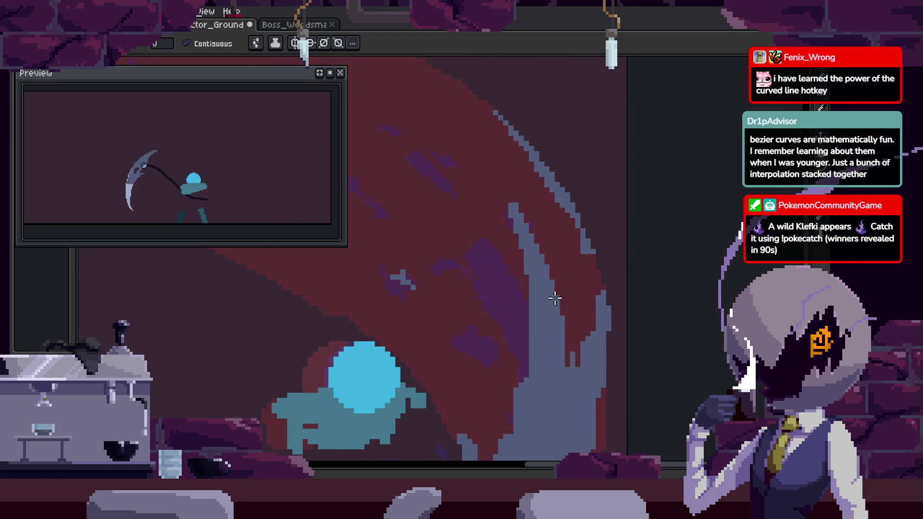
{"action": "key", "text": "Left"}
{"action": "key", "text": "Left"}
{"action": "key", "text": "b"}
{"action": "key", "text": "Left"}
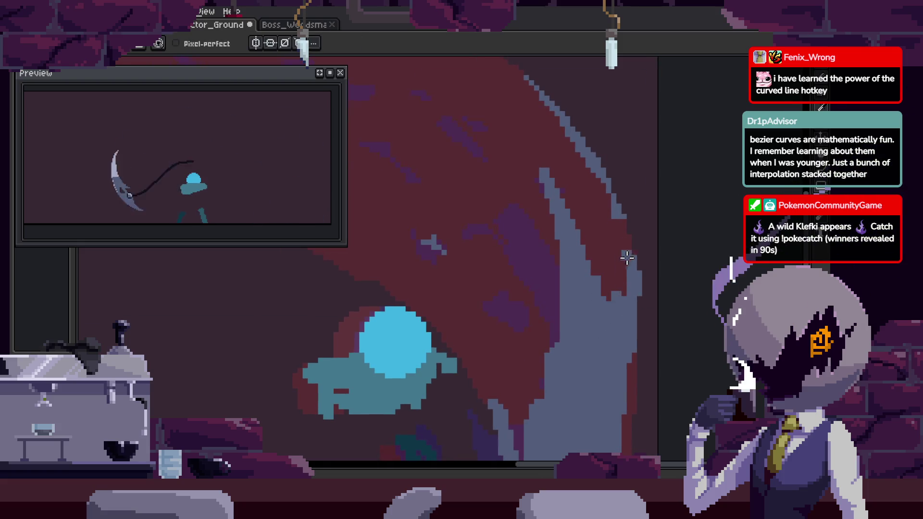
{"action": "key", "text": "Left"}
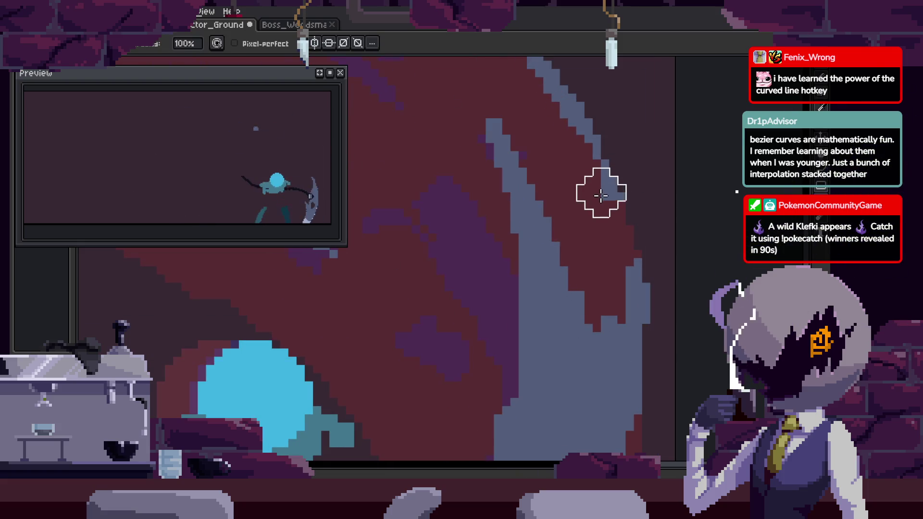
Undo the stray light smear strokes near the top of the swoosh.
{"action": "key", "text": "ctrl+z"}
{"action": "scroll", "coordinate": [591, 234], "scroll_direction": "down", "scroll_amount": 3}
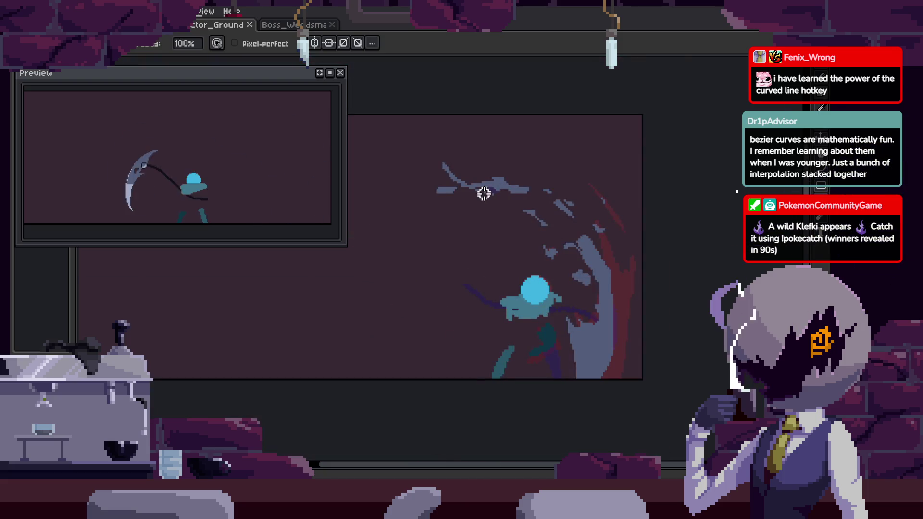
{"action": "key", "text": "ctrl+z"}
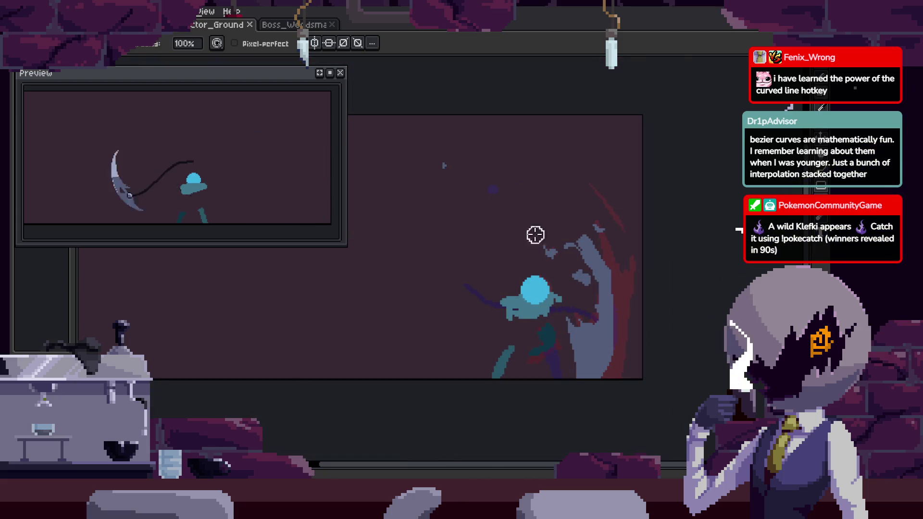
{"action": "left_click_drag", "start_coordinate": [618, 325], "coordinate": [570, 277]}
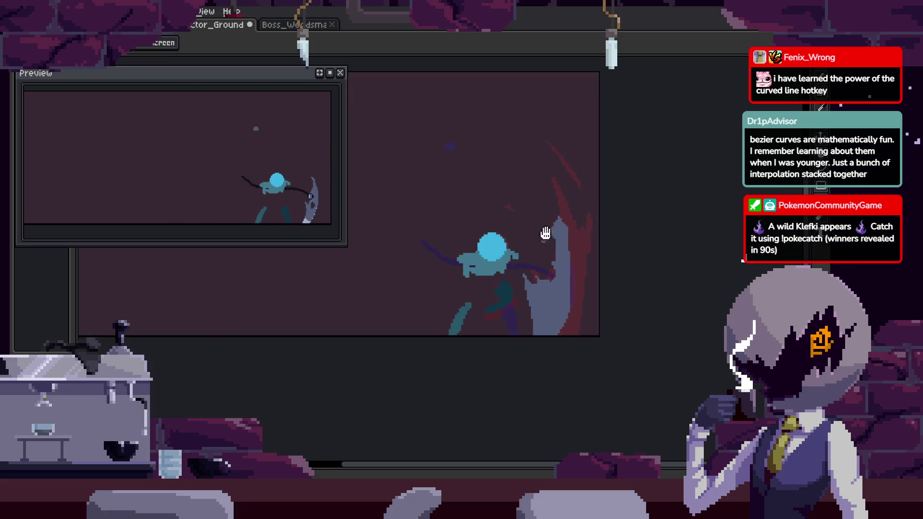
Move on to the frame with the red slash arc and save the sprite.
{"action": "key", "text": "Right"}
{"action": "scroll", "coordinate": [573, 302], "scroll_direction": "up", "scroll_amount": 1}
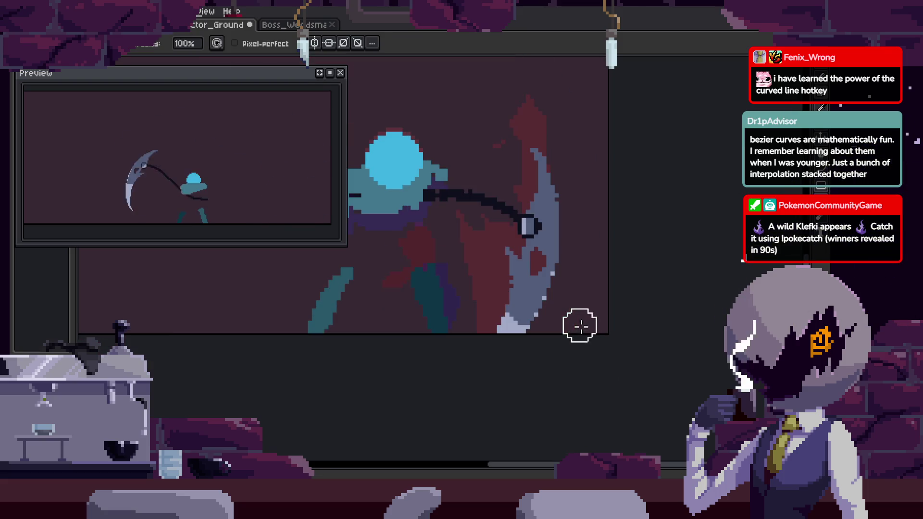
{"action": "scroll", "coordinate": [609, 321], "scroll_direction": "up", "scroll_amount": 1}
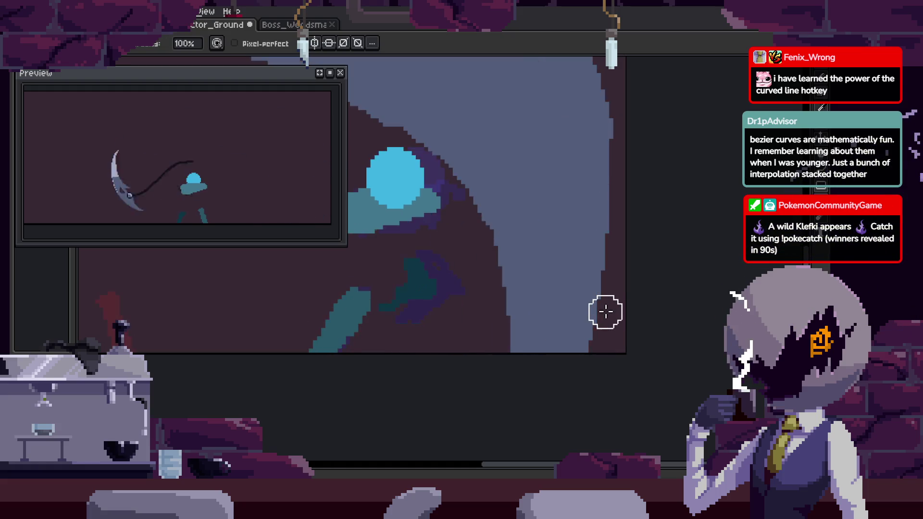
{"action": "key", "text": "Right"}
{"action": "key", "text": "ctrl+s"}
Step through the following frames and show the Attack_1–3 animation timeline.
{"action": "left_click_drag", "start_coordinate": [605, 309], "coordinate": [573, 313]}
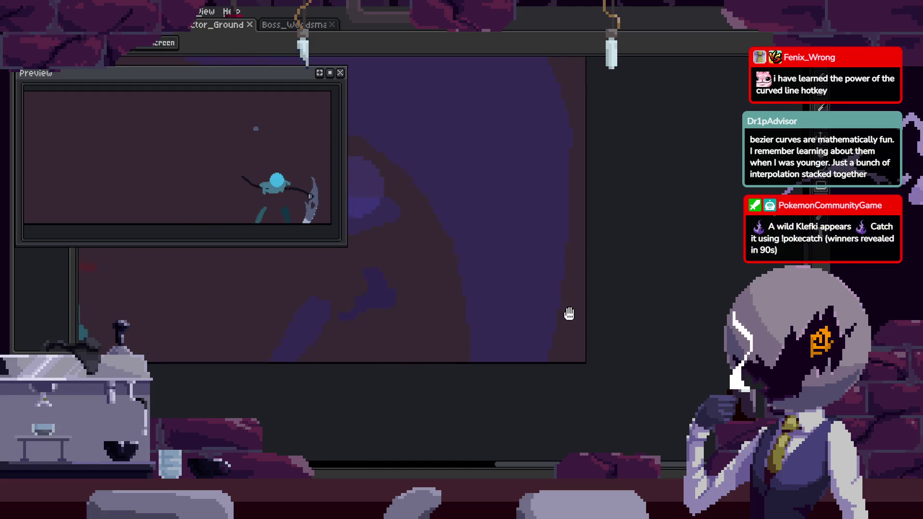
{"action": "key", "text": "Right"}
{"action": "key", "text": "Right"}
{"action": "scroll", "coordinate": [465, 340], "scroll_direction": "up", "scroll_amount": 1}
{"action": "scroll", "coordinate": [474, 321], "scroll_direction": "up", "scroll_amount": 1}
{"action": "key", "text": "Right"}
{"action": "key", "text": "Left"}
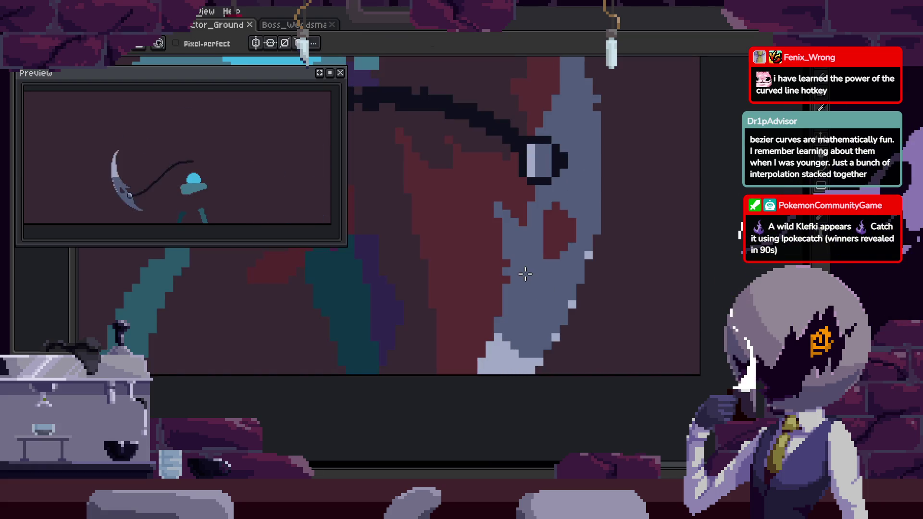
{"action": "key", "text": "Tab"}
{"action": "key", "text": "Right"}
{"action": "key", "text": "Right"}
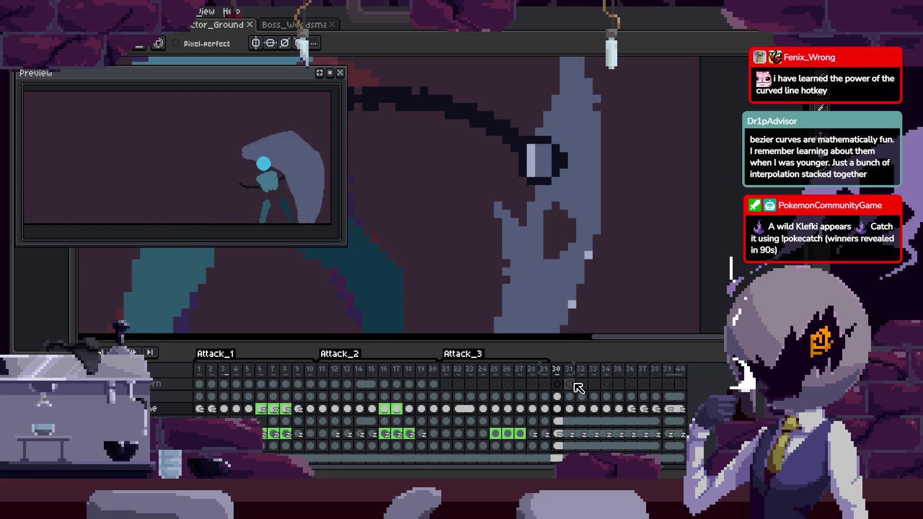
Link the cels of frames 28–32 with Link Cels, then hide the timeline.
{"action": "left_click", "coordinate": [543, 409]}
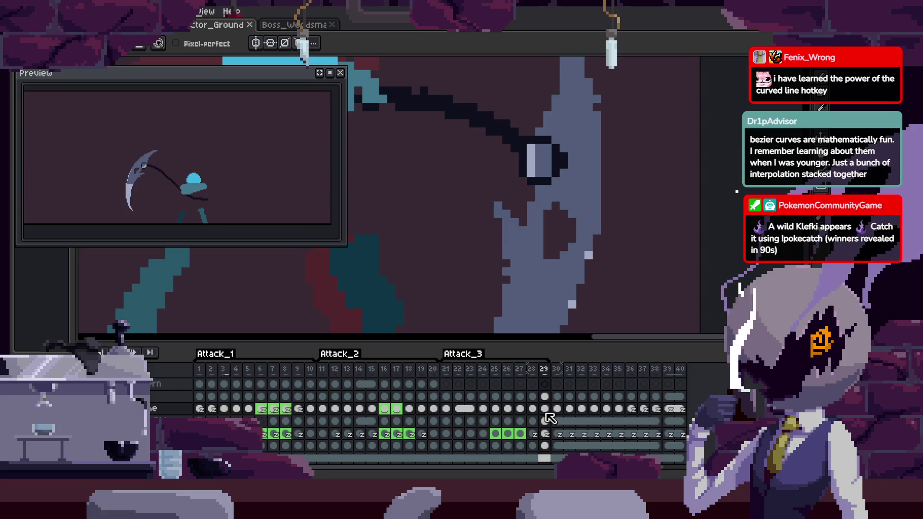
{"action": "left_click_drag", "start_coordinate": [545, 410], "coordinate": [590, 410]}
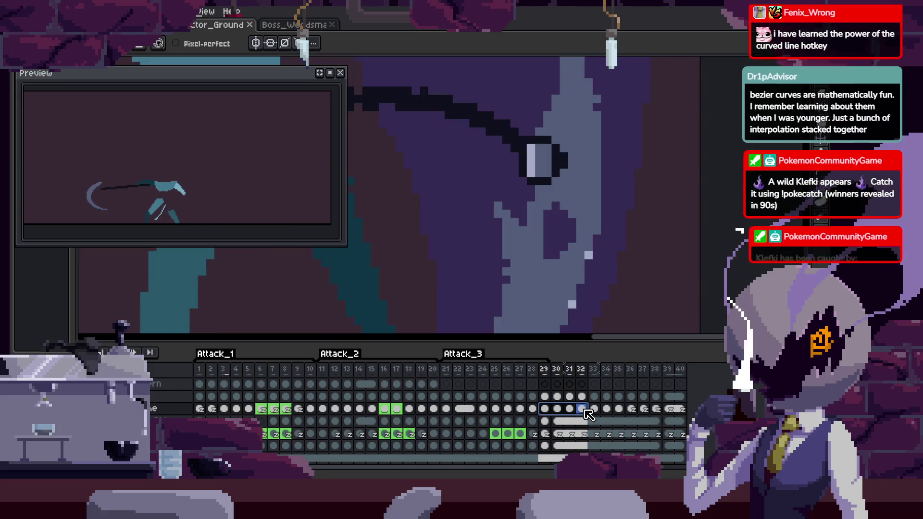
{"action": "scroll", "coordinate": [525, 255], "scroll_direction": "down", "scroll_amount": 2}
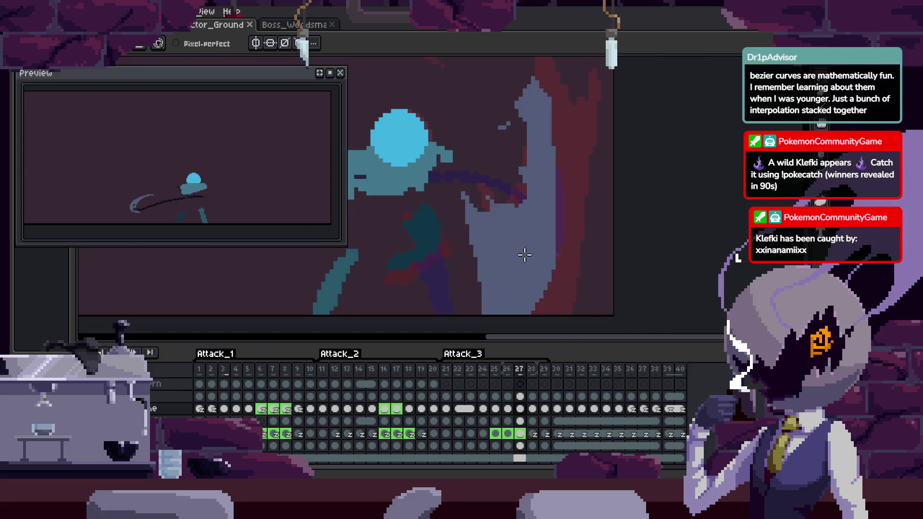
{"action": "left_click", "coordinate": [547, 369]}
{"action": "key", "text": "Return"}
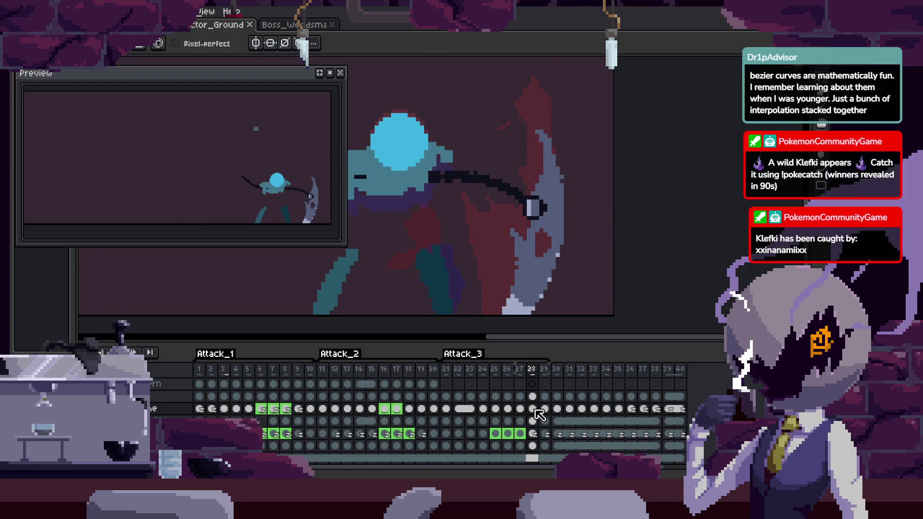
{"action": "left_click_drag", "start_coordinate": [536, 410], "coordinate": [573, 408]}
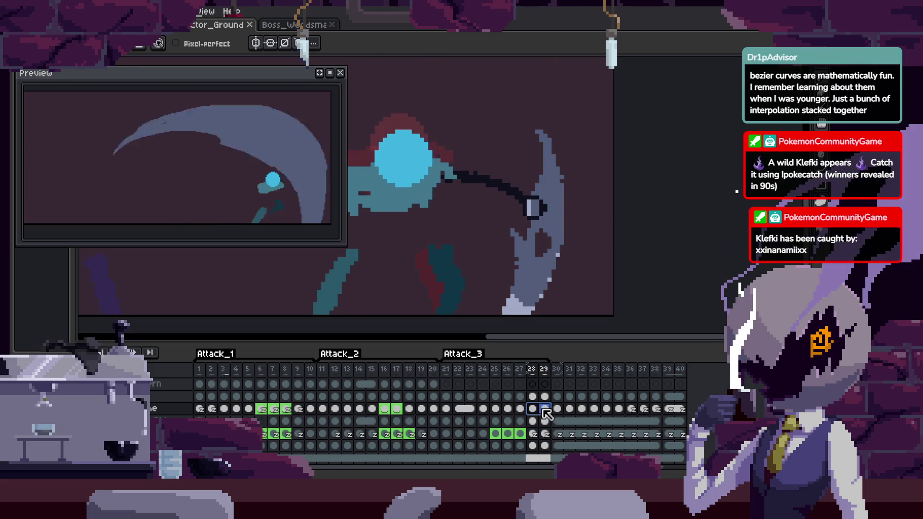
{"action": "right_click", "coordinate": [587, 412]}
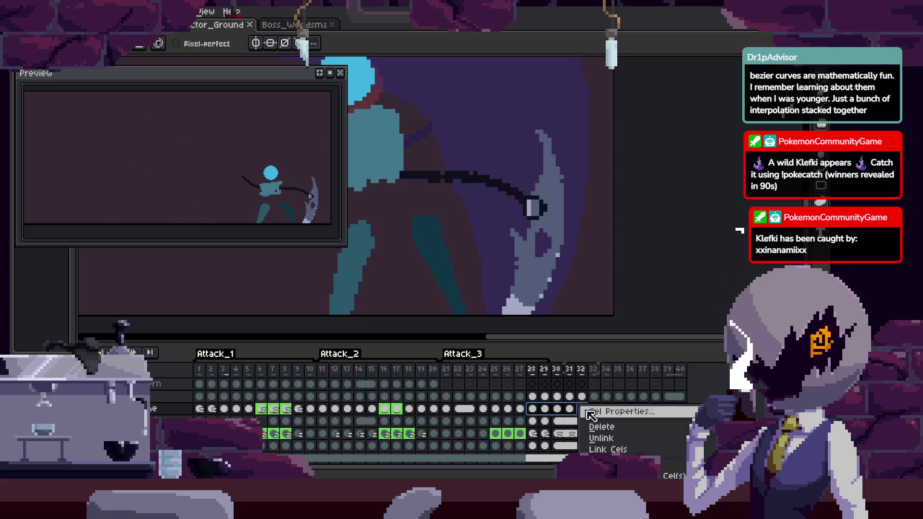
{"action": "left_click", "coordinate": [609, 449]}
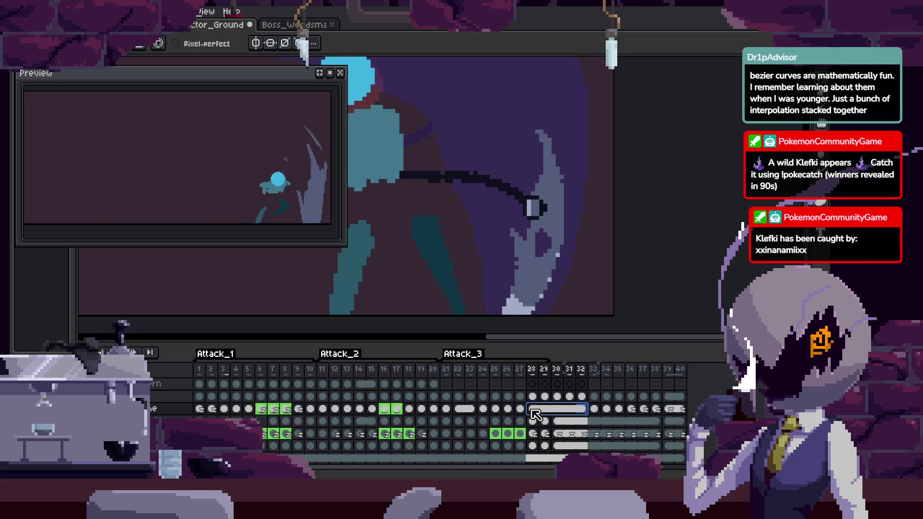
{"action": "key", "text": "Tab"}
{"action": "scroll", "coordinate": [547, 273], "scroll_direction": "up", "scroll_amount": 3}
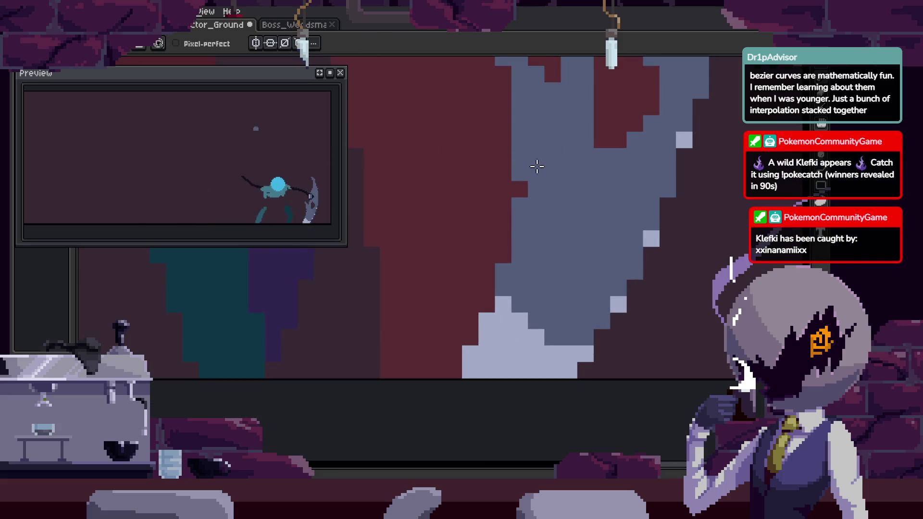
Bucket-fill the cap's light pixels with slate blue and preview the animation.
{"action": "key", "text": "g"}
{"action": "left_click", "coordinate": [554, 342]}
{"action": "key", "text": "b"}
{"action": "scroll", "coordinate": [598, 327], "scroll_direction": "up", "scroll_amount": 1}
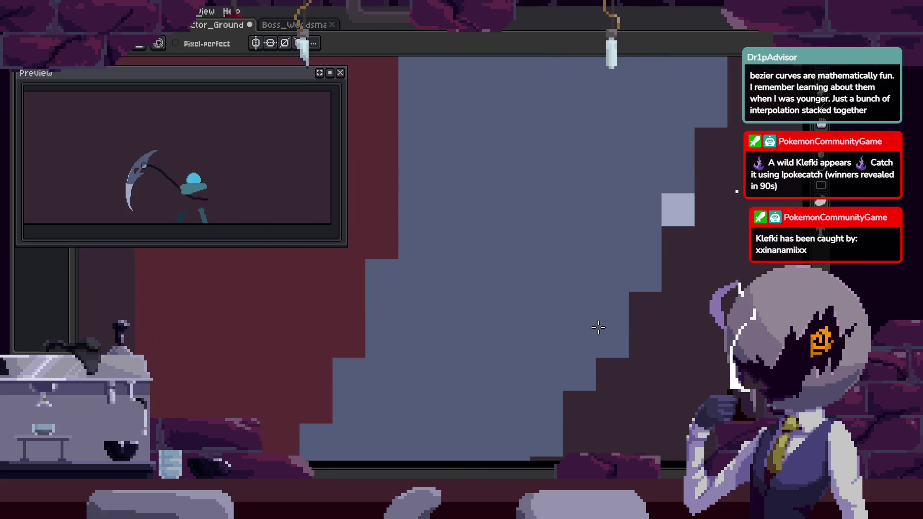
{"action": "key", "text": "Return"}
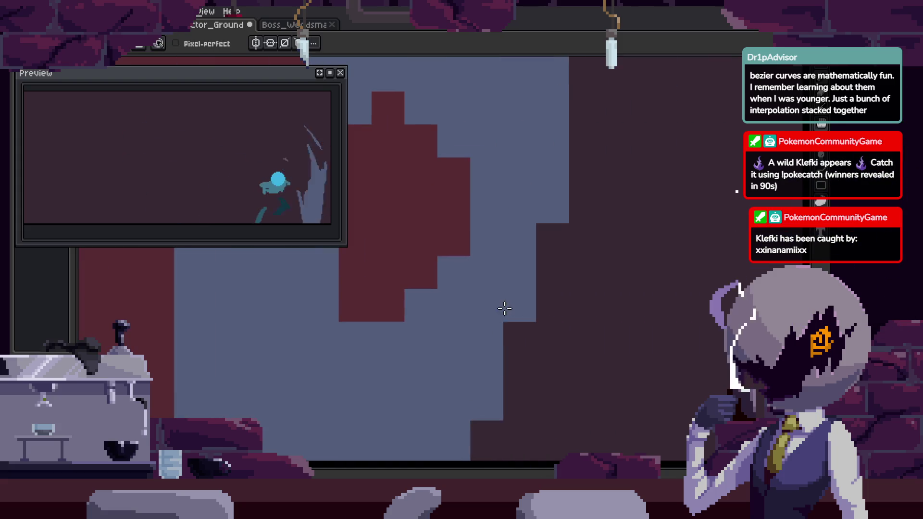
{"action": "scroll", "coordinate": [533, 336], "scroll_direction": "down", "scroll_amount": 2}
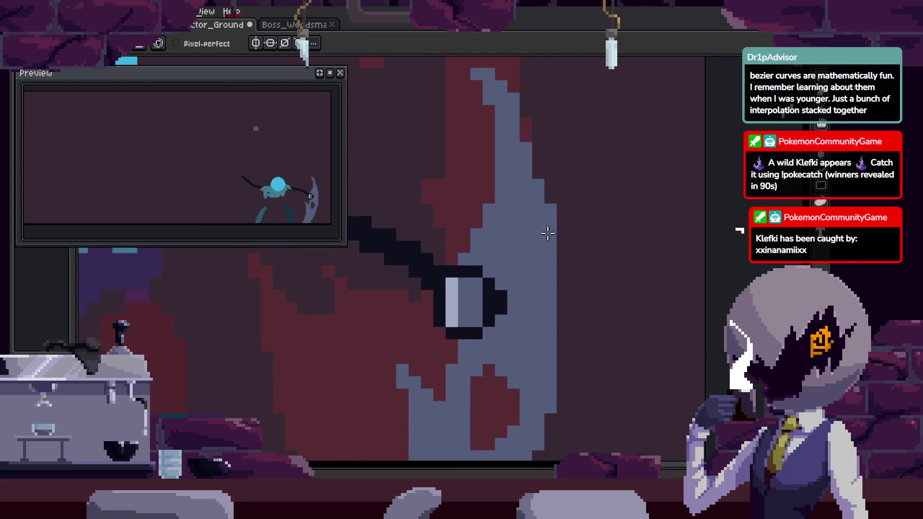
{"action": "key", "text": "v"}
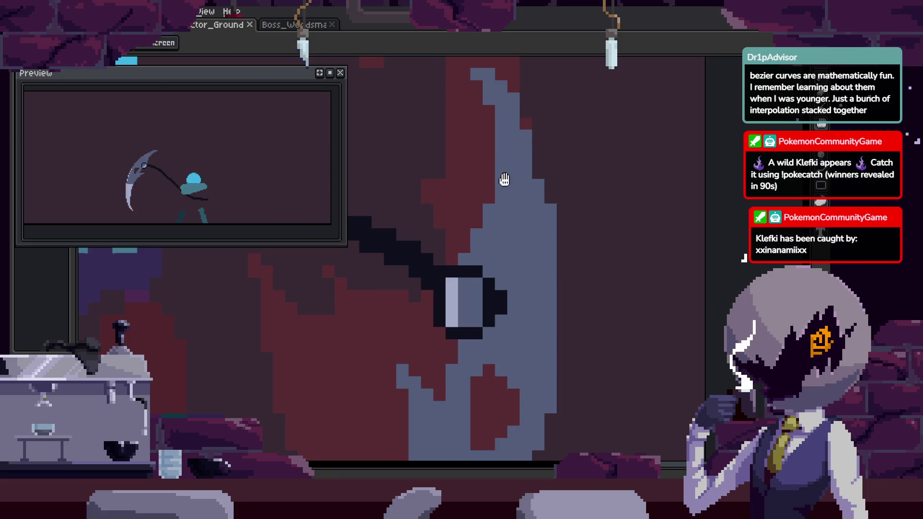
{"action": "scroll", "coordinate": [555, 243], "scroll_direction": "up", "scroll_amount": 3}
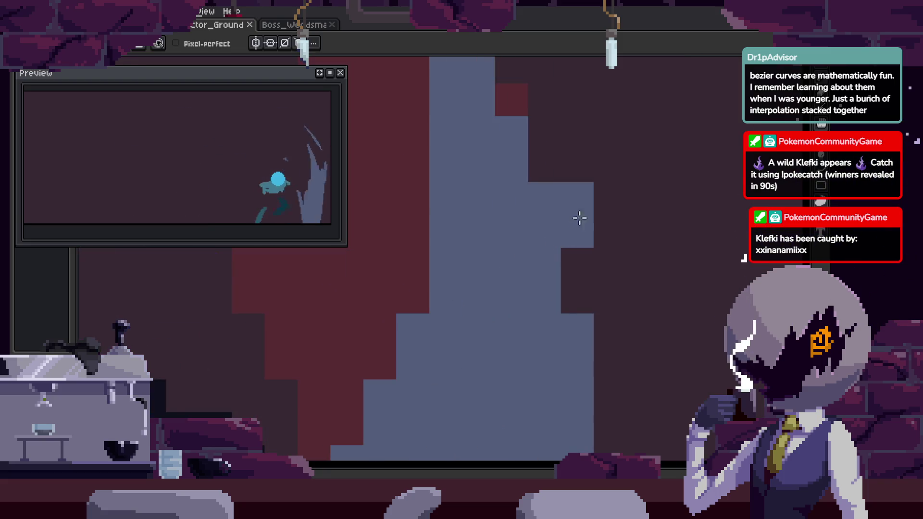
Undo the stray blue pixel blocks painted above the staircase.
{"action": "key", "text": "ctrl+z"}
{"action": "key", "text": "Right"}
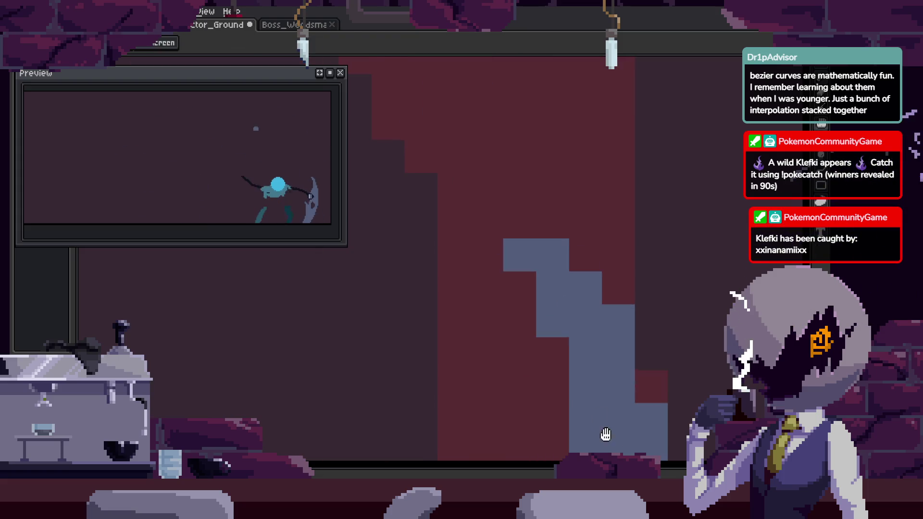
{"action": "left_click_drag", "start_coordinate": [521, 221], "coordinate": [490, 228]}
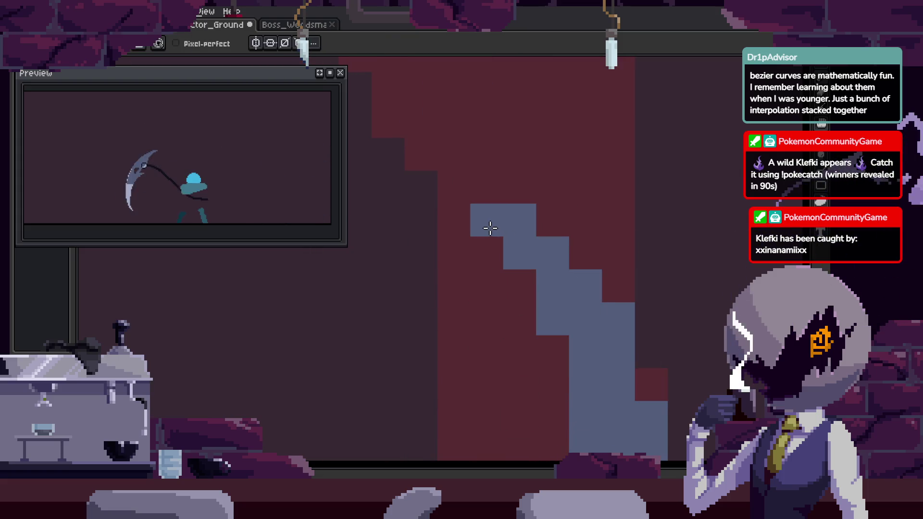
{"action": "key", "text": "ctrl+z"}
{"action": "key", "text": "Left"}
{"action": "key", "text": "Left"}
{"action": "scroll", "coordinate": [496, 321], "scroll_direction": "up", "scroll_amount": 2}
Paint black outline pixels around the handle cap with a light pixel, and save.
{"action": "key", "text": "i"}
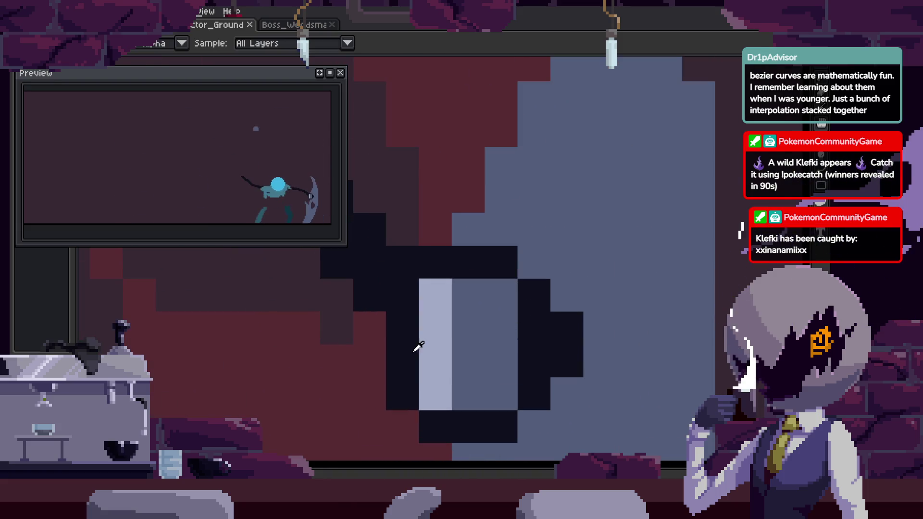
{"action": "left_click", "coordinate": [428, 295]}
{"action": "mouse_move", "coordinate": [514, 319]}
{"action": "left_mouse_down"}
{"action": "mouse_move", "coordinate": [531, 361]}
{"action": "mouse_move", "coordinate": [540, 292]}
{"action": "mouse_move", "coordinate": [535, 336]}
{"action": "left_mouse_up"}
{"action": "left_click", "coordinate": [509, 365]}
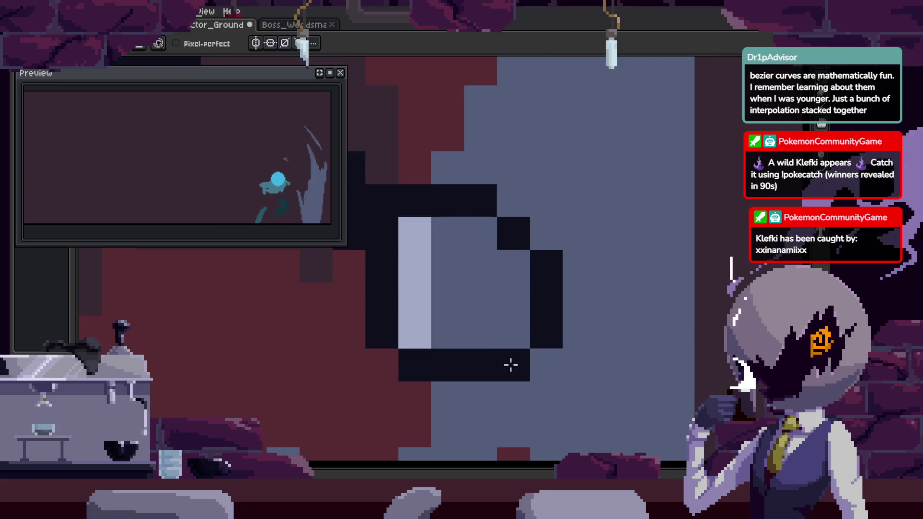
{"action": "right_click", "coordinate": [514, 331]}
{"action": "key", "text": "i"}
{"action": "left_click", "coordinate": [457, 235]}
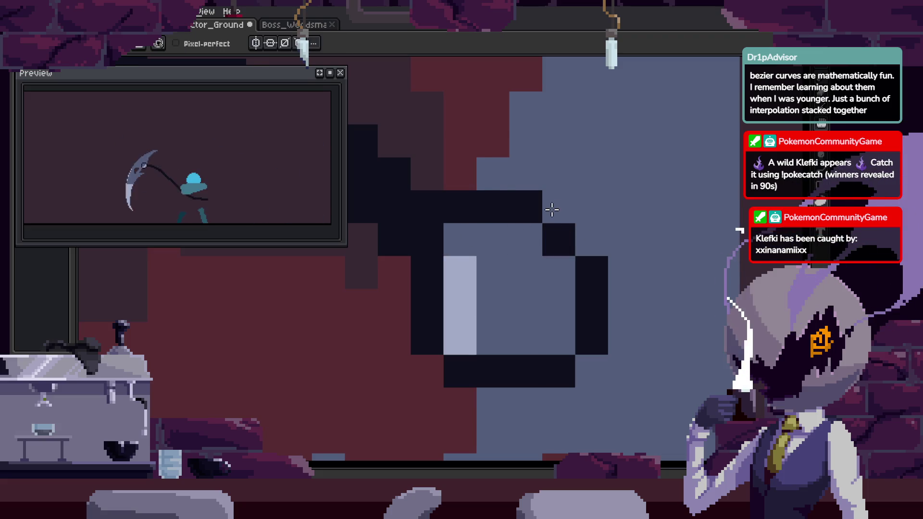
{"action": "scroll", "coordinate": [552, 209], "scroll_direction": "down", "scroll_amount": 3}
{"action": "scroll", "coordinate": [552, 209], "scroll_direction": "down", "scroll_amount": 2}
{"action": "key", "text": "ctrl+s"}
Darken the light pixels along the cap outline, including the lower row.
{"action": "scroll", "coordinate": [565, 304], "scroll_direction": "up", "scroll_amount": 5}
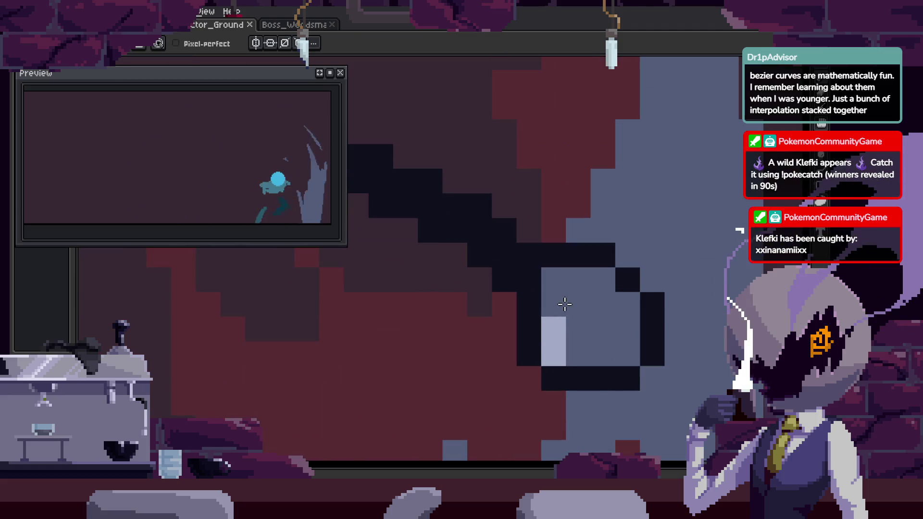
{"action": "left_click", "coordinate": [565, 303]}
{"action": "key", "text": "i"}
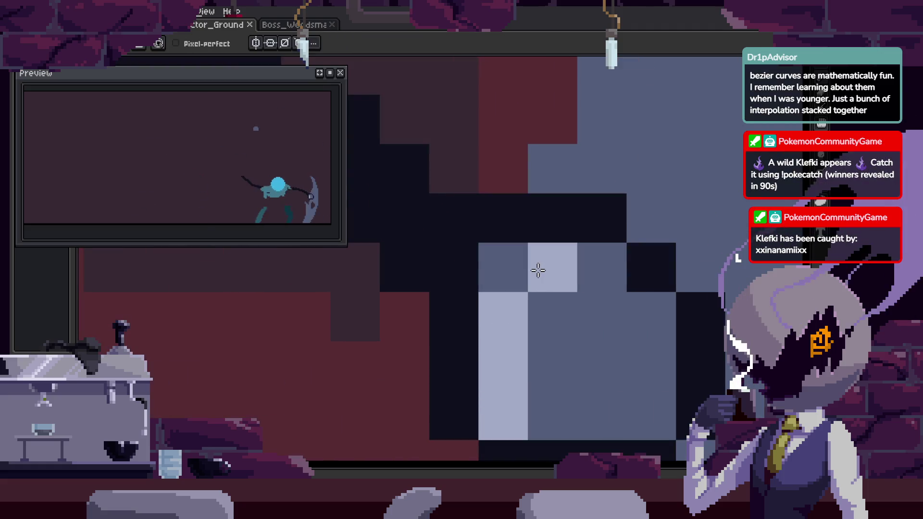
{"action": "mouse_move", "coordinate": [538, 271]}
{"action": "left_mouse_down"}
{"action": "mouse_move", "coordinate": [503, 384]}
{"action": "mouse_move", "coordinate": [551, 314]}
{"action": "left_mouse_up"}
{"action": "key", "text": "i"}
{"action": "scroll", "coordinate": [577, 313], "scroll_direction": "down", "scroll_amount": 2}
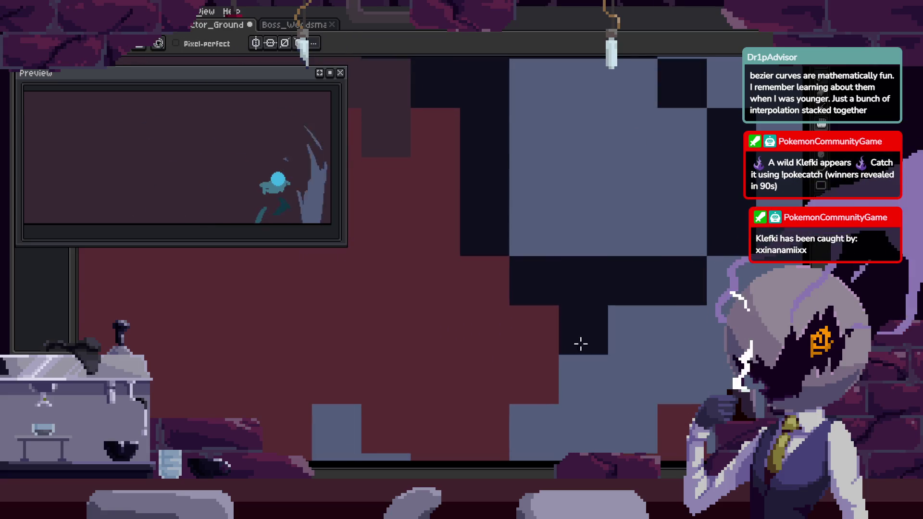
{"action": "left_click_drag", "start_coordinate": [583, 340], "coordinate": [651, 331]}
Add a light highlight pixel on the cap and undo the stray dark column.
{"action": "right_click", "coordinate": [534, 284]}
{"action": "left_click_drag", "start_coordinate": [533, 285], "coordinate": [628, 334]}
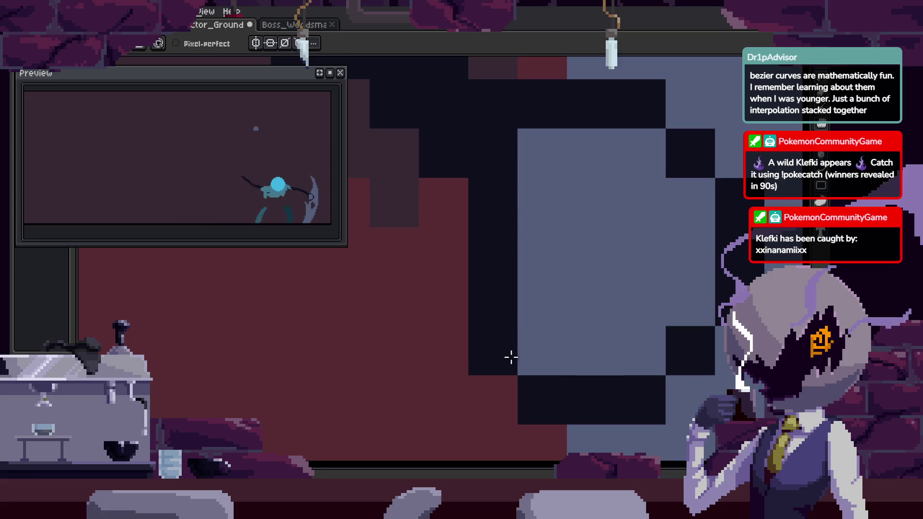
{"action": "left_click_drag", "start_coordinate": [444, 307], "coordinate": [442, 214]}
{"action": "key", "text": "ctrl+z"}
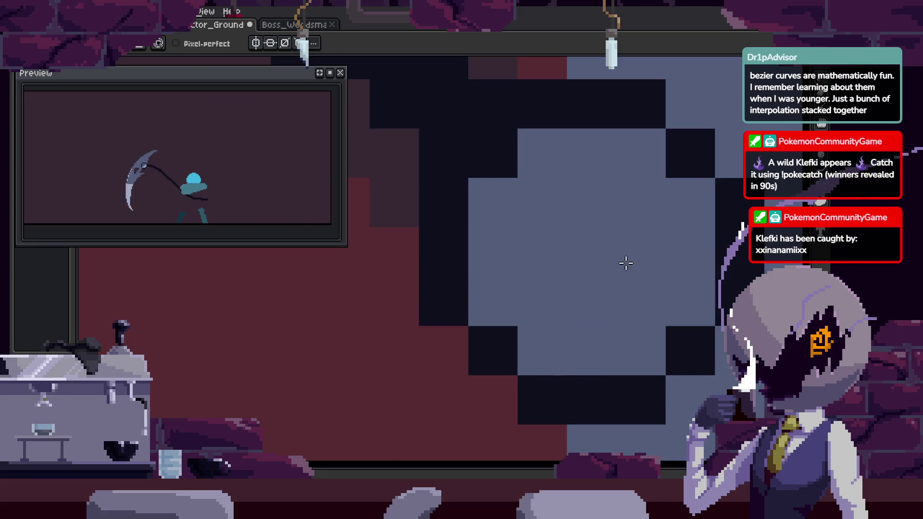
{"action": "scroll", "coordinate": [618, 261], "scroll_direction": "down", "scroll_amount": 2}
{"action": "scroll", "coordinate": [561, 247], "scroll_direction": "down", "scroll_amount": 3}
{"action": "scroll", "coordinate": [558, 241], "scroll_direction": "down", "scroll_amount": 1}
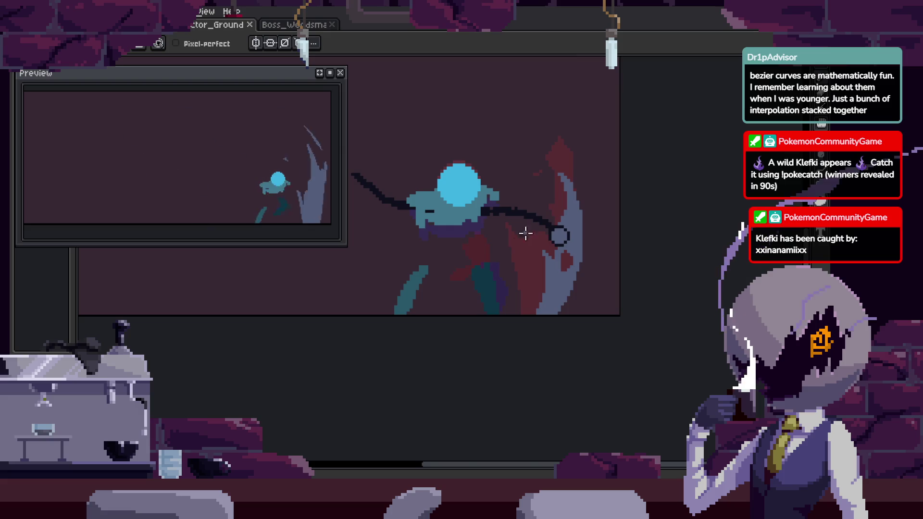
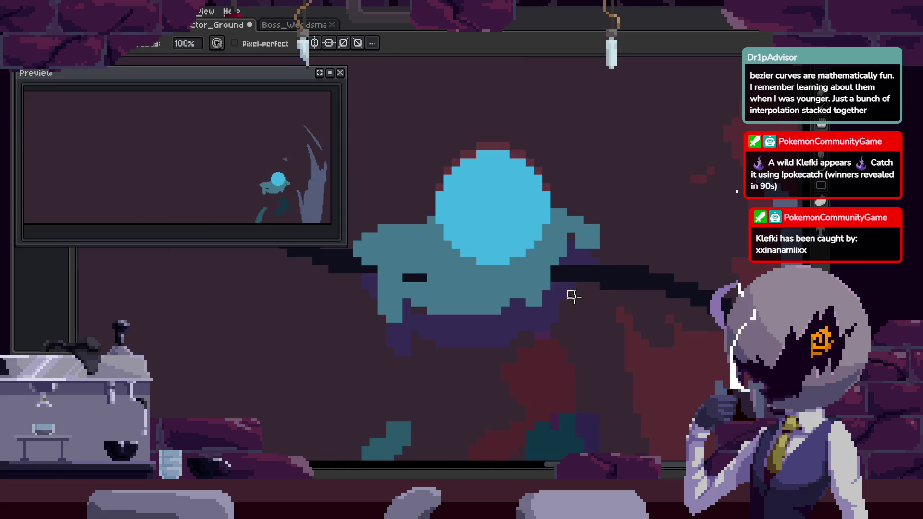
Zoom out to the whole sprite and play the scythe attack animation to review the swing.
{"action": "scroll", "coordinate": [555, 294], "scroll_direction": "down", "scroll_amount": 2}
{"action": "scroll", "coordinate": [561, 305], "scroll_direction": "down", "scroll_amount": 2}
{"action": "scroll", "coordinate": [538, 311], "scroll_direction": "down", "scroll_amount": 2}
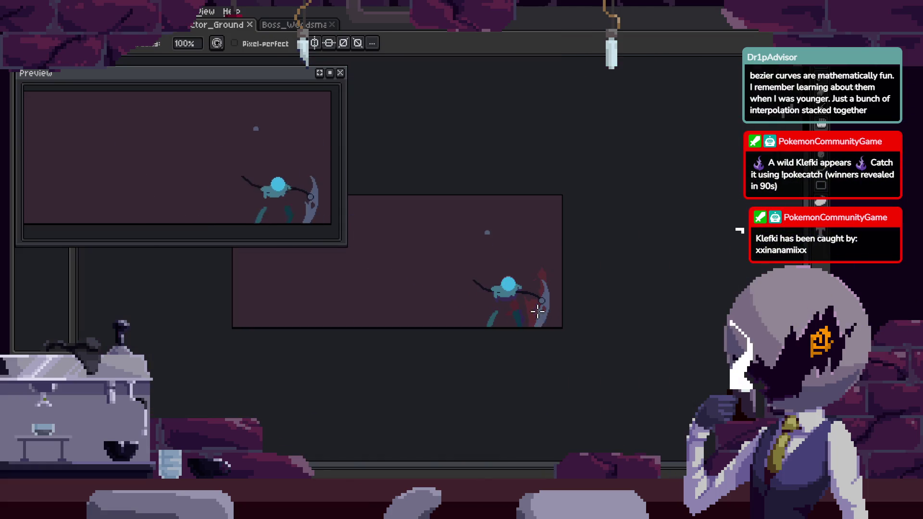
{"action": "scroll", "coordinate": [498, 257], "scroll_direction": "up", "scroll_amount": 3}
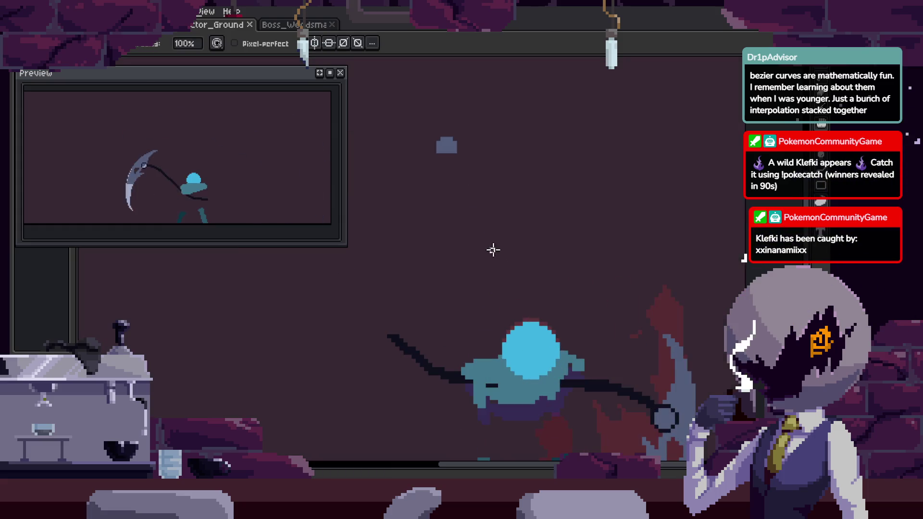
{"action": "key", "text": "ctrl"}
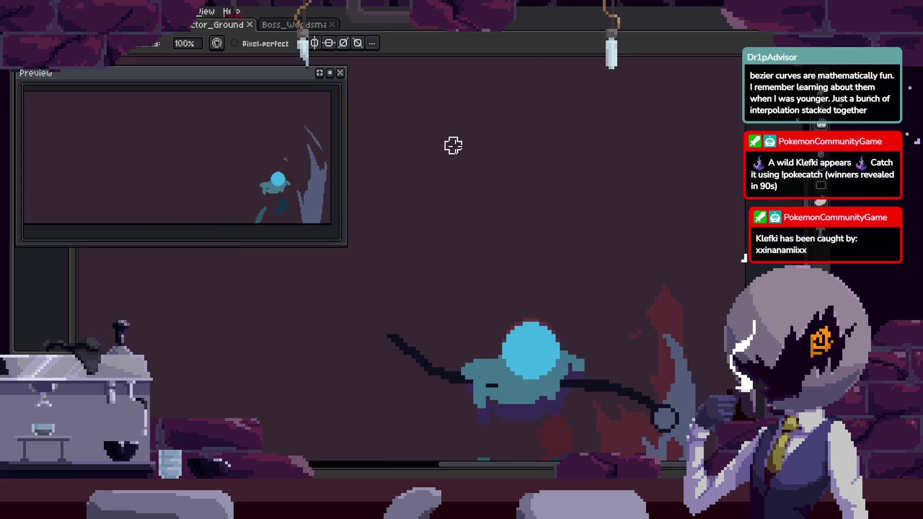
{"action": "scroll", "coordinate": [505, 210], "scroll_direction": "down", "scroll_amount": 1}
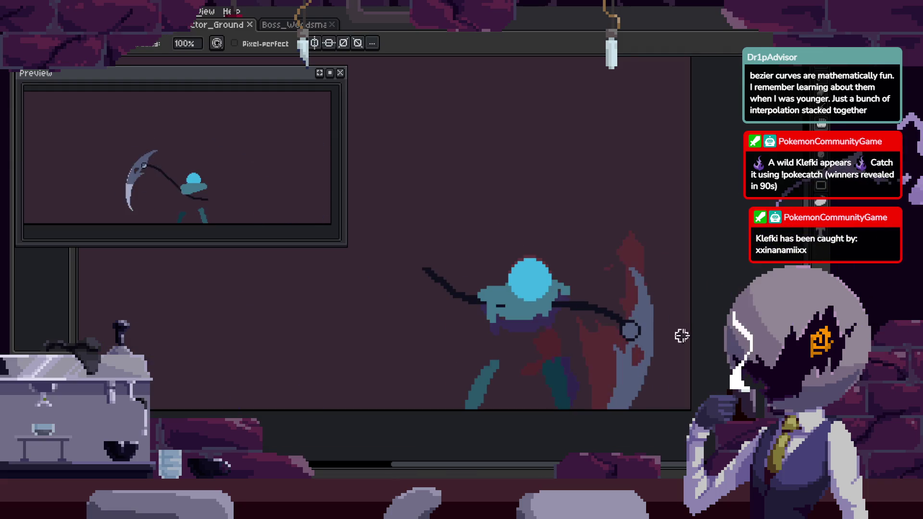
{"action": "key", "text": "Return"}
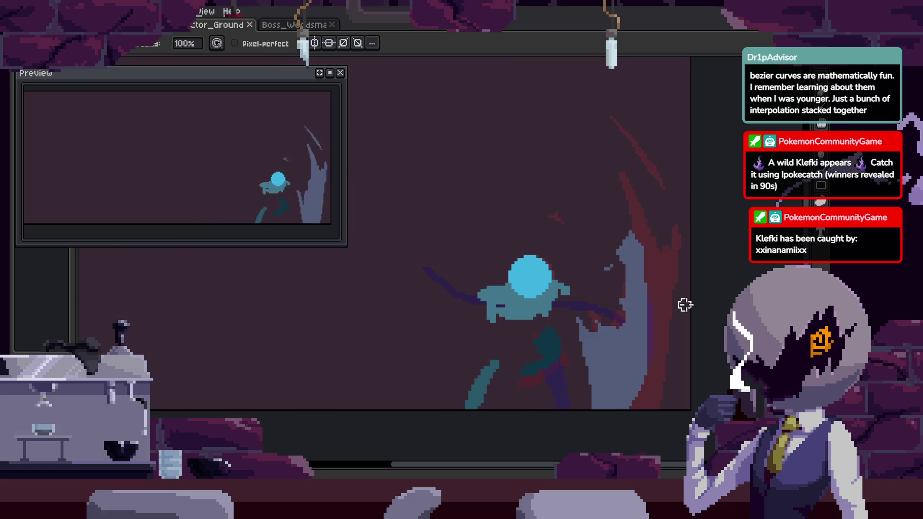
{"action": "key", "text": "w"}
{"action": "left_click", "coordinate": [636, 357]}
{"action": "key", "text": "Right"}
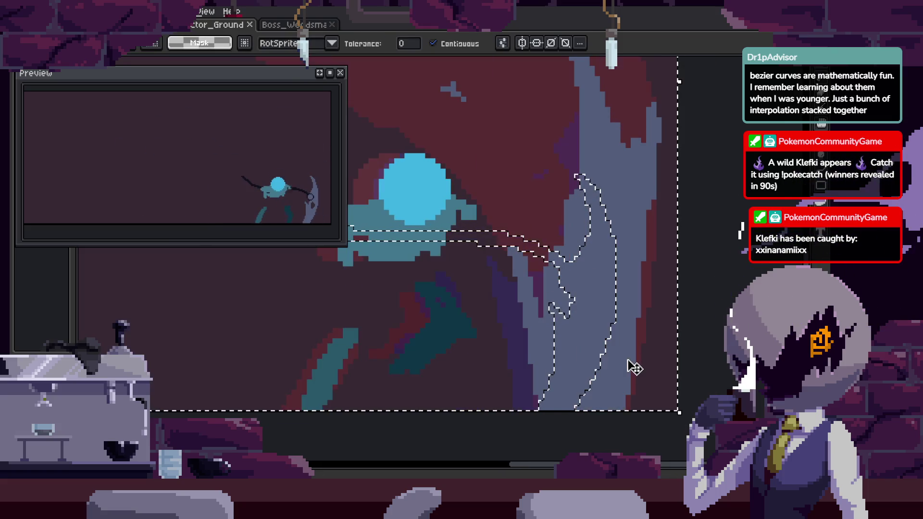
{"action": "key", "text": "b"}
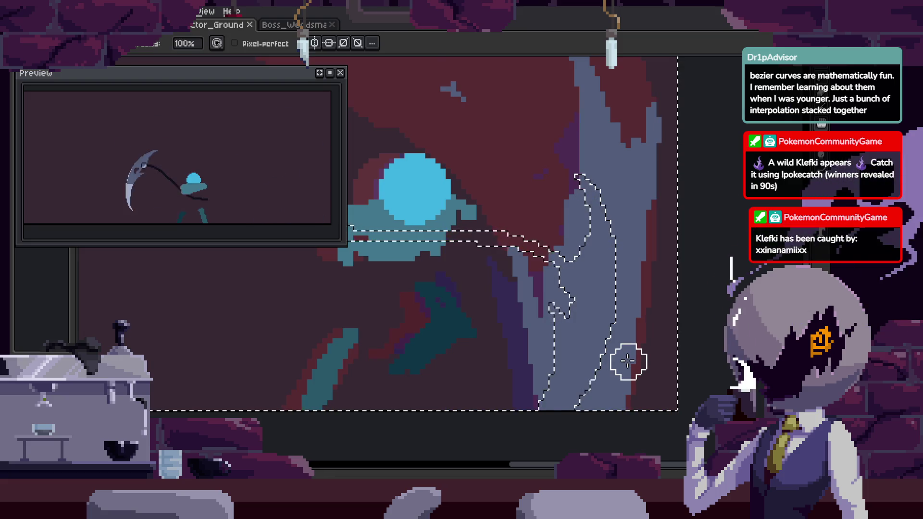
{"action": "scroll", "coordinate": [625, 361], "scroll_direction": "up", "scroll_amount": 3}
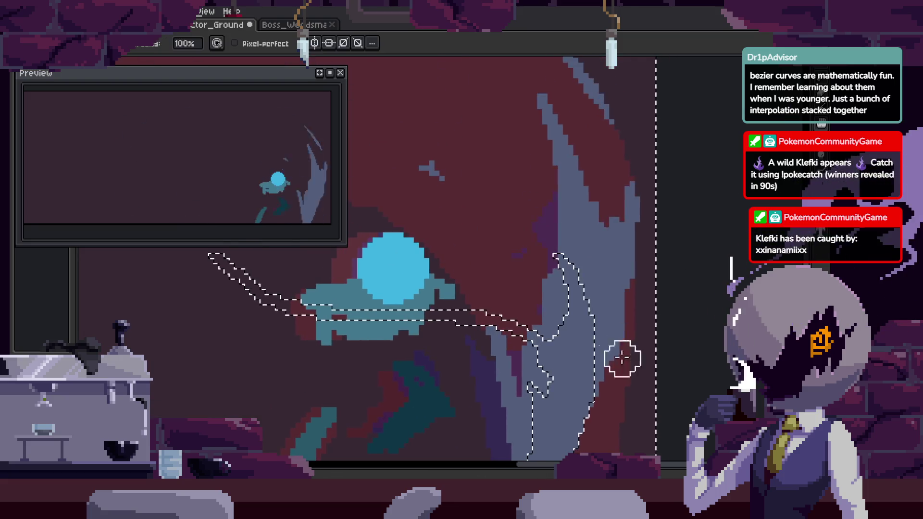
{"action": "key", "text": "ctrl+d"}
{"action": "scroll", "coordinate": [635, 258], "scroll_direction": "down", "scroll_amount": 3}
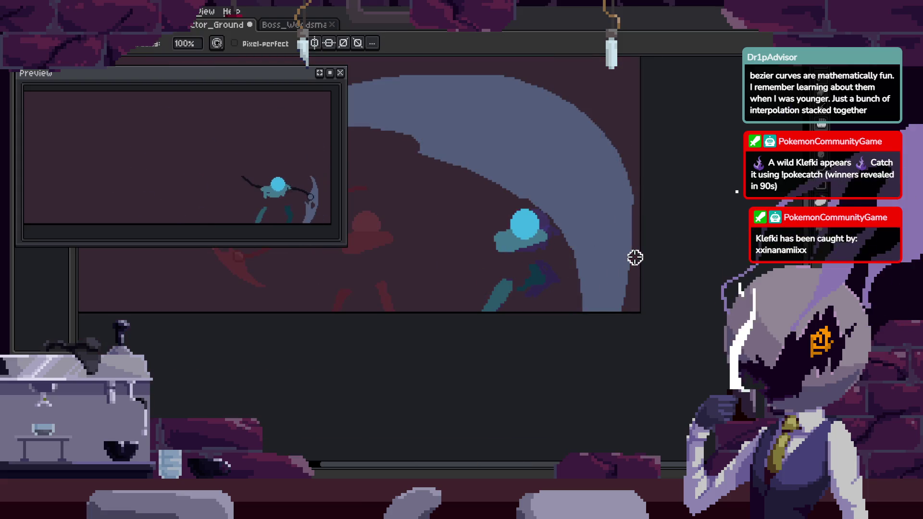
{"action": "left_click_drag", "start_coordinate": [688, 281], "coordinate": [658, 280]}
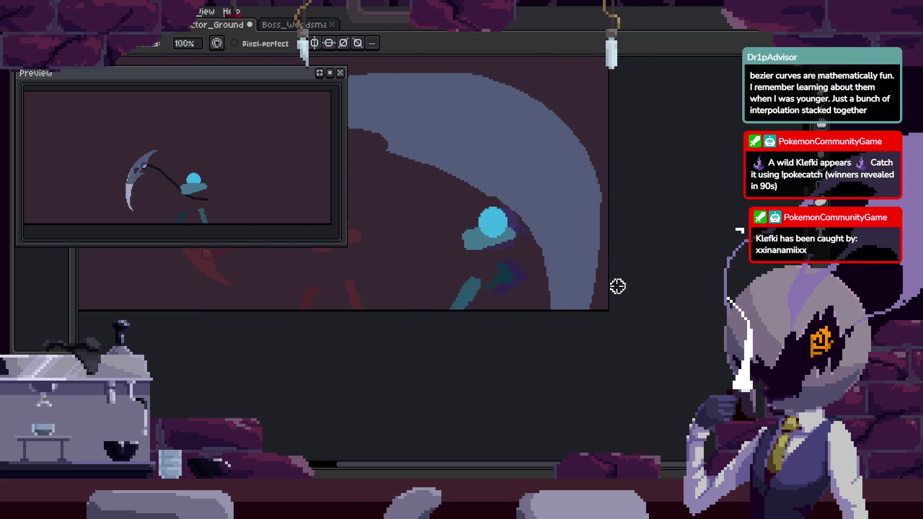
{"action": "scroll", "coordinate": [577, 298], "scroll_direction": "up", "scroll_amount": 1}
{"action": "scroll", "coordinate": [559, 302], "scroll_direction": "up", "scroll_amount": 3}
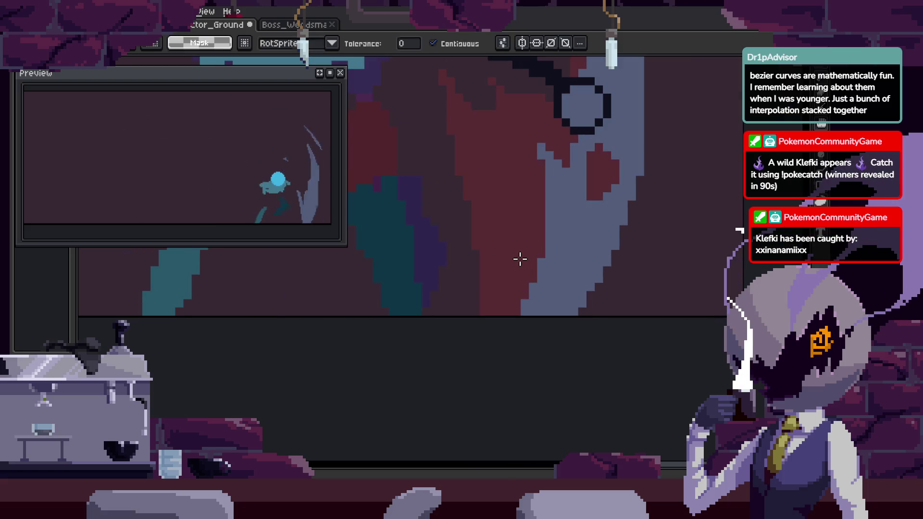
{"action": "key", "text": "w"}
{"action": "left_click", "coordinate": [546, 226]}
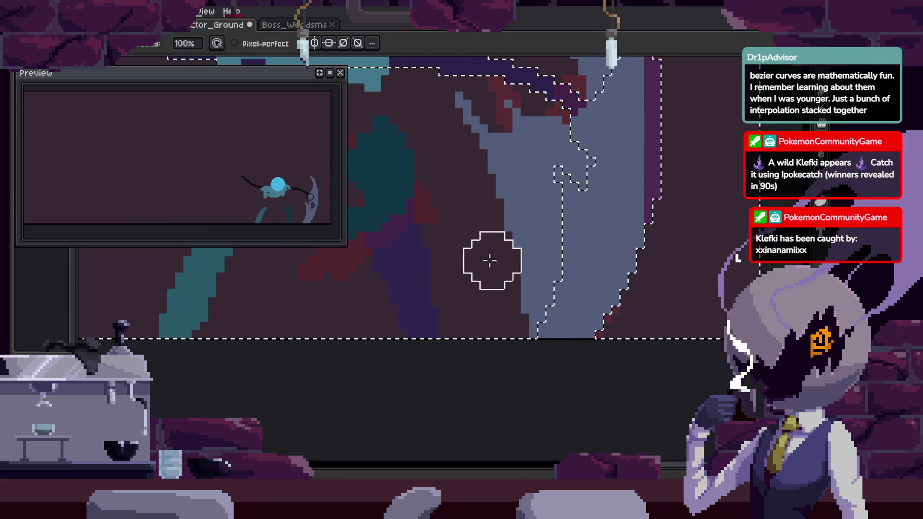
{"action": "key", "text": "ctrl+d"}
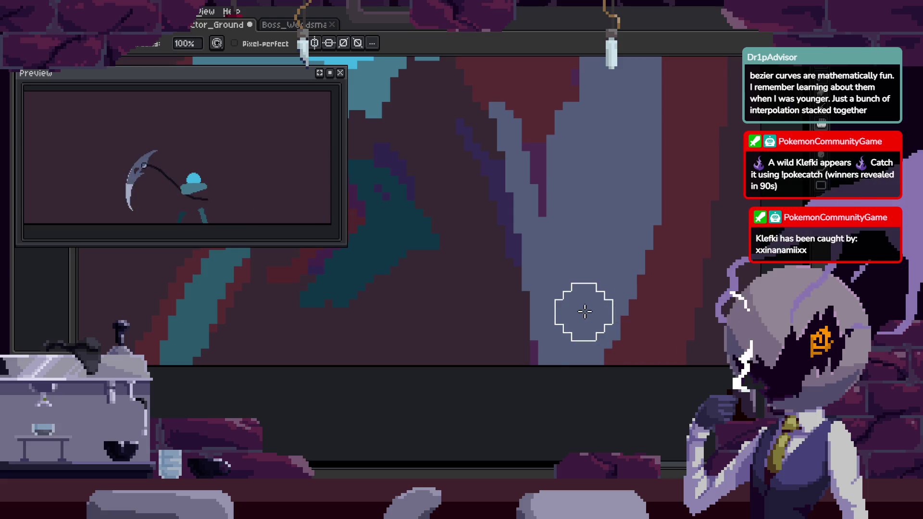
{"action": "scroll", "coordinate": [465, 350], "scroll_direction": "up", "scroll_amount": 2}
{"action": "scroll", "coordinate": [569, 333], "scroll_direction": "down", "scroll_amount": 2}
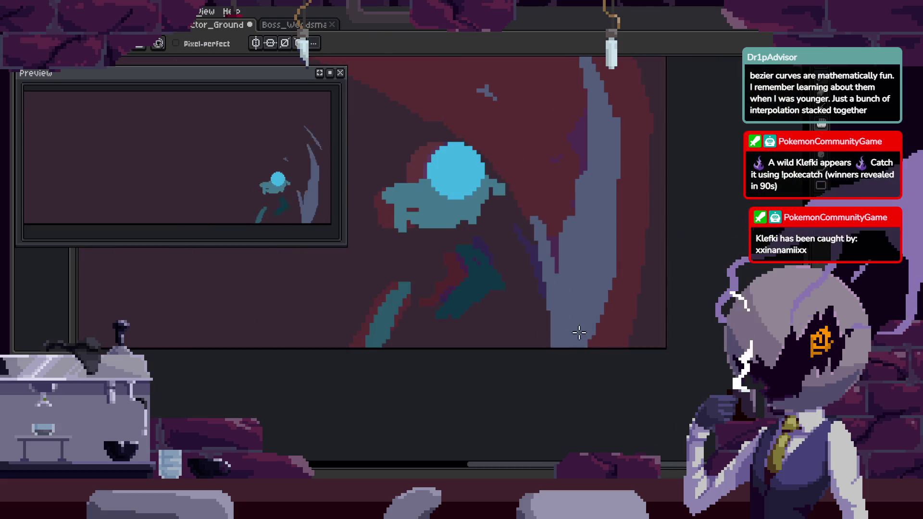
{"action": "scroll", "coordinate": [639, 344], "scroll_direction": "up", "scroll_amount": 2}
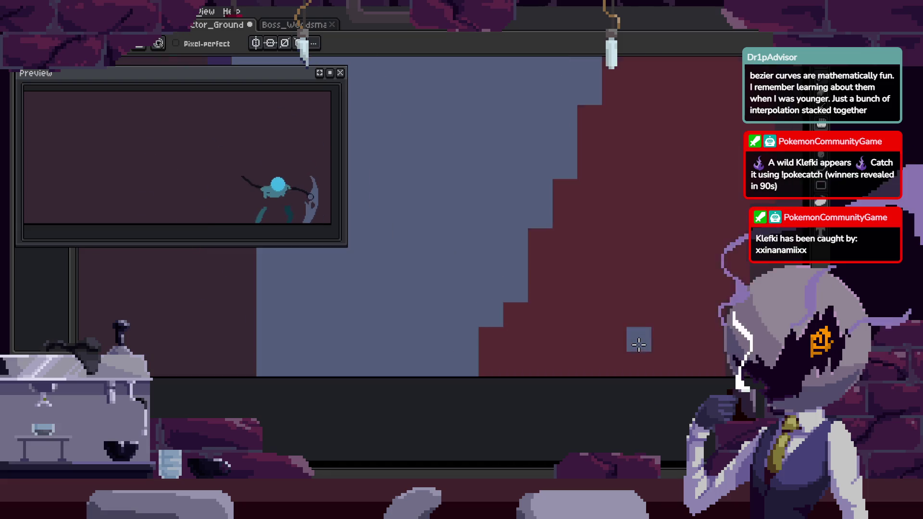
{"action": "scroll", "coordinate": [581, 360], "scroll_direction": "down", "scroll_amount": 2}
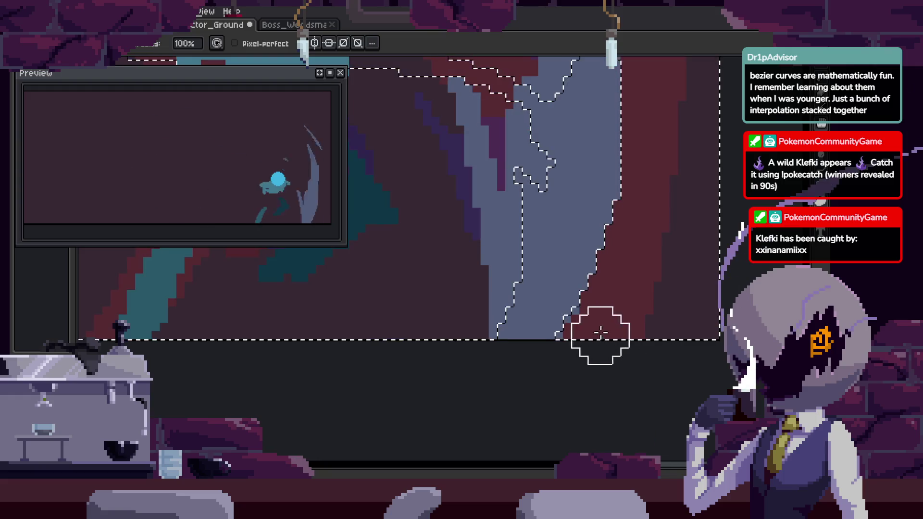
{"action": "left_click_drag", "start_coordinate": [506, 170], "coordinate": [510, 290]}
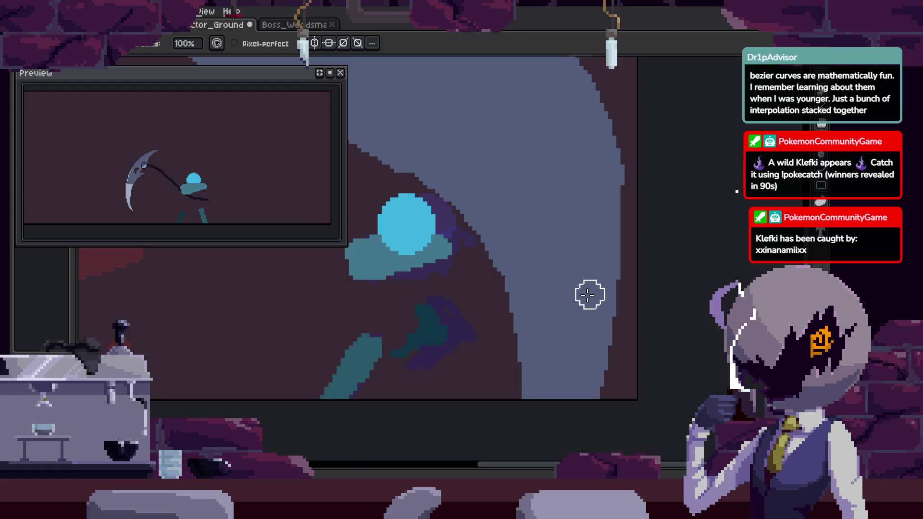
{"action": "scroll", "coordinate": [489, 315], "scroll_direction": "up", "scroll_amount": 1}
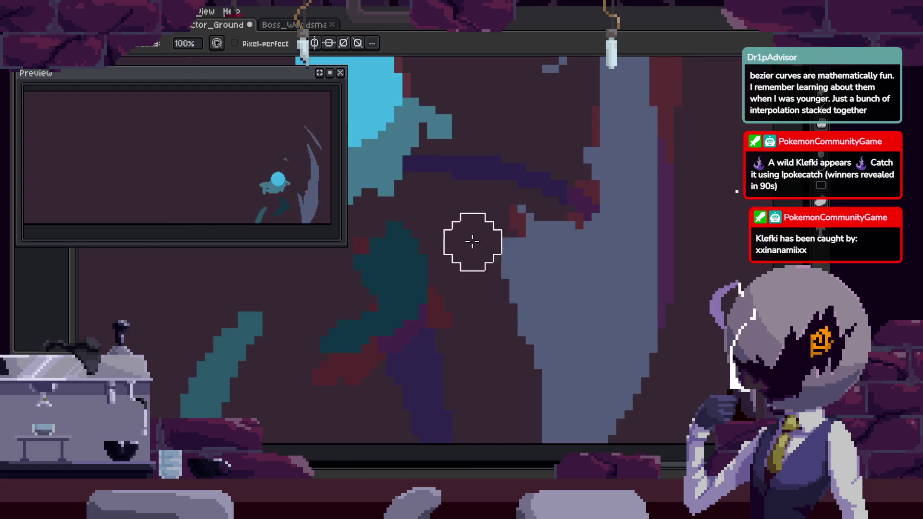
{"action": "scroll", "coordinate": [514, 322], "scroll_direction": "down", "scroll_amount": 1}
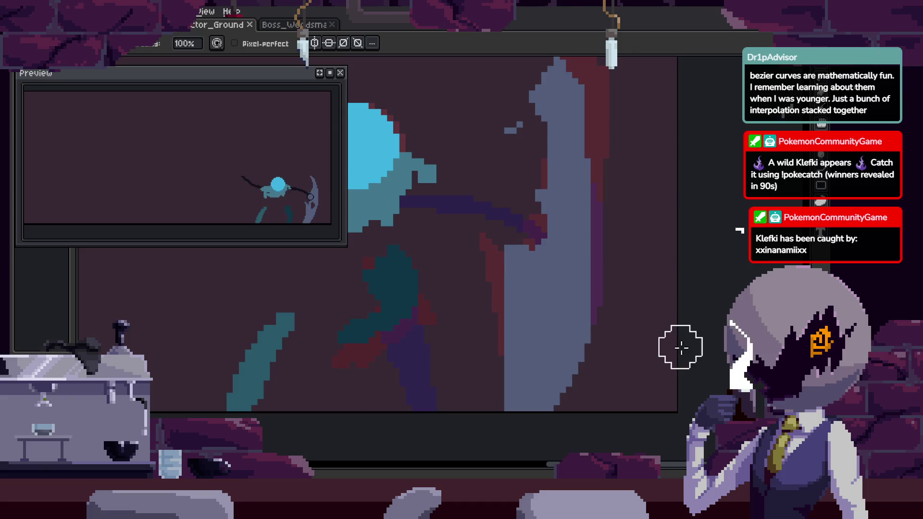
Magic-wand select the slash area, step to the next frame, and save the file.
{"action": "key", "text": "w"}
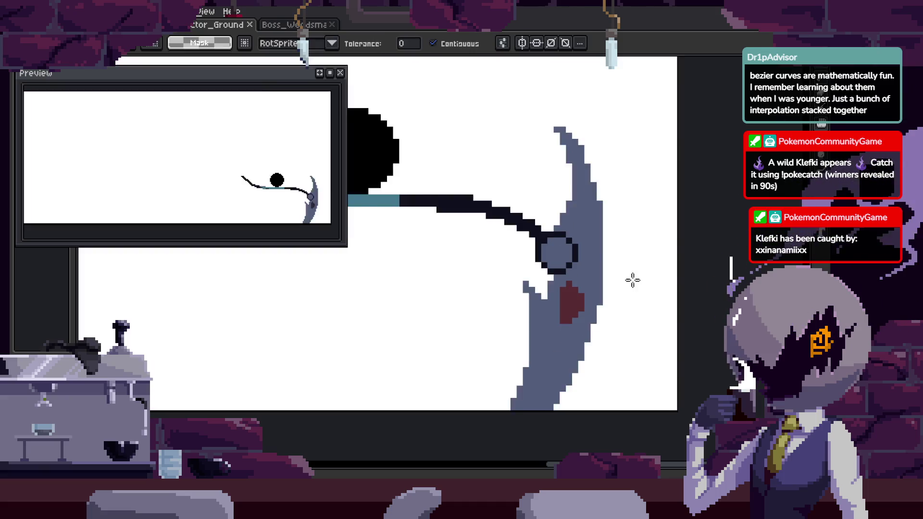
{"action": "left_click", "coordinate": [633, 281]}
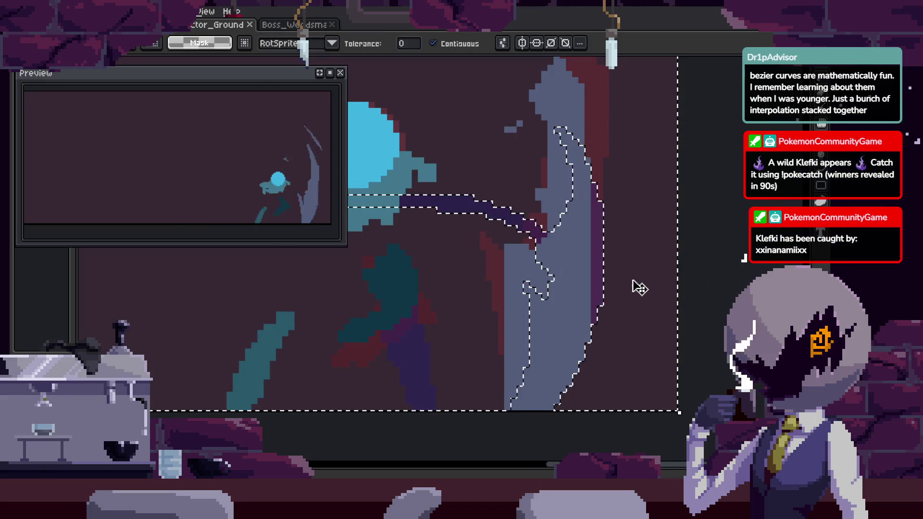
{"action": "scroll", "coordinate": [611, 262], "scroll_direction": "up", "scroll_amount": 3}
{"action": "key", "text": "b"}
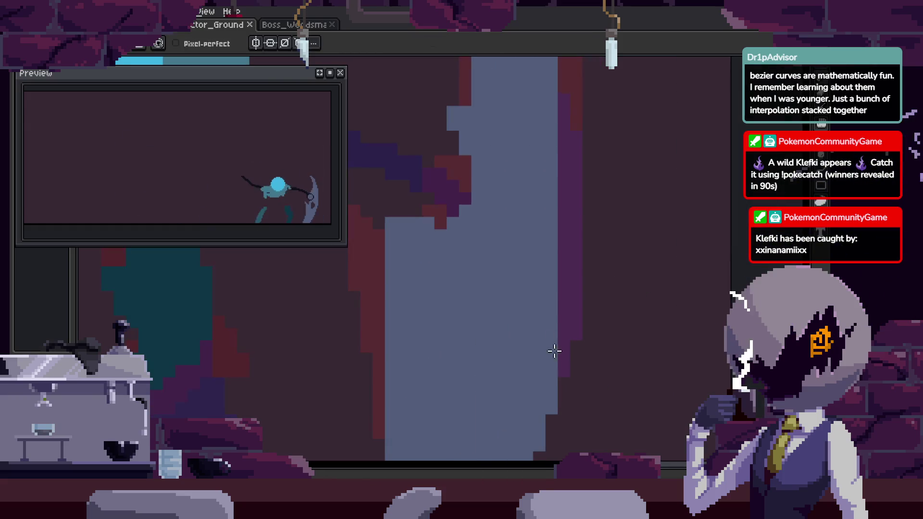
{"action": "key", "text": "Tab"}
{"action": "key", "text": "Tab"}
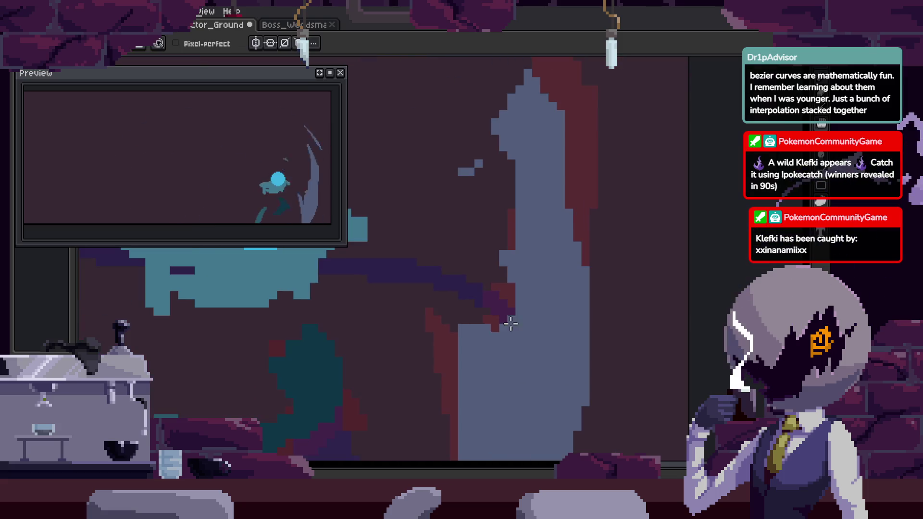
{"action": "key", "text": "b"}
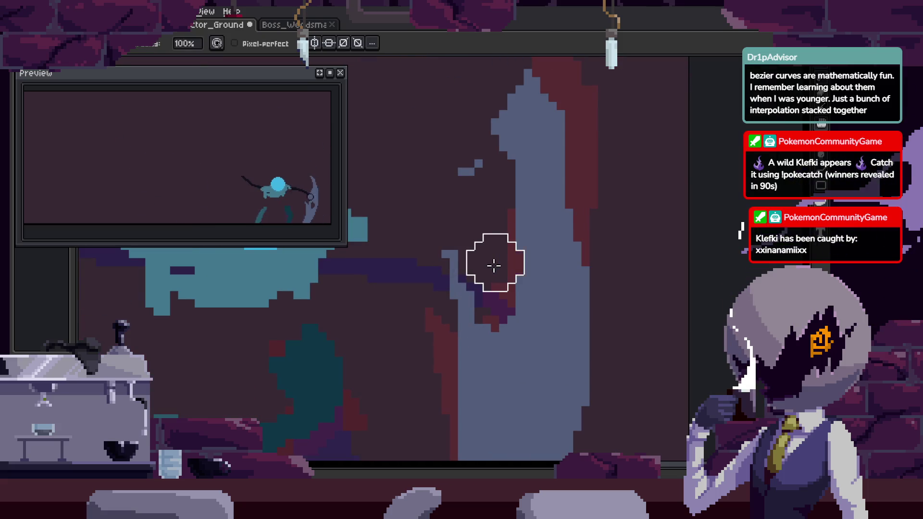
{"action": "key", "text": "ctrl+s"}
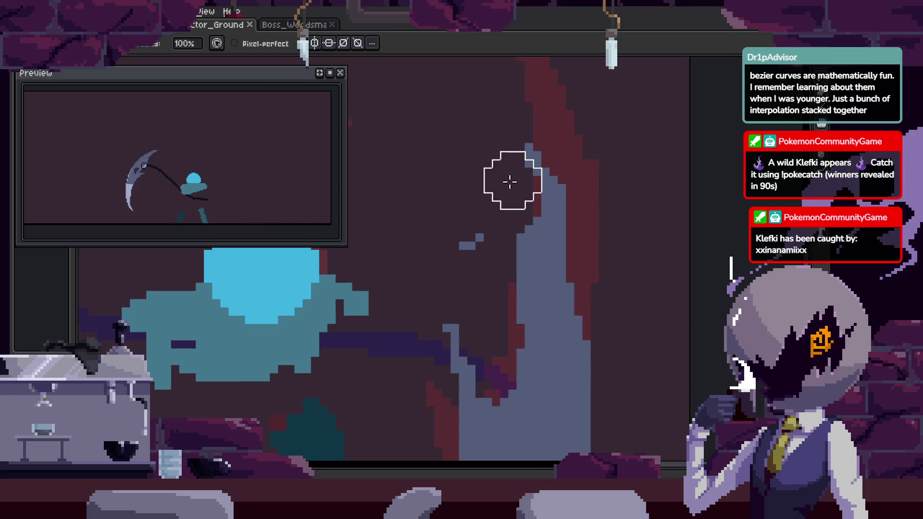
Pan to the slash arc and extend the existing line downward with a thin pencil stroke.
{"action": "key", "text": "ctrl+s"}
{"action": "scroll", "coordinate": [486, 258], "scroll_direction": "down", "scroll_amount": 2}
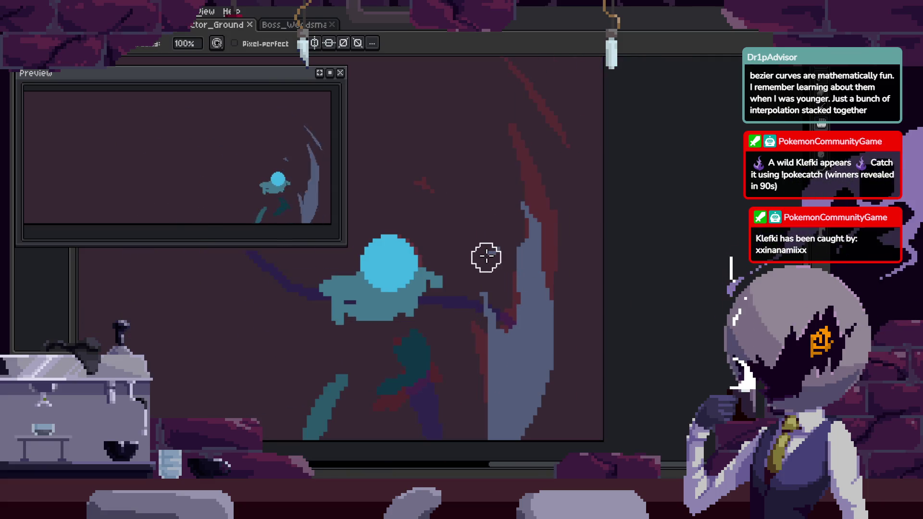
{"action": "key", "text": "ctrl+s"}
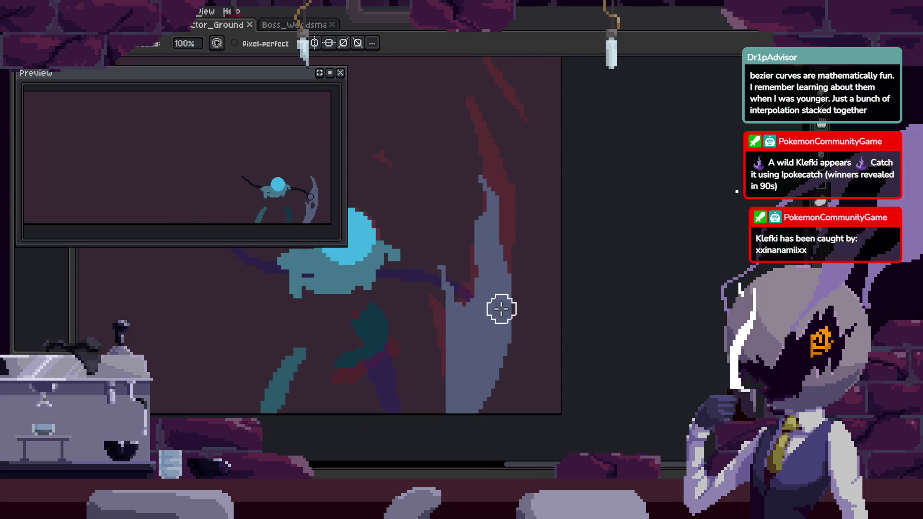
{"action": "left_click_drag", "start_coordinate": [500, 310], "coordinate": [535, 317]}
{"action": "key", "text": "b"}
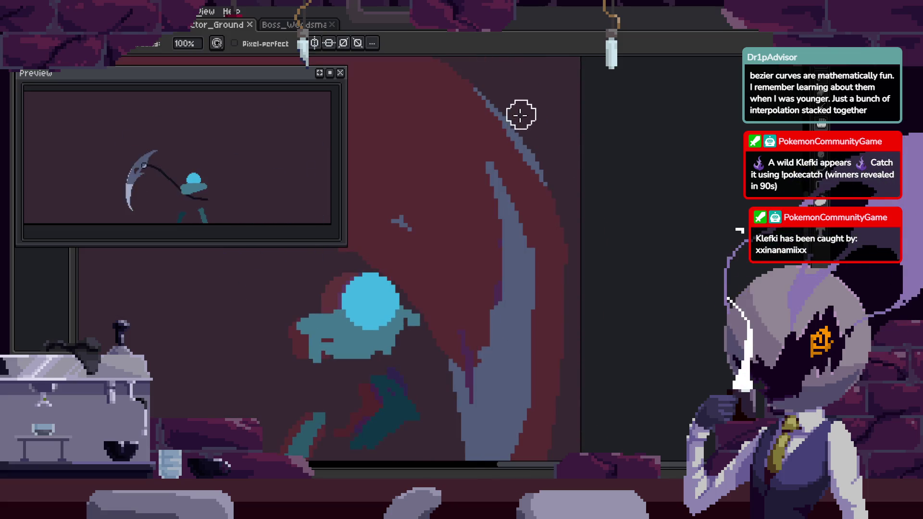
{"action": "scroll", "coordinate": [556, 216], "scroll_direction": "up", "scroll_amount": 1}
{"action": "mouse_move", "coordinate": [557, 202]}
{"action": "left_mouse_down"}
{"action": "mouse_move", "coordinate": [592, 311]}
{"action": "mouse_move", "coordinate": [589, 339]}
{"action": "mouse_move", "coordinate": [563, 250]}
{"action": "left_mouse_up"}
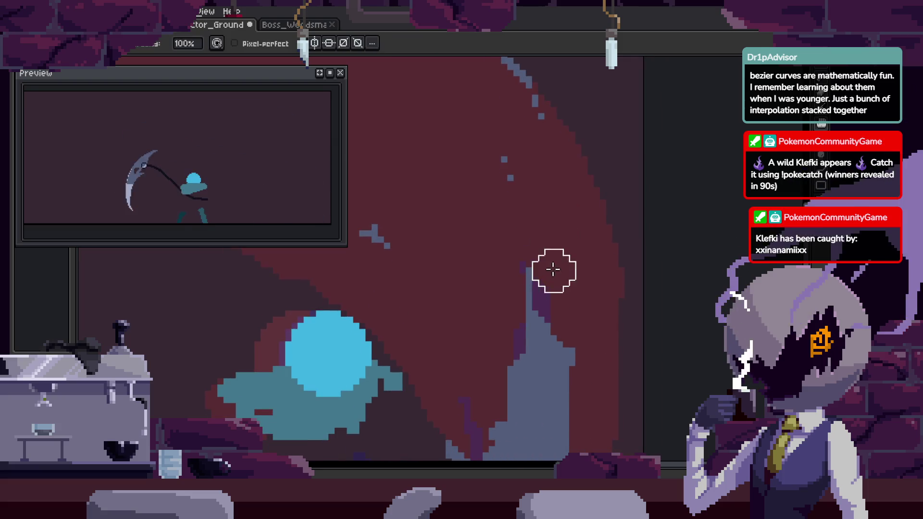
Draw a short blue-grey streak inside the slash arc and save the file.
{"action": "key", "text": "e"}
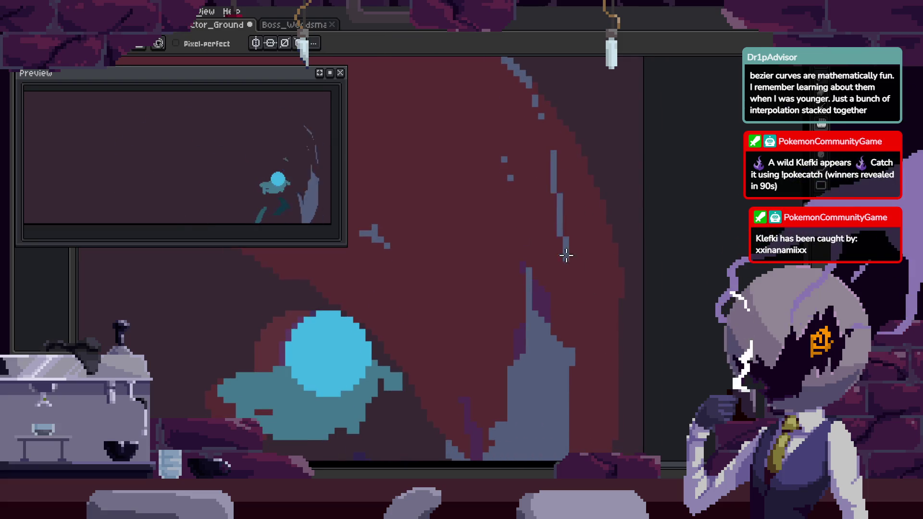
{"action": "left_click_drag", "start_coordinate": [564, 252], "coordinate": [566, 249]}
{"action": "key", "text": "ctrl+s"}
{"action": "scroll", "coordinate": [567, 238], "scroll_direction": "down", "scroll_amount": 1}
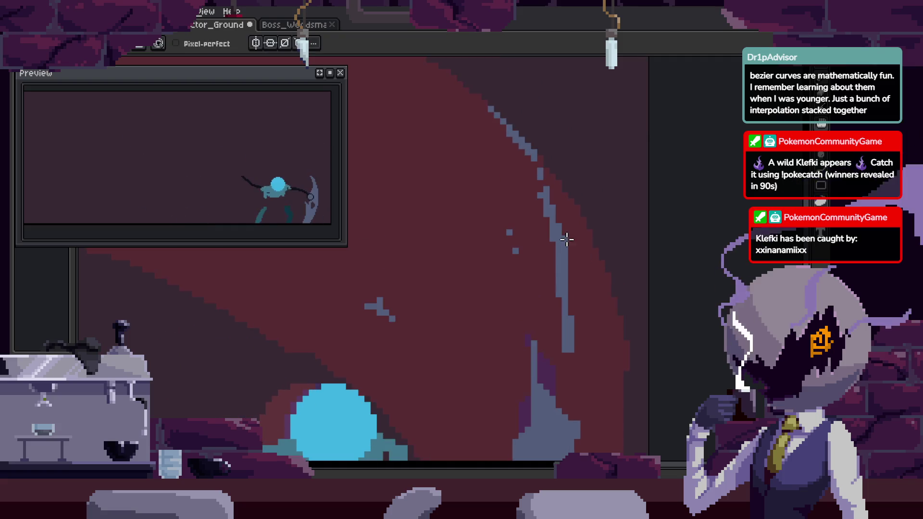
{"action": "scroll", "coordinate": [622, 303], "scroll_direction": "down", "scroll_amount": 2}
{"action": "scroll", "coordinate": [593, 289], "scroll_direction": "down", "scroll_amount": 4}
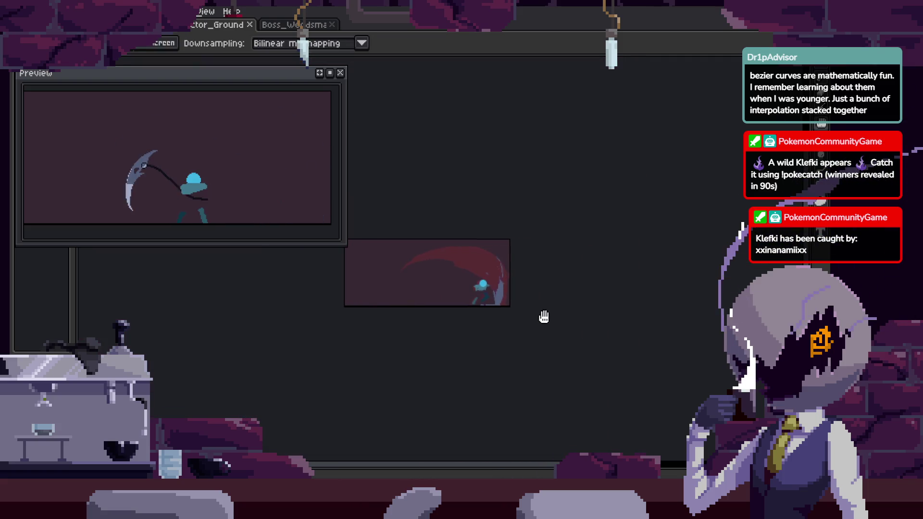
{"action": "scroll", "coordinate": [537, 316], "scroll_direction": "up", "scroll_amount": 5}
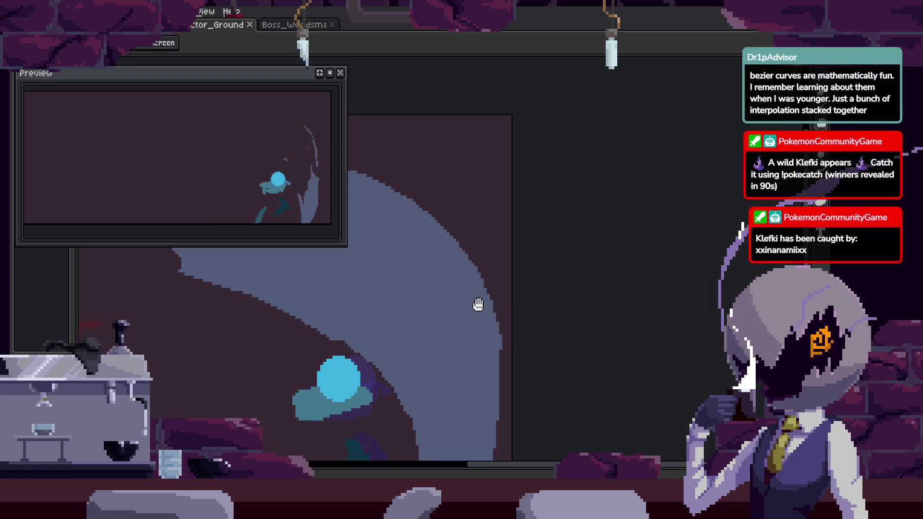
Draw two long diagonal blue-grey streaks down the slash arc, saving along the way.
{"action": "left_click_drag", "start_coordinate": [478, 306], "coordinate": [606, 286]}
{"action": "scroll", "coordinate": [523, 229], "scroll_direction": "up", "scroll_amount": 1}
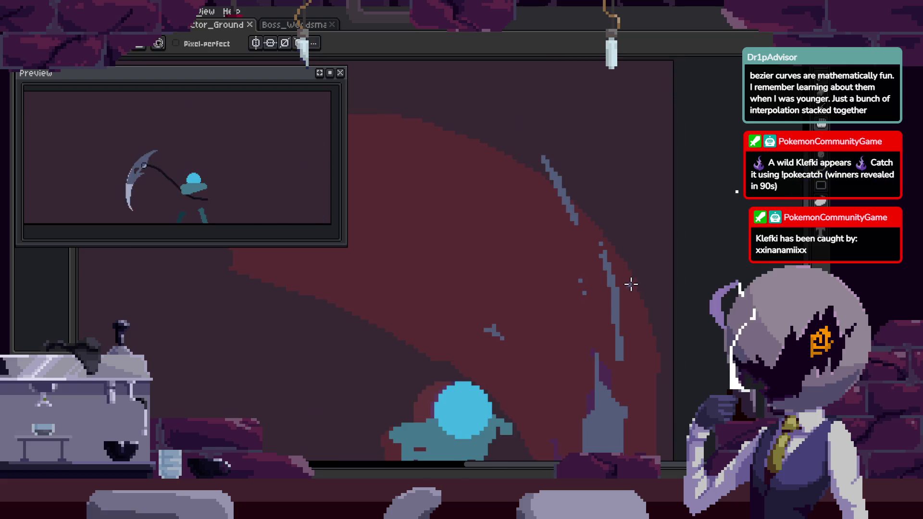
{"action": "scroll", "coordinate": [536, 252], "scroll_direction": "down", "scroll_amount": 1}
{"action": "scroll", "coordinate": [547, 238], "scroll_direction": "down", "scroll_amount": 1}
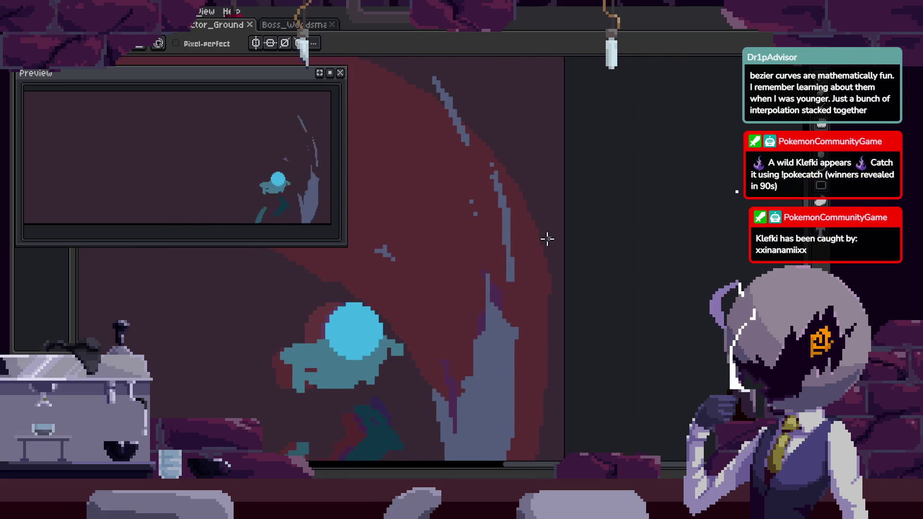
{"action": "scroll", "coordinate": [615, 261], "scroll_direction": "left", "scroll_amount": 2}
{"action": "scroll", "coordinate": [570, 240], "scroll_direction": "down", "scroll_amount": 1}
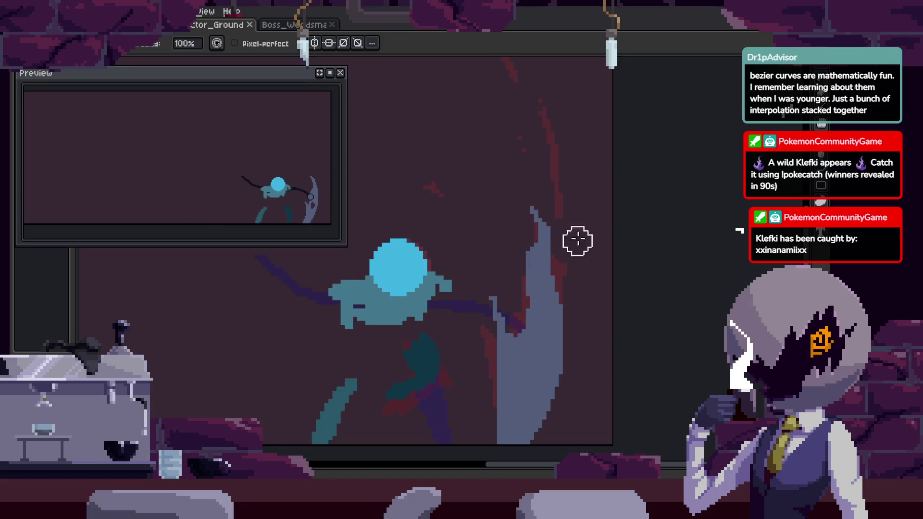
{"action": "scroll", "coordinate": [625, 256], "scroll_direction": "left", "scroll_amount": 2}
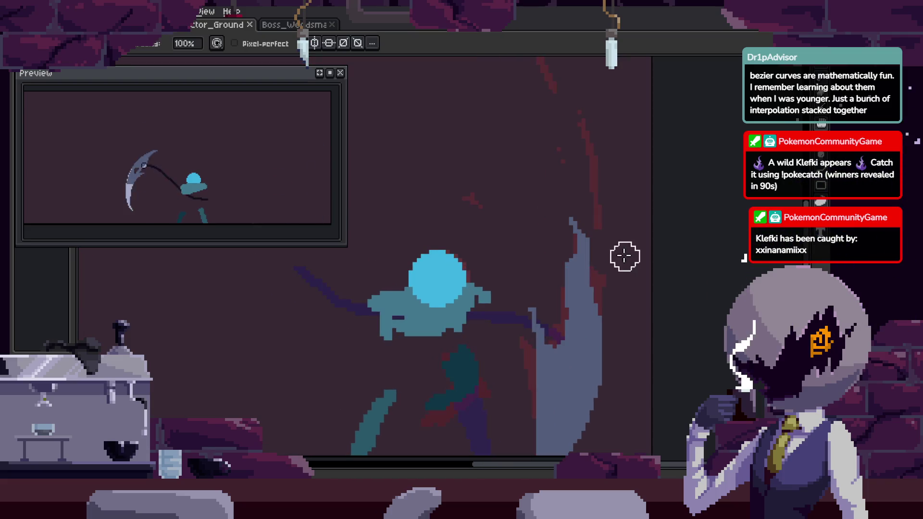
{"action": "scroll", "coordinate": [611, 289], "scroll_direction": "up", "scroll_amount": 1}
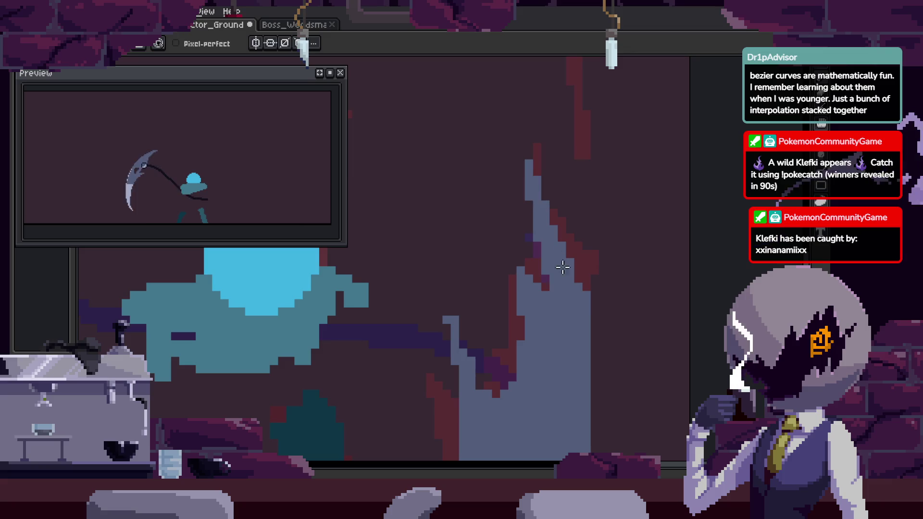
{"action": "key", "text": "ctrl+s"}
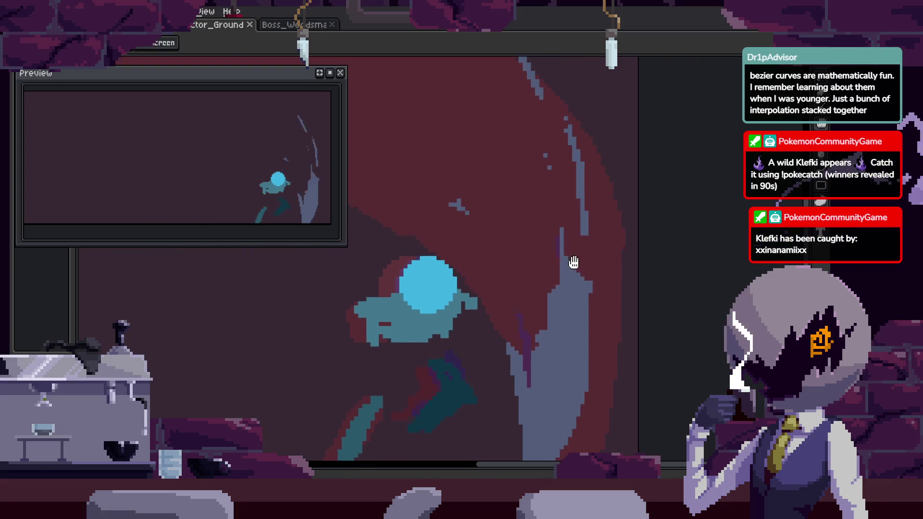
{"action": "scroll", "coordinate": [571, 256], "scroll_direction": "up", "scroll_amount": 1}
{"action": "left_click_drag", "start_coordinate": [471, 107], "coordinate": [511, 254]}
{"action": "left_click_drag", "start_coordinate": [521, 177], "coordinate": [533, 265]}
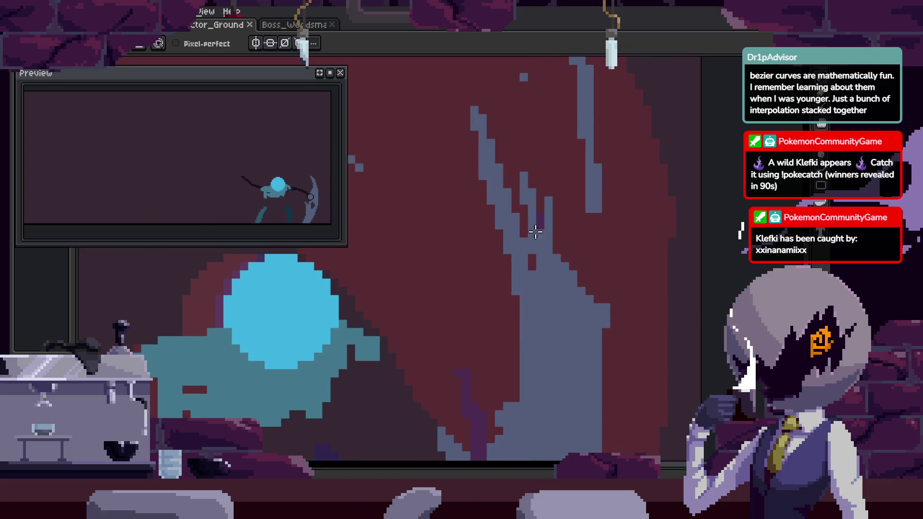
Replay the animation to review the slash, save, and show the timeline with the Attack tags.
{"action": "key", "text": "Return"}
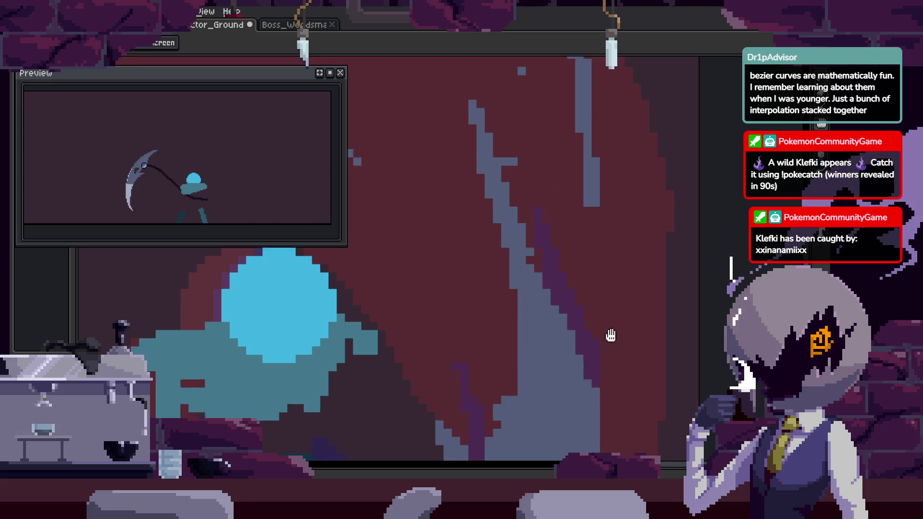
{"action": "scroll", "coordinate": [575, 250], "scroll_direction": "down", "scroll_amount": 3}
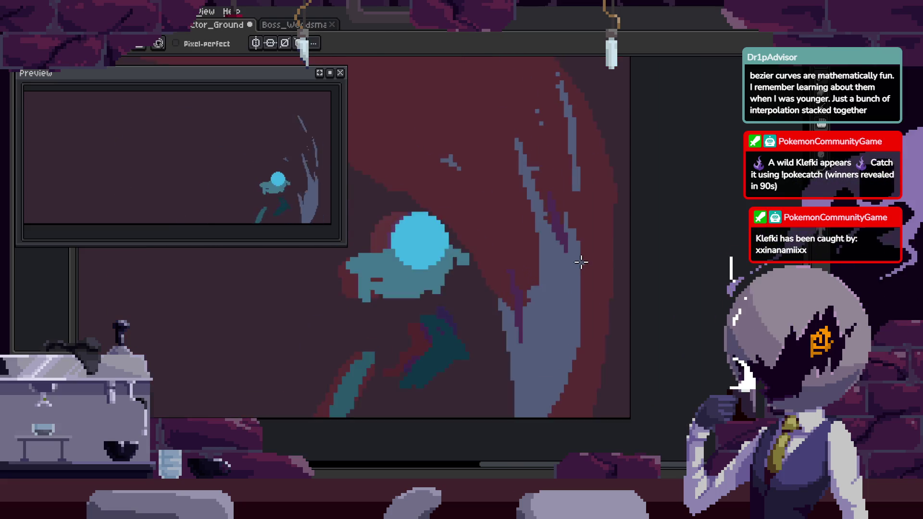
{"action": "key", "text": "ctrl+s"}
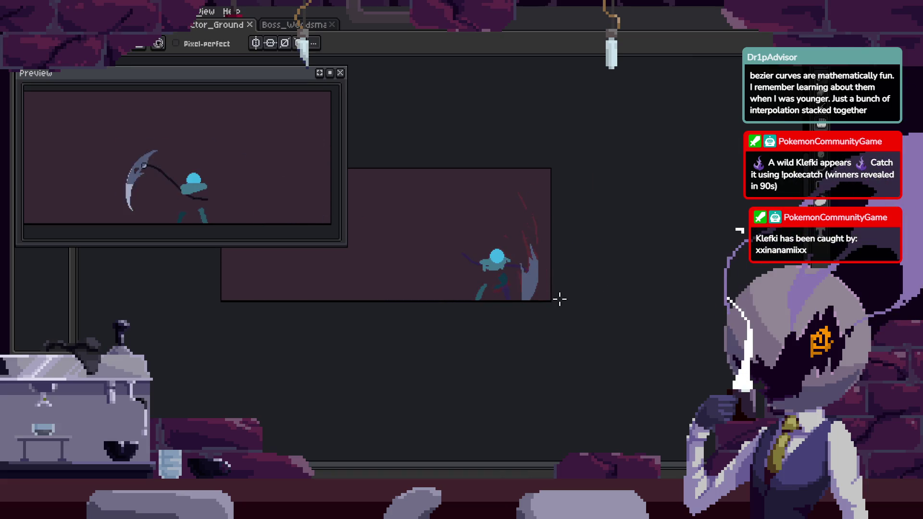
{"action": "scroll", "coordinate": [560, 299], "scroll_direction": "up", "scroll_amount": 3}
{"action": "key", "text": "Tab"}
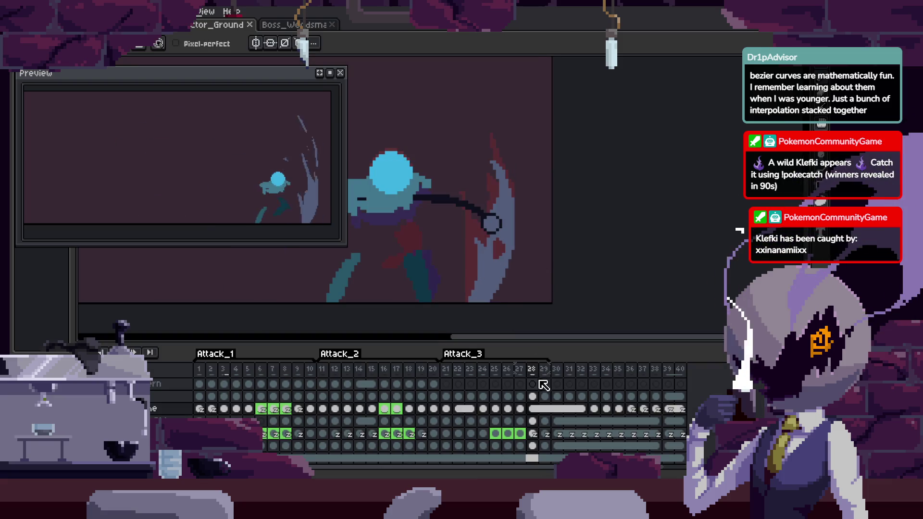
{"action": "right_click", "coordinate": [535, 412]}
Open Cel Properties for the frame 28 cel and check Z-index on frames 29 through 33.
{"action": "left_click", "coordinate": [553, 410]}
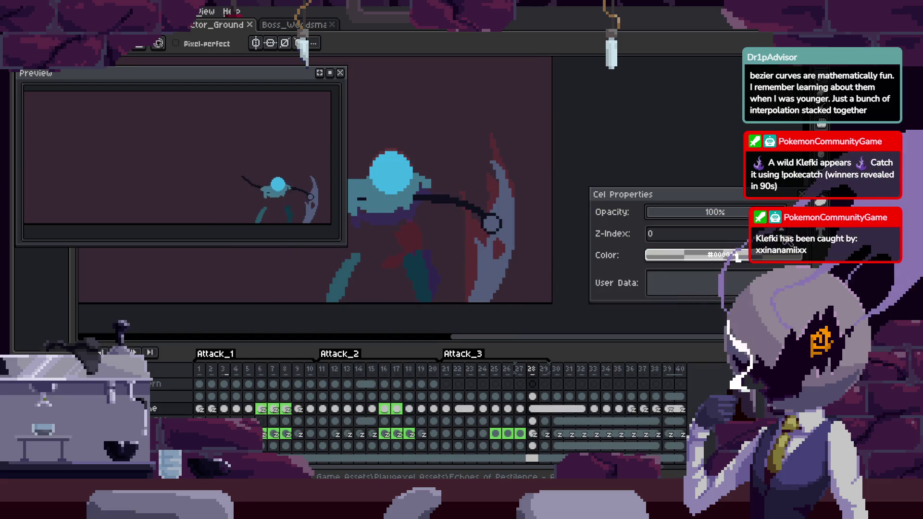
{"action": "key", "text": "Right"}
{"action": "key", "text": "Right"}
{"action": "key", "text": "Right"}
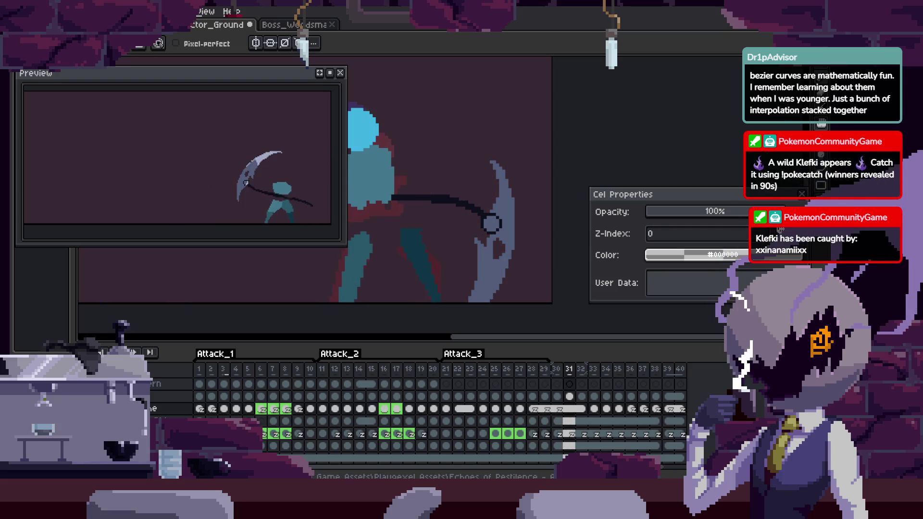
{"action": "key", "text": "Right"}
{"action": "key", "text": "Right"}
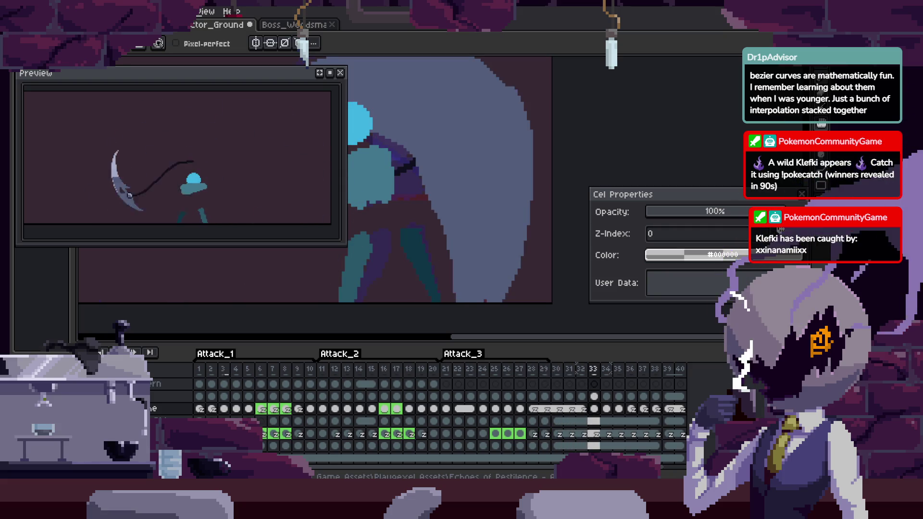
{"action": "key", "text": "Right"}
{"action": "key", "text": "Right"}
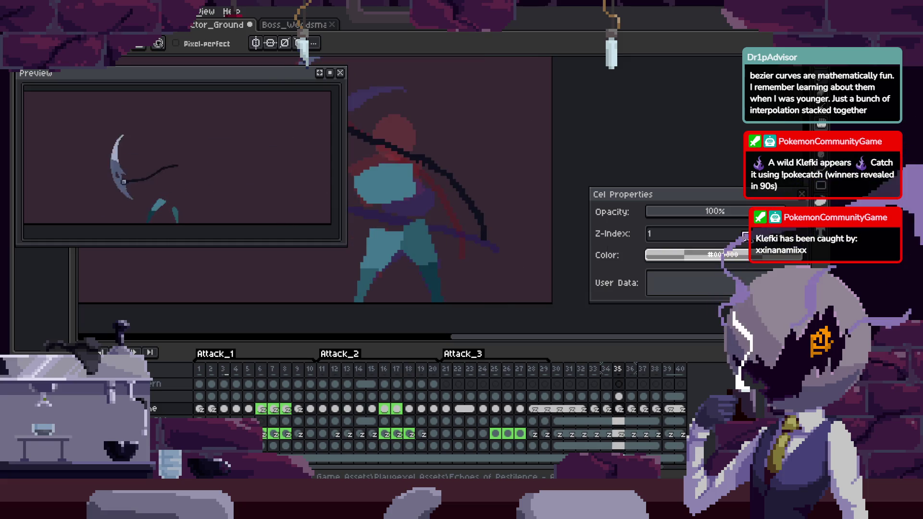
{"action": "scroll", "coordinate": [481, 248], "scroll_direction": "left", "scroll_amount": 2}
Save the file, replay the attack animation, and hide the timeline.
{"action": "key", "text": "ctrl+s"}
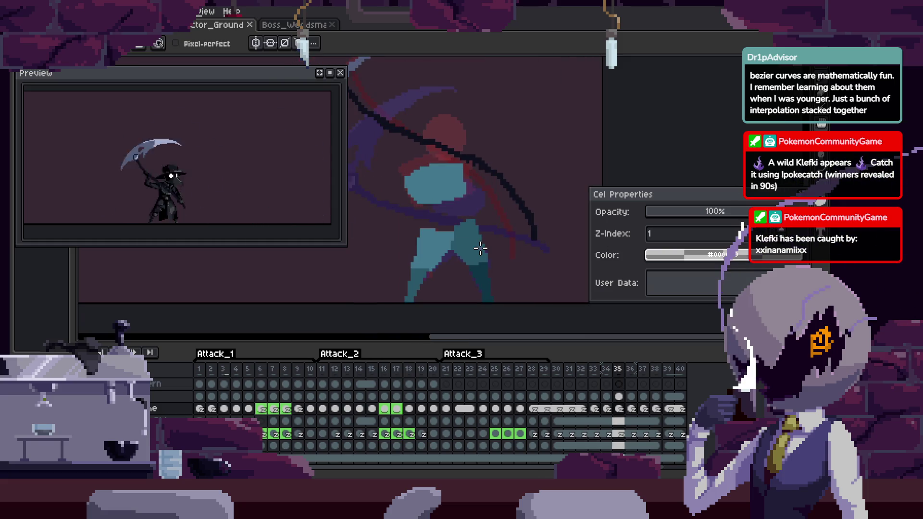
{"action": "key", "text": "Return"}
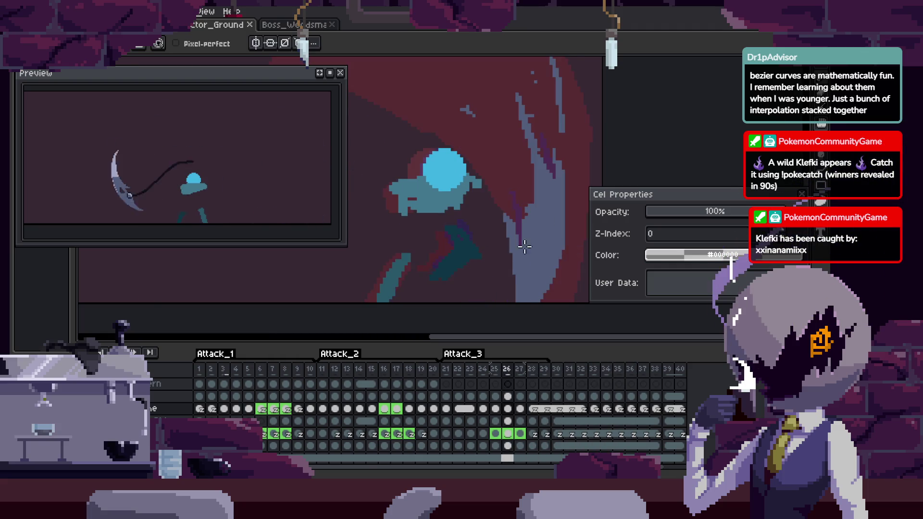
{"action": "left_click_drag", "start_coordinate": [477, 241], "coordinate": [548, 251]}
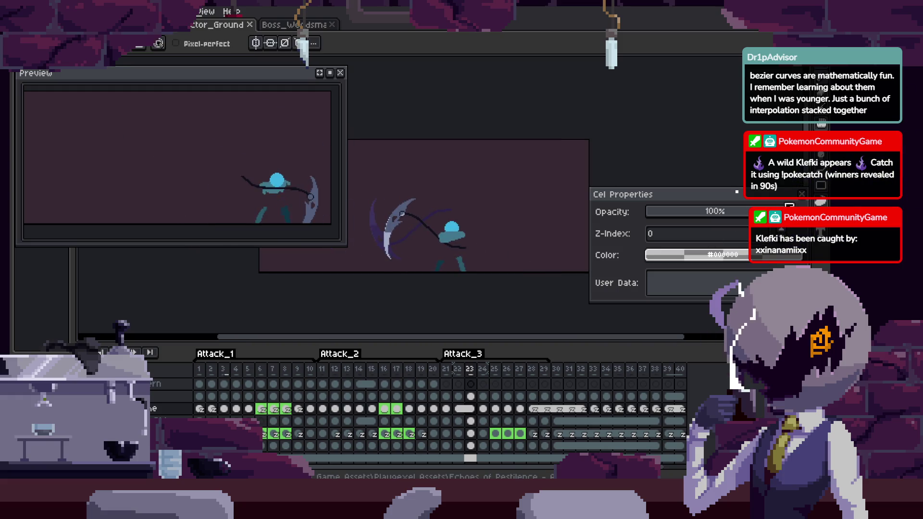
{"action": "key", "text": "Tab"}
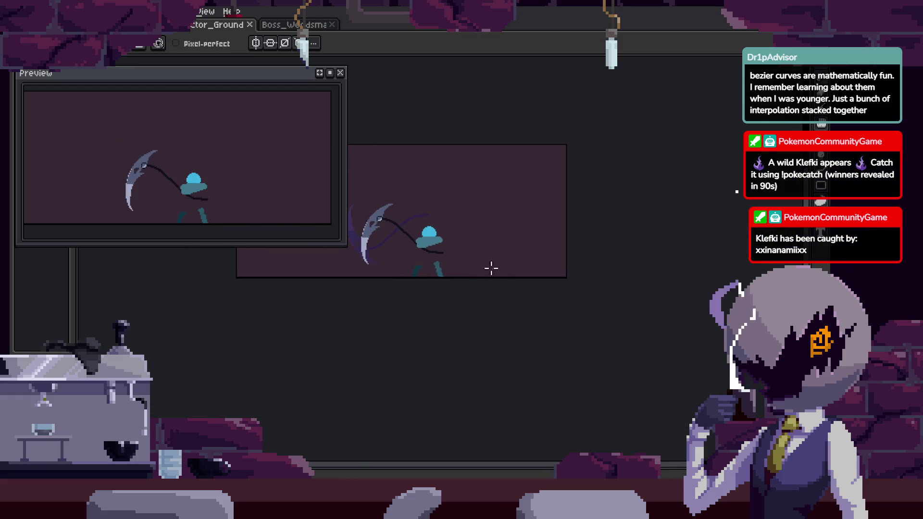
Show the timeline again, compare frames 27 and 28, and save the file.
{"action": "scroll", "coordinate": [508, 263], "scroll_direction": "up", "scroll_amount": 3}
{"action": "key", "text": "m"}
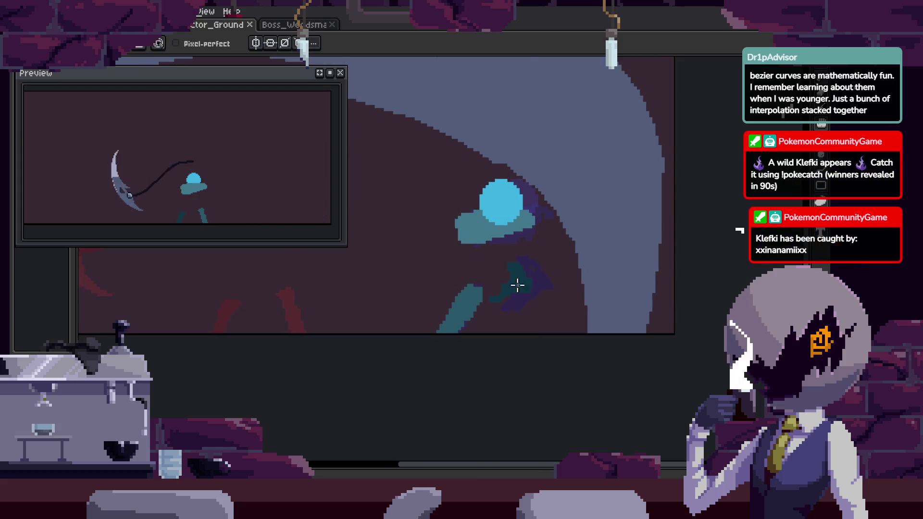
{"action": "key", "text": "Tab"}
{"action": "key", "text": "b"}
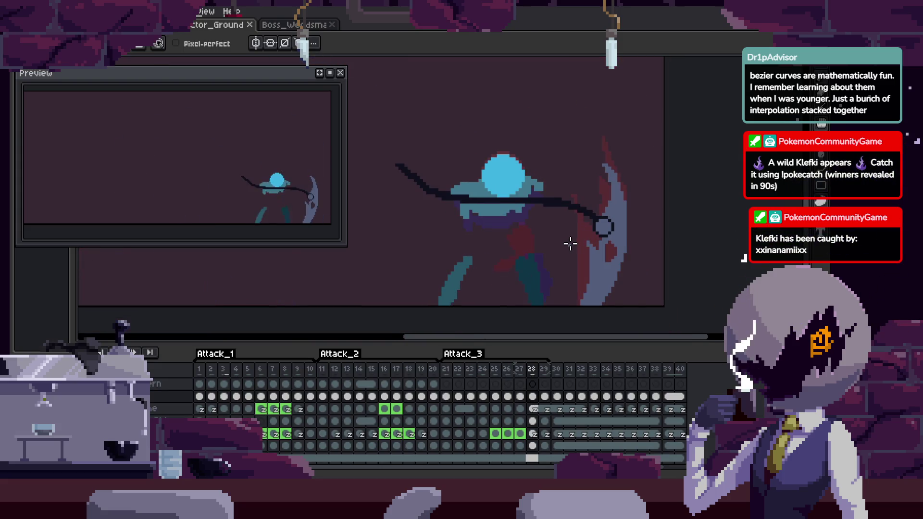
{"action": "key", "text": "comma"}
{"action": "key", "text": "comma"}
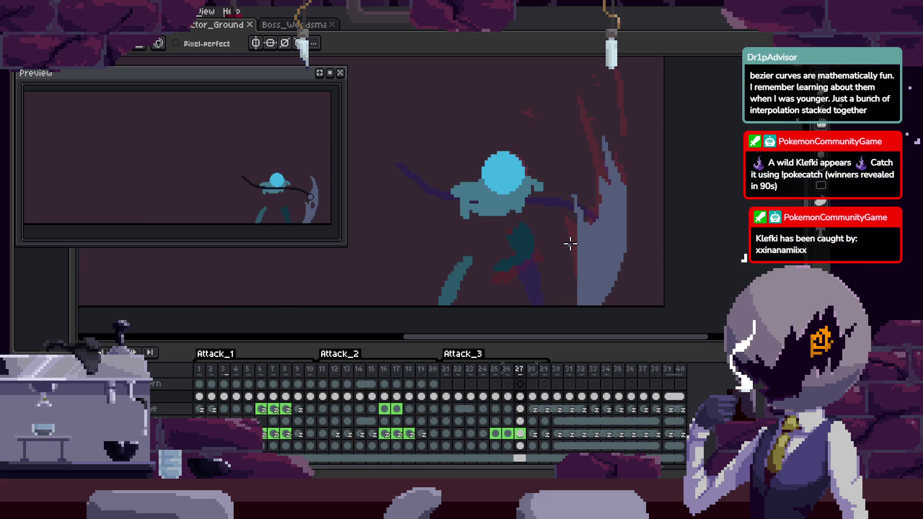
{"action": "key", "text": "period"}
{"action": "scroll", "coordinate": [529, 260], "scroll_direction": "up", "scroll_amount": 2}
{"action": "key", "text": "ctrl+s"}
{"action": "scroll", "coordinate": [546, 225], "scroll_direction": "up", "scroll_amount": 2}
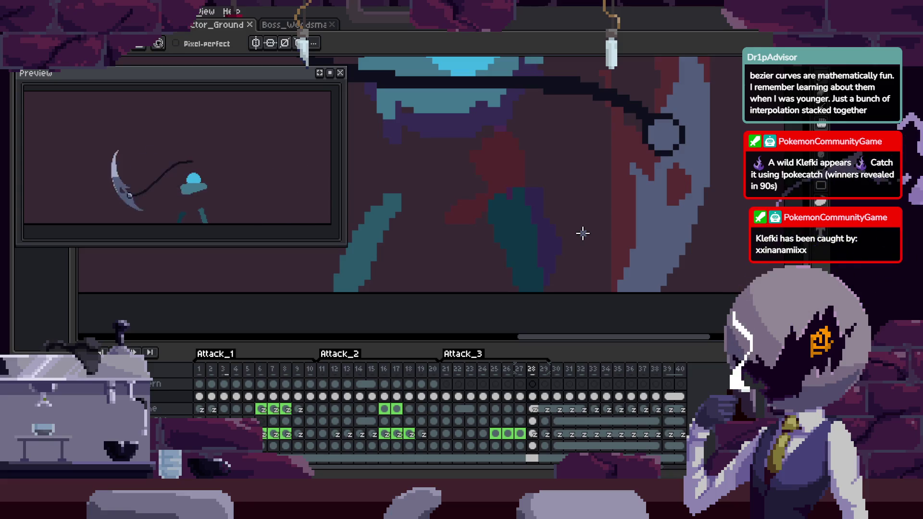
Freehand-select along the slash arc on frame 28, deselect, and step back to frame 26.
{"action": "key", "text": "comma"}
{"action": "key", "text": "b"}
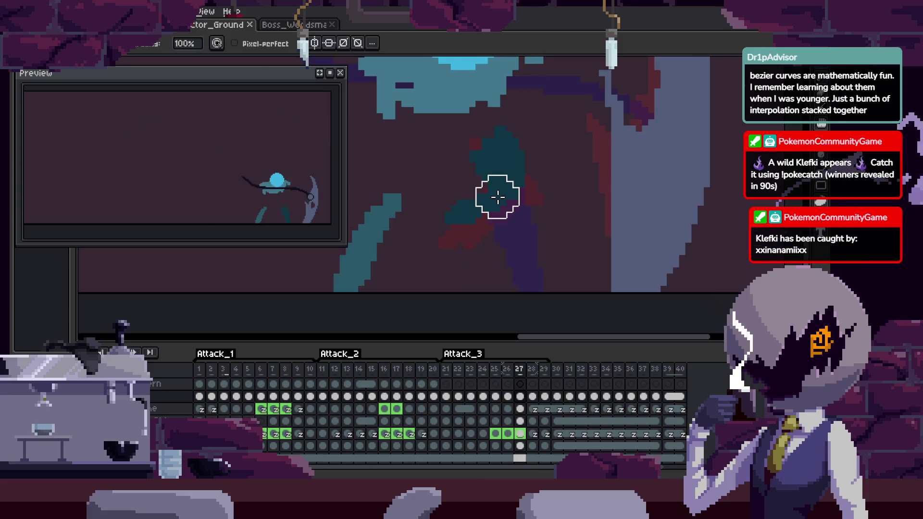
{"action": "key", "text": "period"}
{"action": "key", "text": "q"}
{"action": "left_click_drag", "start_coordinate": [530, 158], "coordinate": [465, 278]}
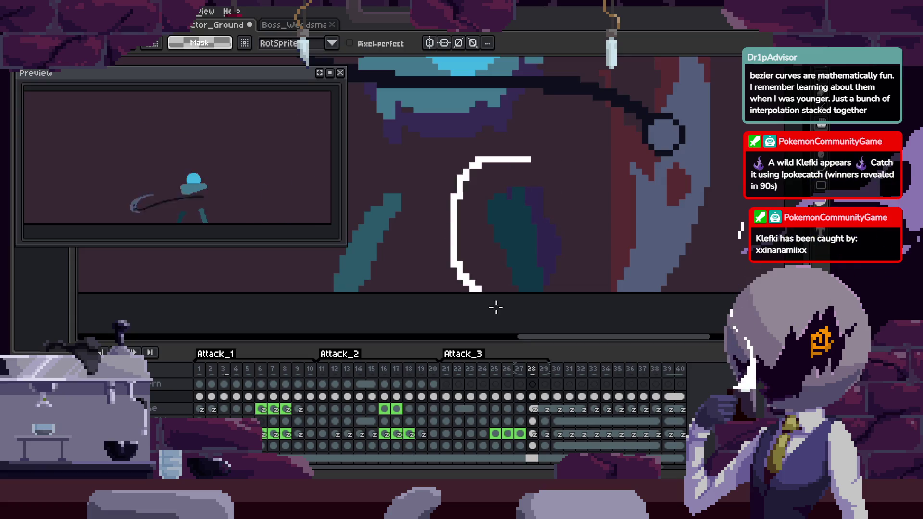
{"action": "key", "text": "ctrl+d"}
{"action": "key", "text": "comma"}
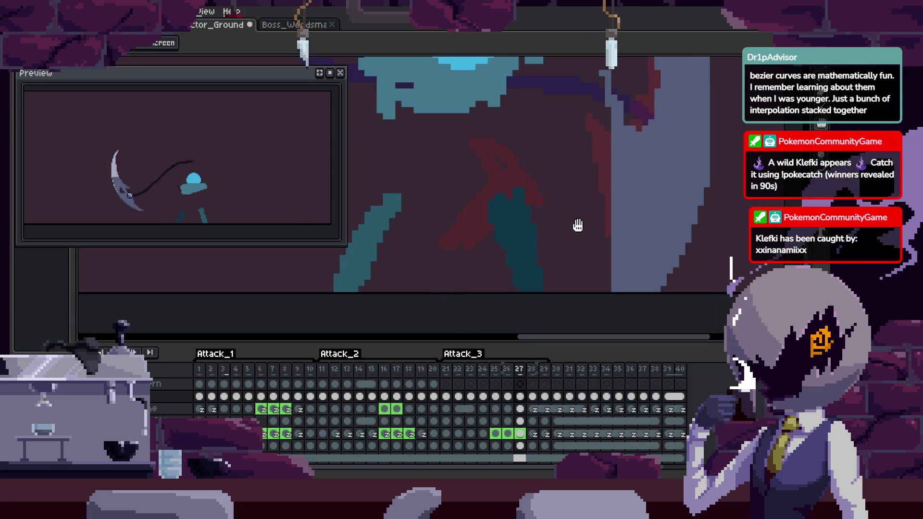
{"action": "key", "text": "comma"}
{"action": "key", "text": "Tab"}
Flip between neighbouring frames to compare the swing poses.
{"action": "key", "text": "period"}
{"action": "key", "text": "b"}
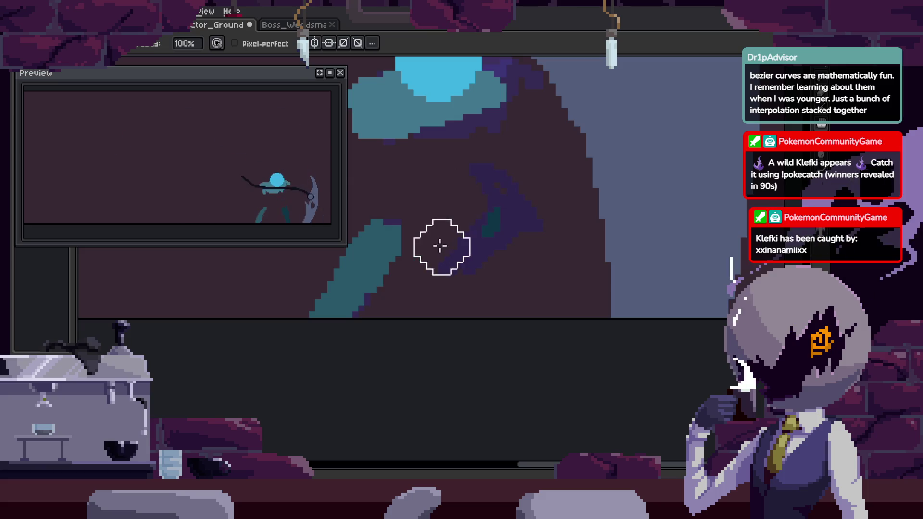
{"action": "key", "text": "comma"}
{"action": "key", "text": "q"}
{"action": "left_click_drag", "start_coordinate": [455, 288], "coordinate": [457, 287]}
{"action": "key", "text": "ctrl+d"}
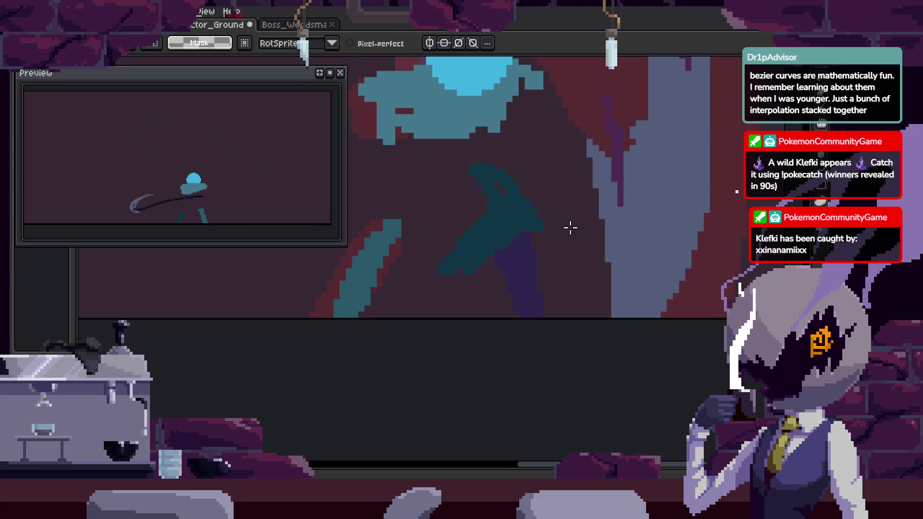
{"action": "key", "text": "period"}
{"action": "key", "text": "period"}
{"action": "key", "text": "period"}
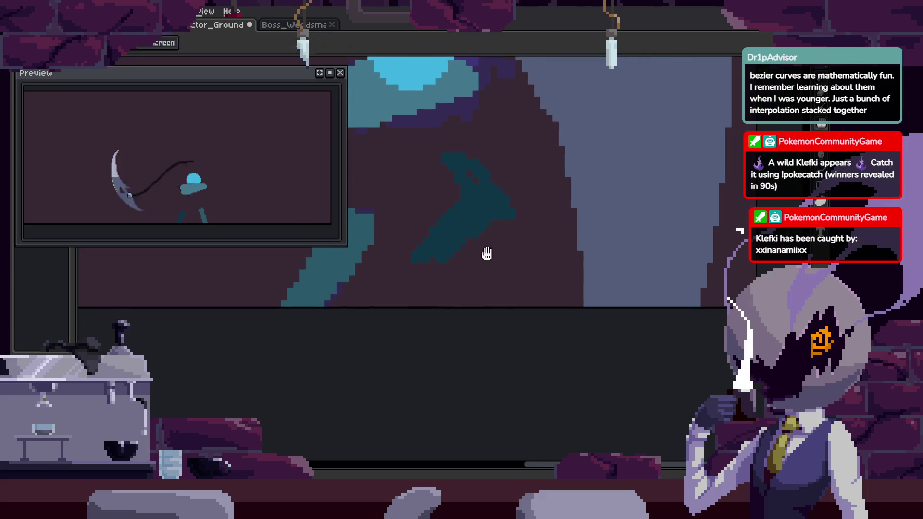
Pan the view down over the figure and step through the following swing poses.
{"action": "key", "text": "h"}
{"action": "scroll", "coordinate": [482, 258], "scroll_direction": "down", "scroll_amount": 2}
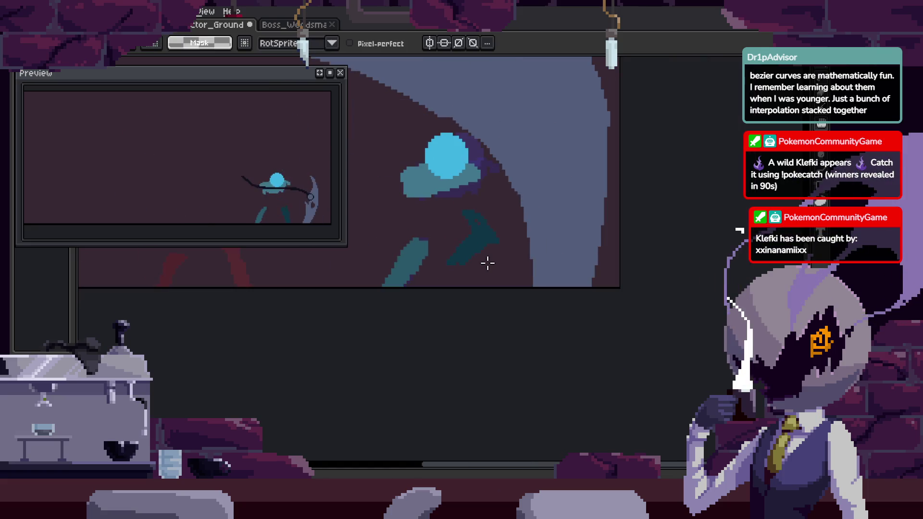
{"action": "key", "text": "period"}
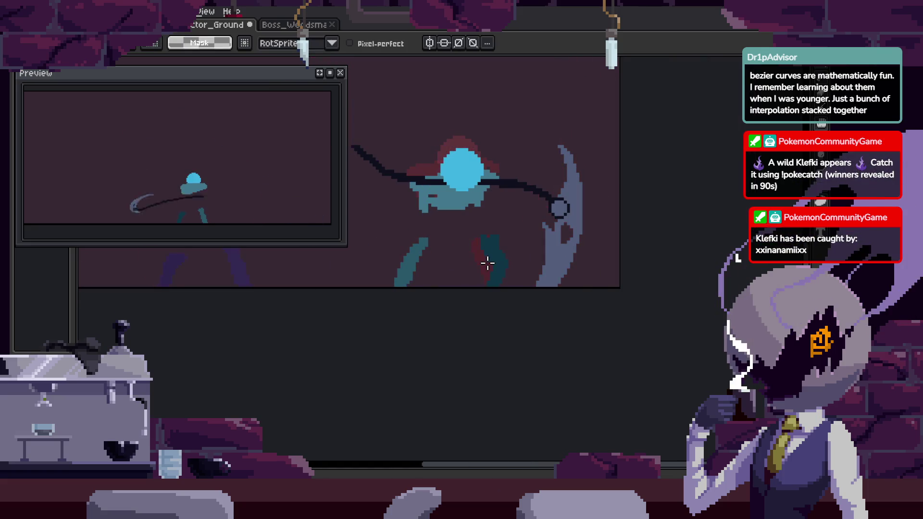
{"action": "key", "text": "h"}
{"action": "left_click_drag", "start_coordinate": [478, 226], "coordinate": [482, 271]}
{"action": "key", "text": "period"}
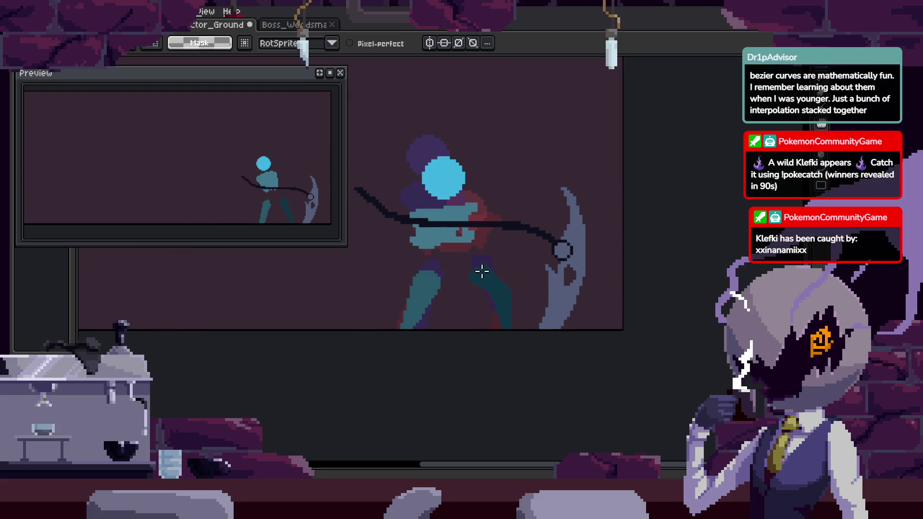
{"action": "key", "text": "period"}
{"action": "scroll", "coordinate": [468, 197], "scroll_direction": "up", "scroll_amount": 1}
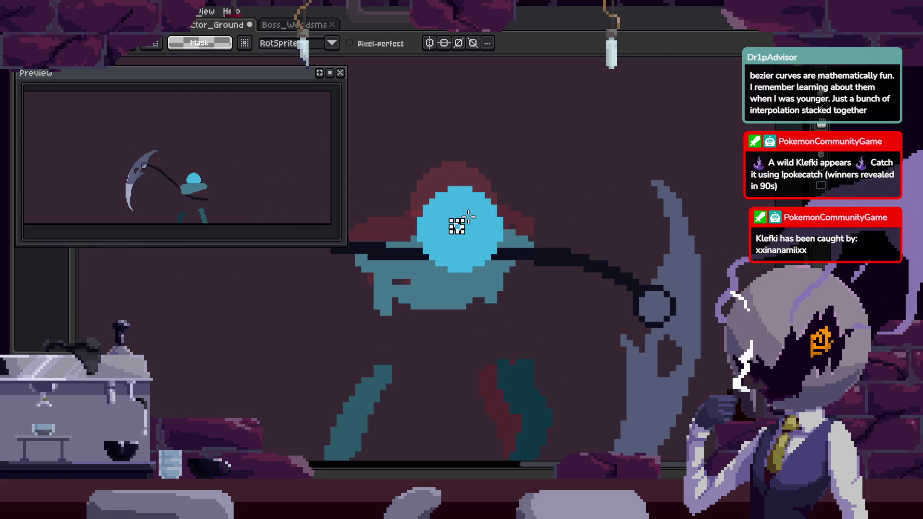
Reframe the view on the frame 24 sweep arc and bring back the timeline with the Attack_1–3 tags.
{"action": "key", "text": "b"}
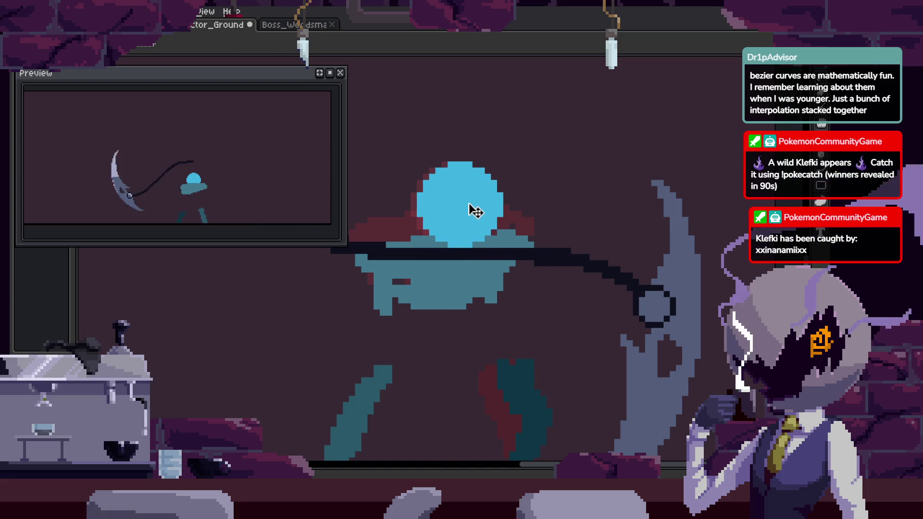
{"action": "scroll", "coordinate": [563, 278], "scroll_direction": "down", "scroll_amount": 1}
{"action": "scroll", "coordinate": [561, 276], "scroll_direction": "down", "scroll_amount": 1}
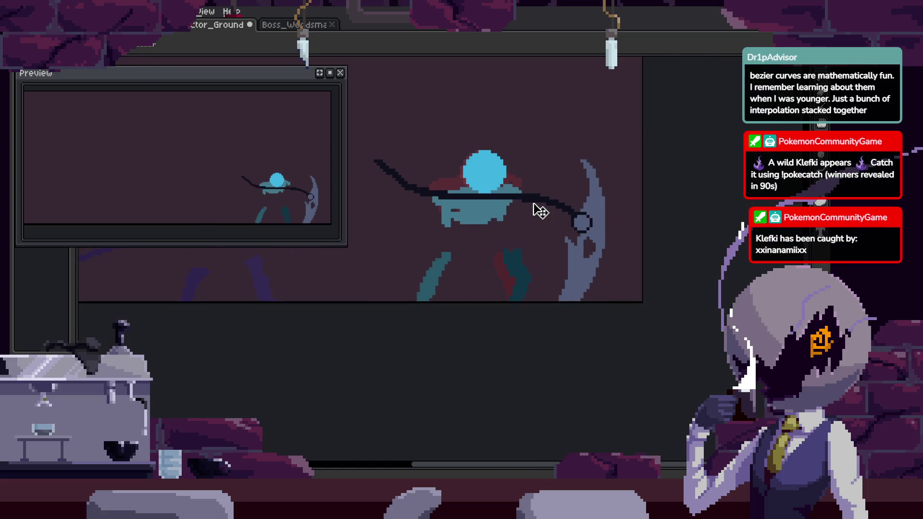
{"action": "left_click_drag", "start_coordinate": [555, 244], "coordinate": [526, 249]}
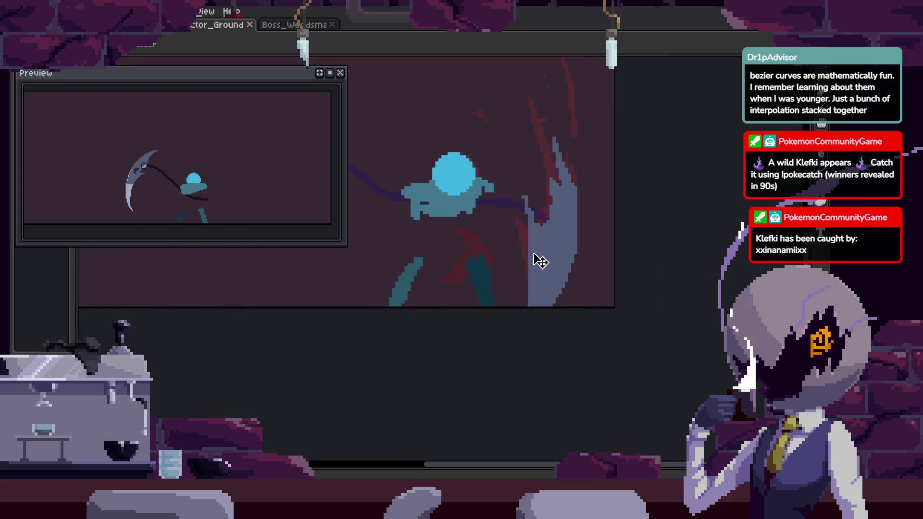
{"action": "scroll", "coordinate": [583, 284], "scroll_direction": "down", "scroll_amount": 3}
{"action": "scroll", "coordinate": [577, 274], "scroll_direction": "up", "scroll_amount": 2}
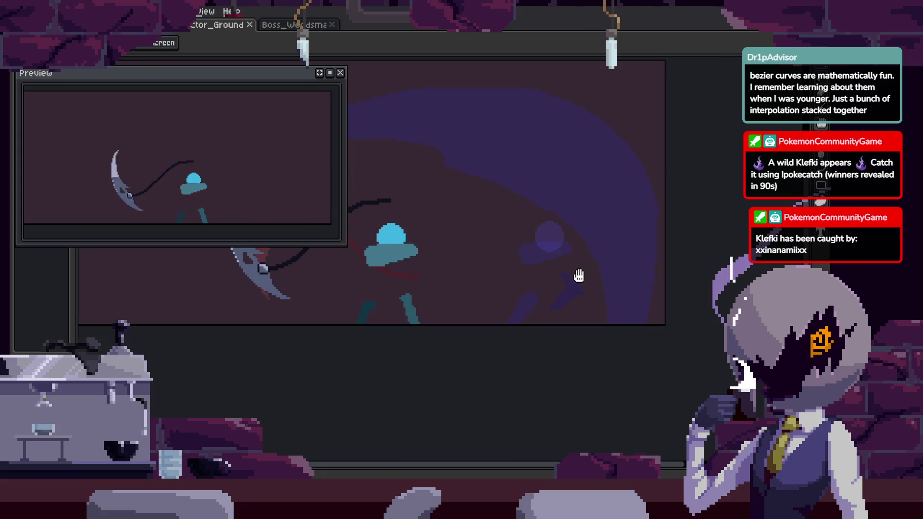
{"action": "key", "text": "Tab"}
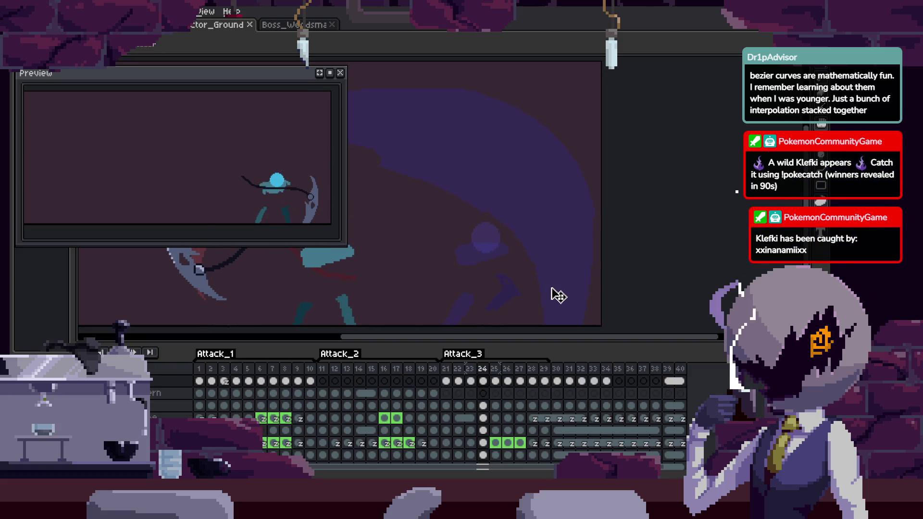
Jump to frame 29, undo the last change, and save the sprite.
{"action": "left_click", "coordinate": [558, 295], "text": "ctrl"}
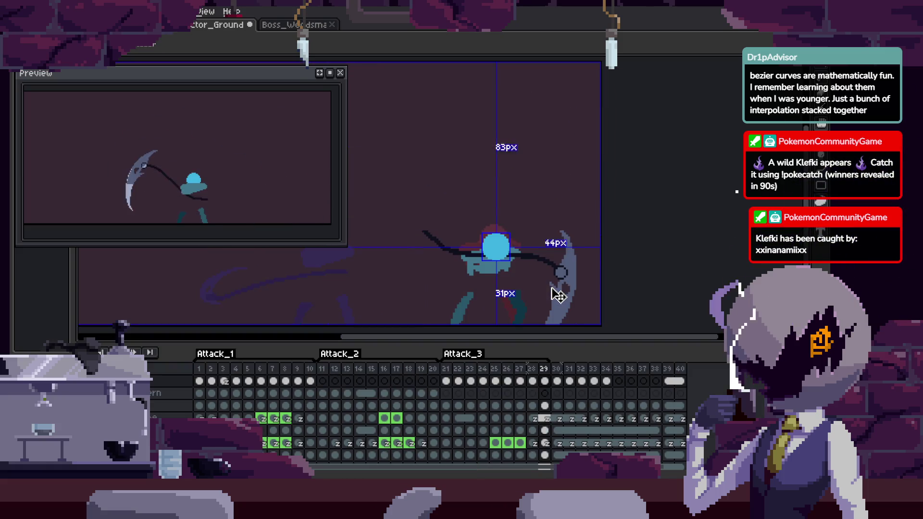
{"action": "key", "text": "ctrl+z"}
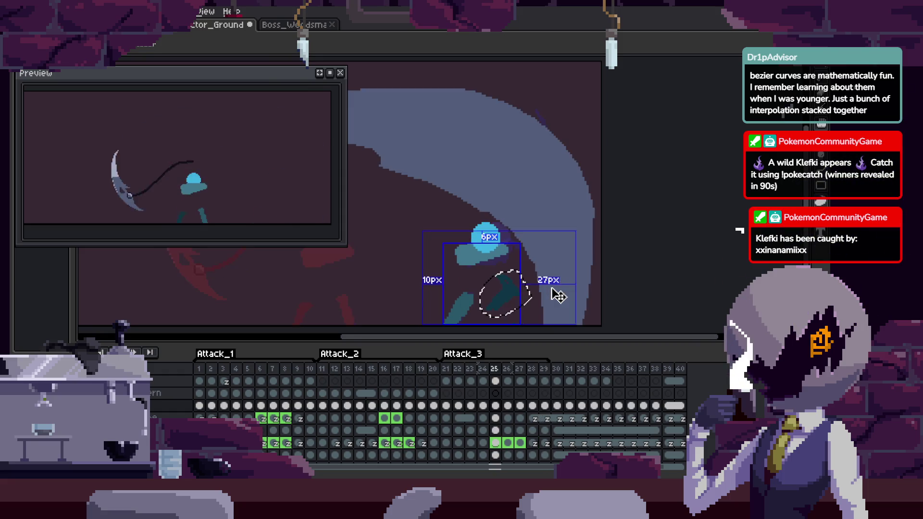
{"action": "scroll", "coordinate": [539, 305], "scroll_direction": "up", "scroll_amount": 1}
{"action": "key", "text": "Tab"}
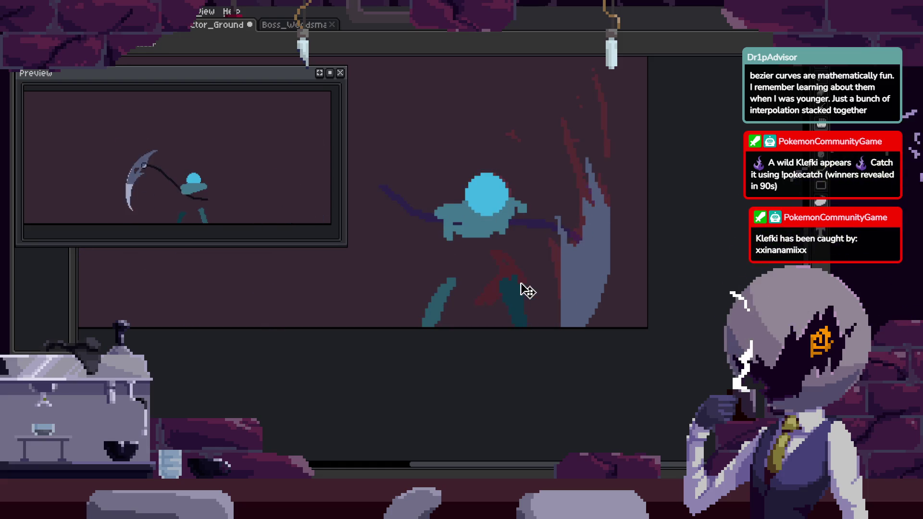
{"action": "left_click_drag", "start_coordinate": [527, 291], "coordinate": [501, 264]}
{"action": "key", "text": "ctrl+s"}
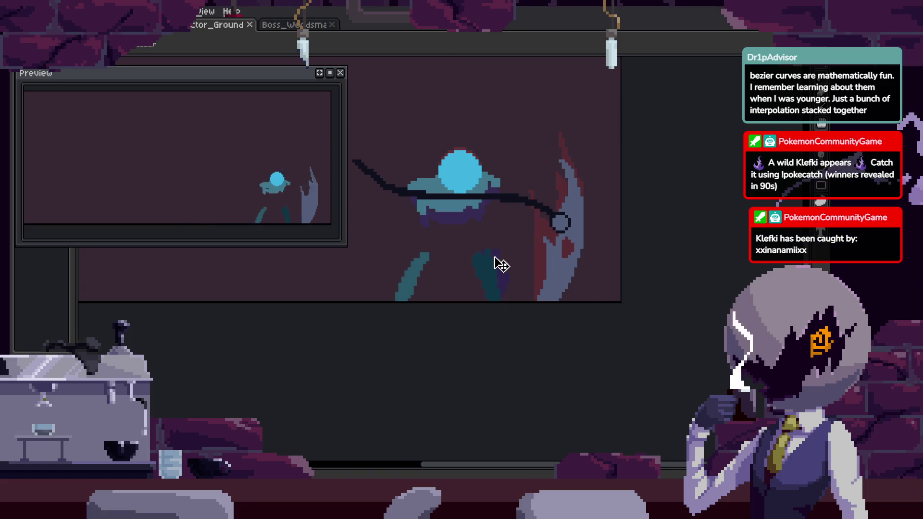
{"action": "scroll", "coordinate": [525, 258], "scroll_direction": "down", "scroll_amount": 2}
{"action": "key", "text": "Tab"}
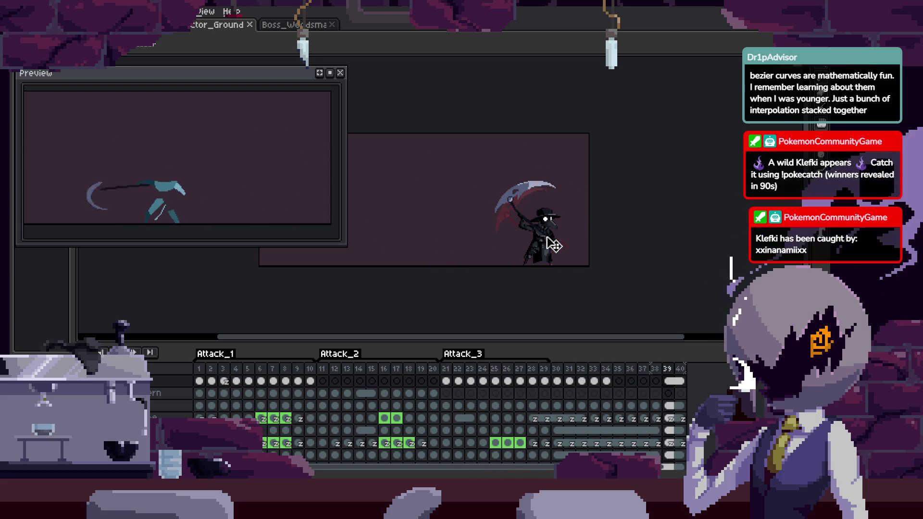
Step backward from frame 38 through the swing frames with the full sprite in view.
{"action": "scroll", "coordinate": [555, 216], "scroll_direction": "up", "scroll_amount": 4}
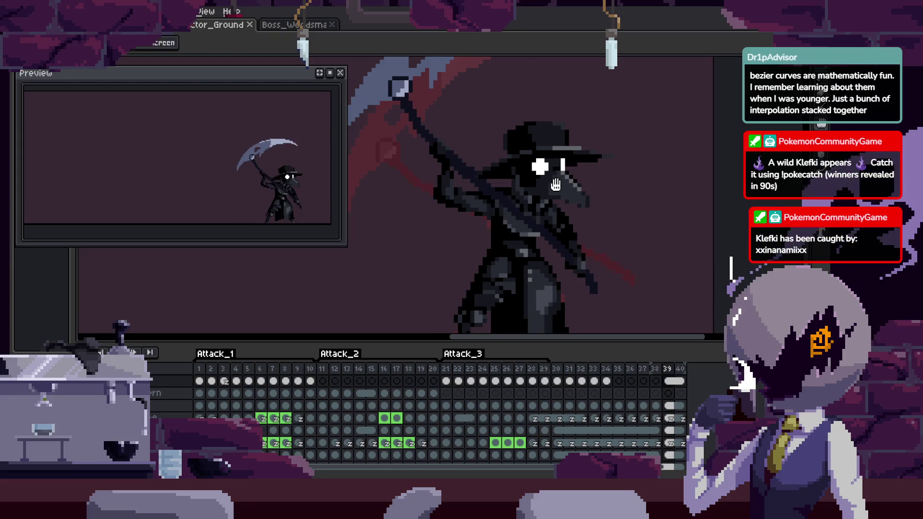
{"action": "key", "text": "m"}
{"action": "key", "text": "Left"}
{"action": "scroll", "coordinate": [716, 227], "scroll_direction": "up", "scroll_amount": 2}
{"action": "key", "text": "Left"}
{"action": "key", "text": "Left"}
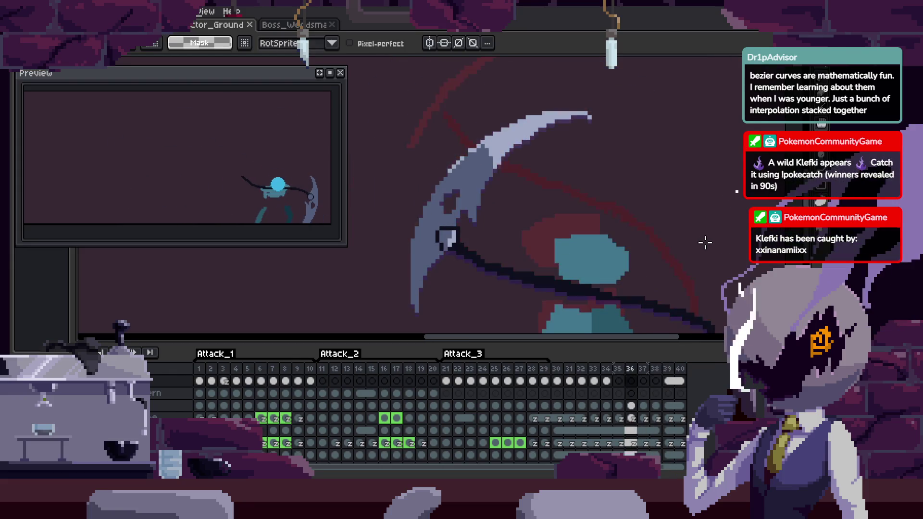
{"action": "key", "text": "Left"}
{"action": "key", "text": "Left"}
{"action": "key", "text": "Left"}
{"action": "key", "text": "Left"}
{"action": "key", "text": "Left"}
{"action": "key", "text": "Left"}
{"action": "key", "text": "Left"}
{"action": "key", "text": "Tab"}
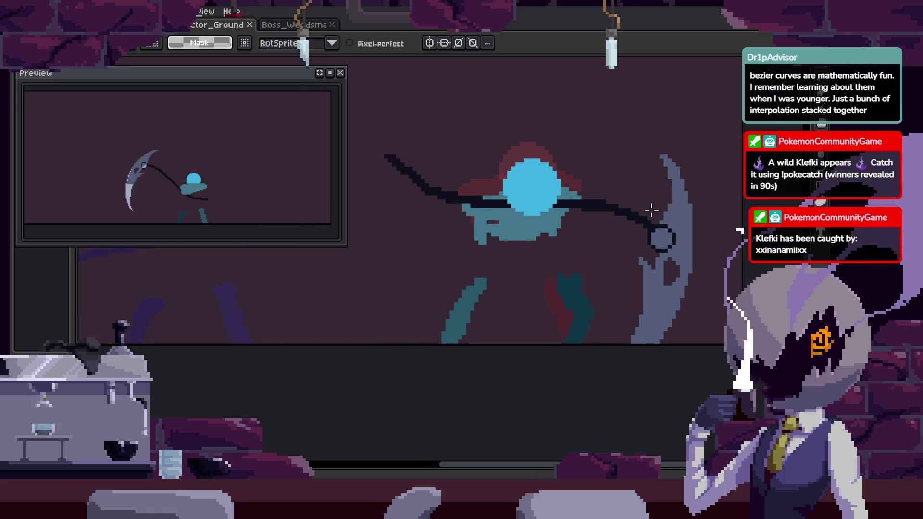
{"action": "key", "text": "Left"}
{"action": "key", "text": "Left"}
{"action": "key", "text": "Left"}
{"action": "key", "text": "Left"}
{"action": "key", "text": "Left"}
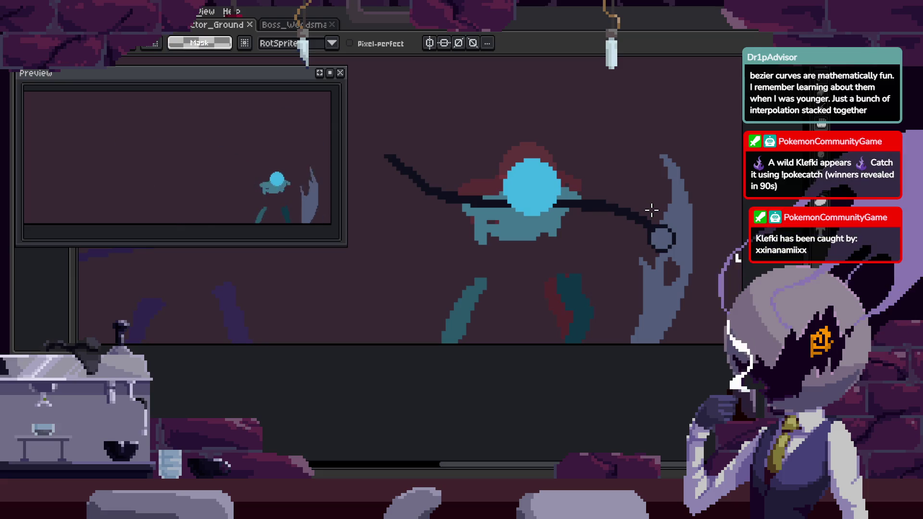
{"action": "left_click_drag", "start_coordinate": [650, 252], "coordinate": [623, 232]}
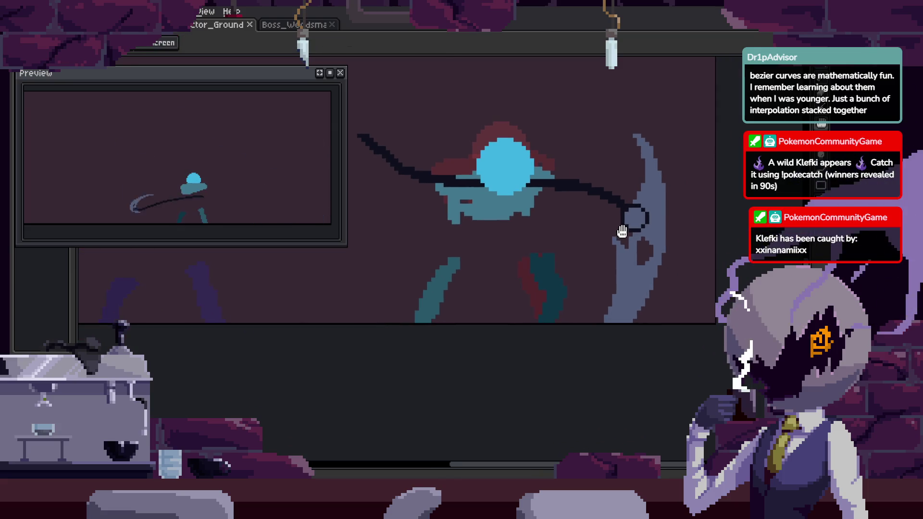
Move up to Layer 1 and select its cel showing the white slash arc.
{"action": "scroll", "coordinate": [624, 233], "scroll_direction": "down", "scroll_amount": 3}
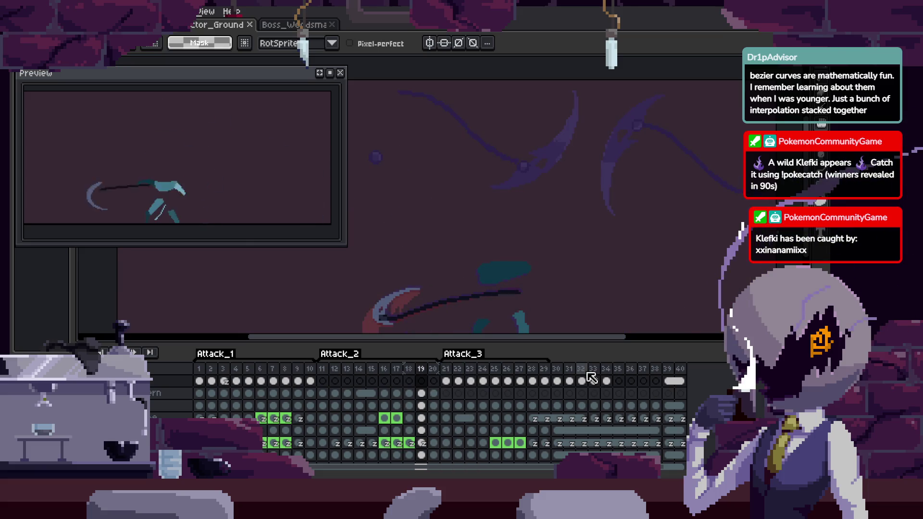
{"action": "scroll", "coordinate": [362, 425], "scroll_direction": "up", "scroll_amount": 1}
{"action": "scroll", "coordinate": [361, 425], "scroll_direction": "up", "scroll_amount": 2}
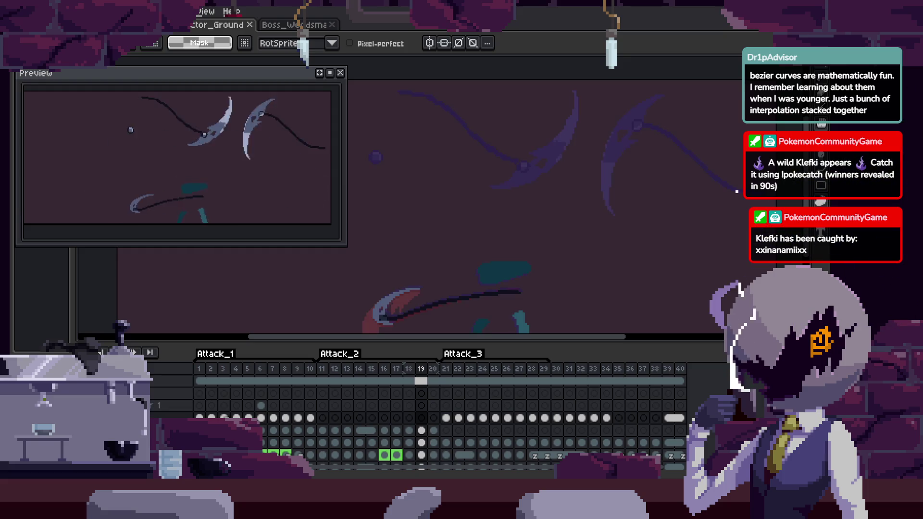
{"action": "key", "text": "Up"}
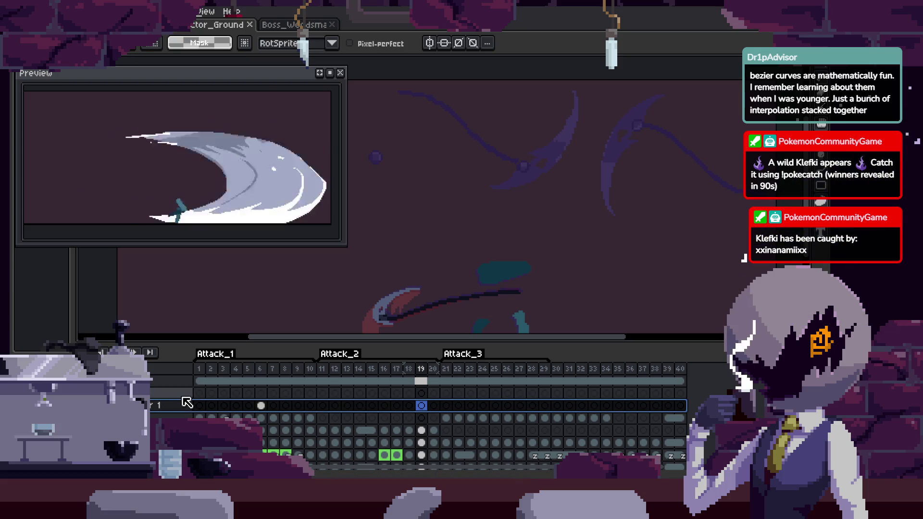
{"action": "left_click", "coordinate": [260, 406]}
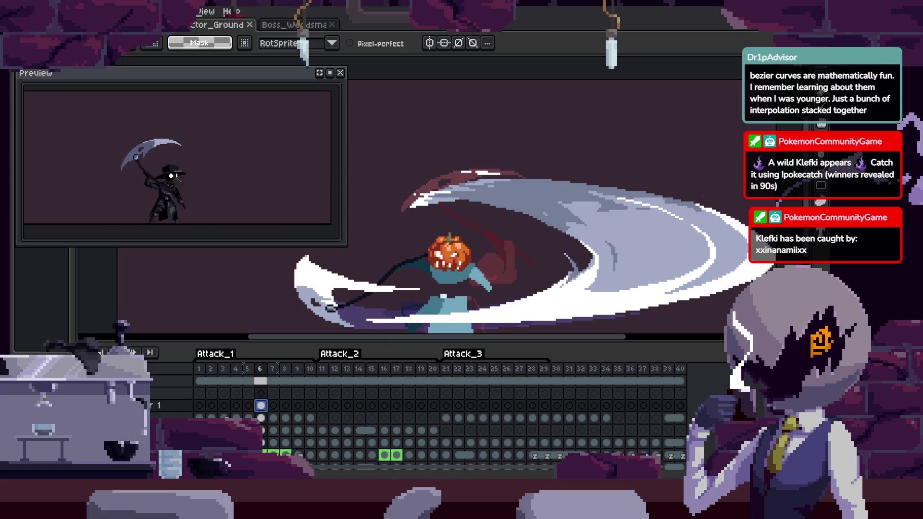
Lasso the area near the pumpkin head and move it up and to the left.
{"action": "key", "text": "Tab"}
{"action": "mouse_move", "coordinate": [650, 300]}
{"action": "left_mouse_down"}
{"action": "mouse_move", "coordinate": [657, 319]}
{"action": "mouse_move", "coordinate": [442, 229]}
{"action": "left_mouse_up"}
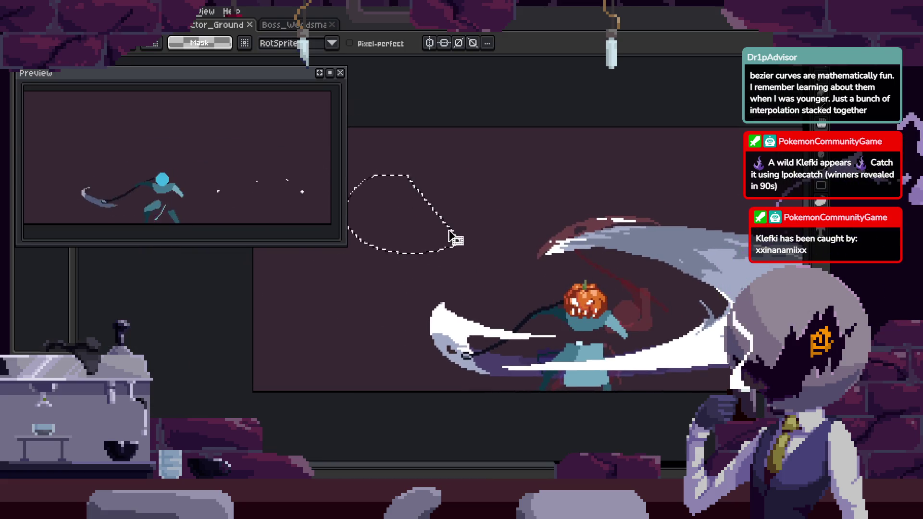
{"action": "key", "text": "Tab"}
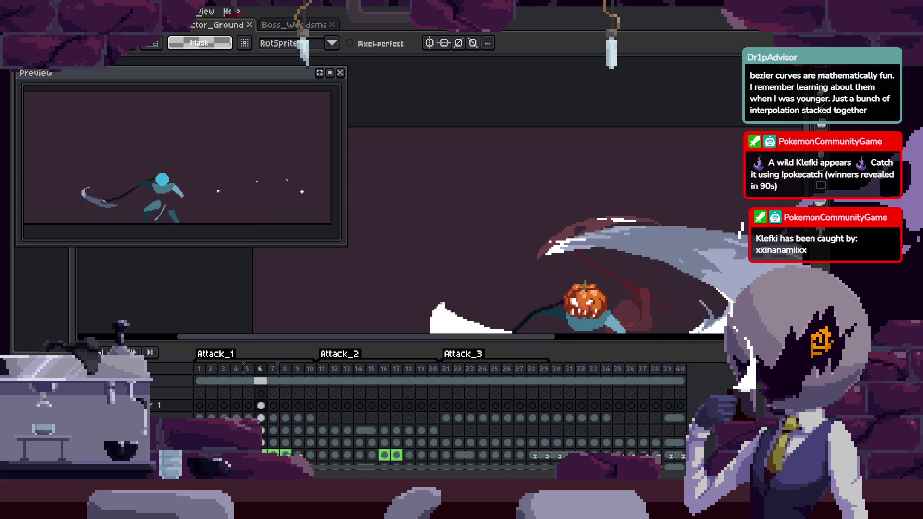
{"action": "key", "text": "Tab"}
{"action": "mouse_move", "coordinate": [542, 314]}
{"action": "left_mouse_down"}
{"action": "mouse_move", "coordinate": [434, 268]}
{"action": "mouse_move", "coordinate": [312, 161]}
{"action": "mouse_move", "coordinate": [561, 307]}
{"action": "left_mouse_up"}
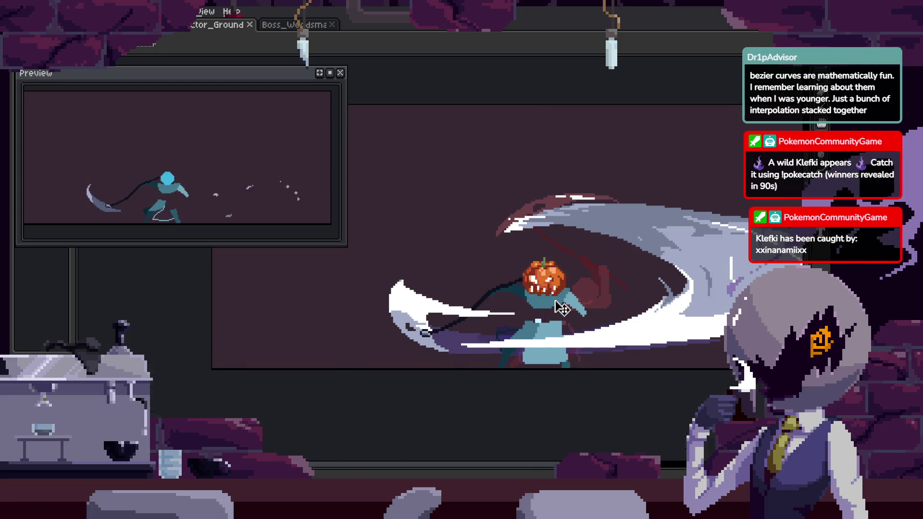
{"action": "key", "text": "Tab"}
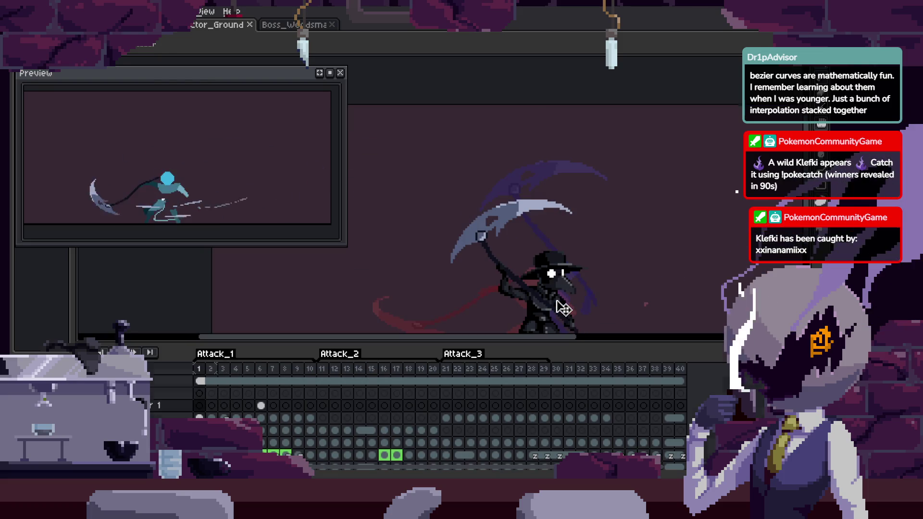
{"action": "key", "text": "Tab"}
Try elliptical and rectangular selections around the character.
{"action": "key", "text": "ctrl"}
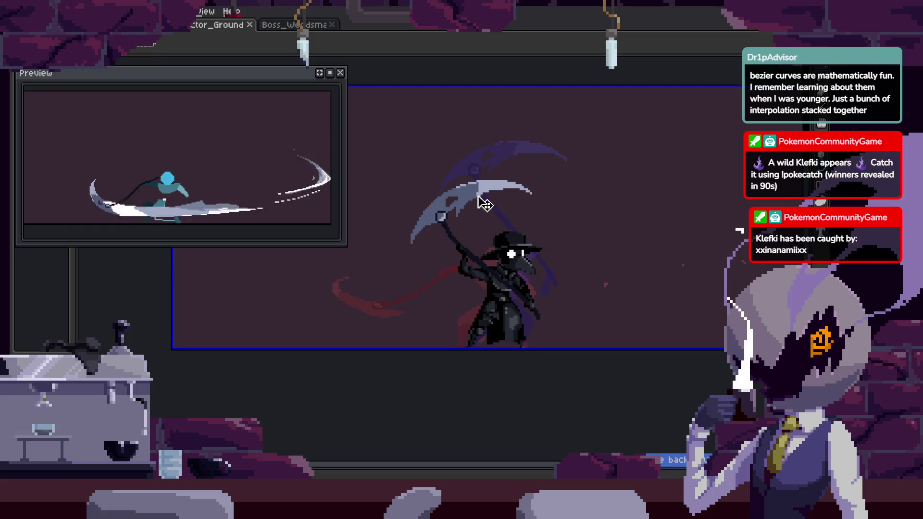
{"action": "left_click_drag", "start_coordinate": [525, 342], "coordinate": [643, 295]}
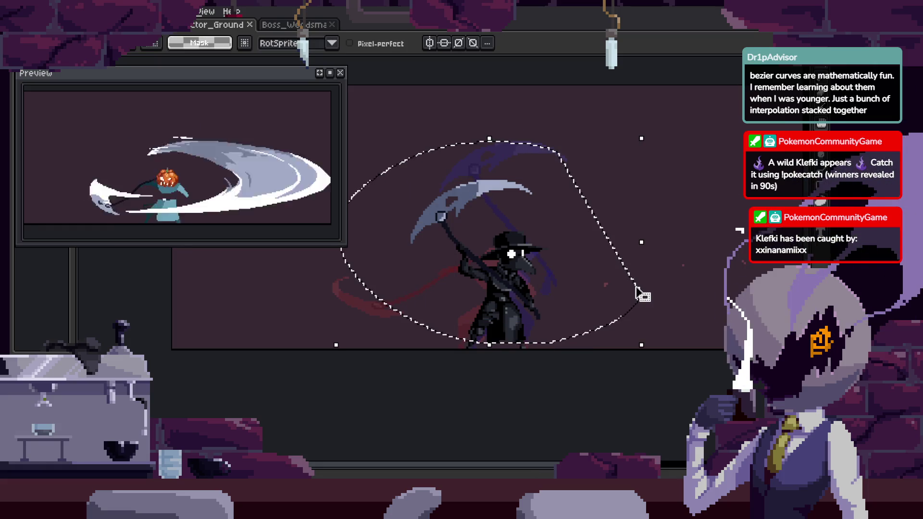
{"action": "key", "text": "ctrl+d"}
{"action": "scroll", "coordinate": [528, 330], "scroll_direction": "up", "scroll_amount": 2}
{"action": "scroll", "coordinate": [571, 288], "scroll_direction": "down", "scroll_amount": 2}
{"action": "left_click_drag", "start_coordinate": [423, 155], "coordinate": [639, 319]}
Select the character area, commit the adjustment, and bring the timeline back.
{"action": "key", "text": "Tab"}
{"action": "scroll", "coordinate": [227, 414], "scroll_direction": "up", "scroll_amount": 3}
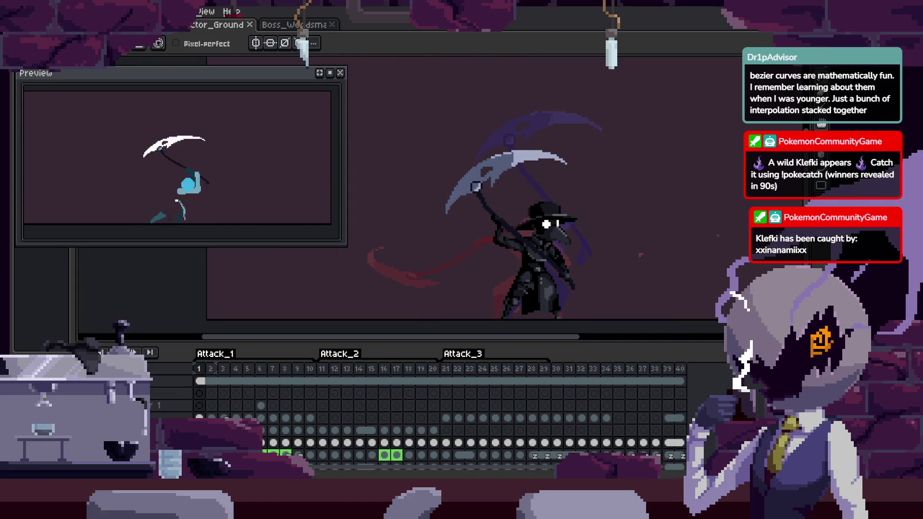
{"action": "key", "text": "Tab"}
{"action": "left_click_drag", "start_coordinate": [423, 241], "coordinate": [569, 324]}
{"action": "key", "text": "ctrl+d"}
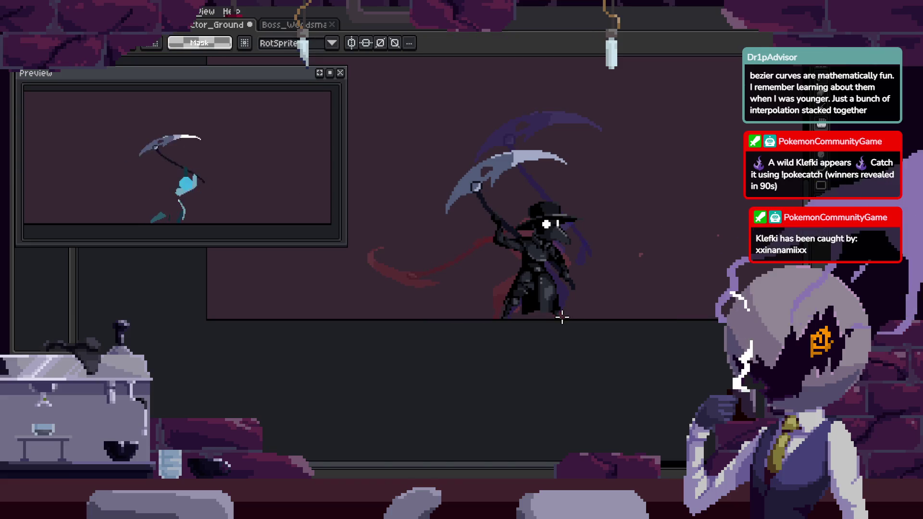
{"action": "key", "text": "Tab"}
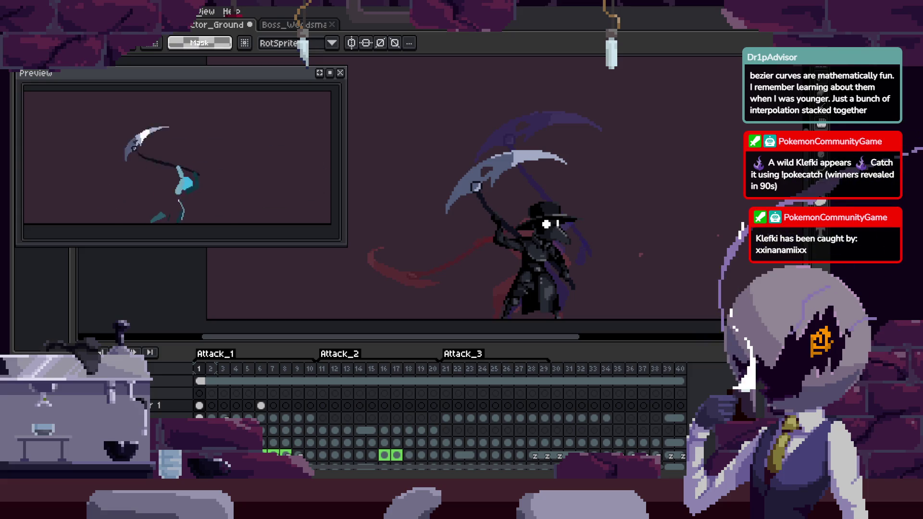
{"action": "key", "text": "Tab"}
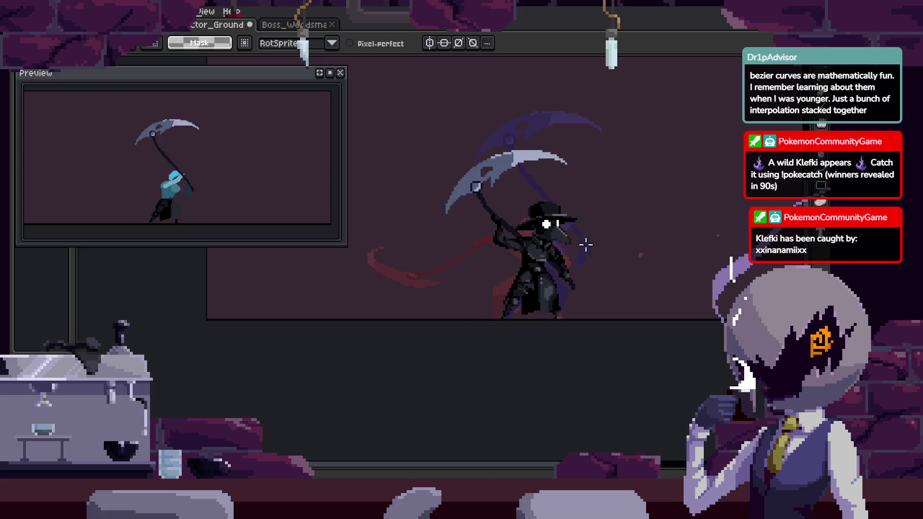
{"action": "key", "text": "b"}
{"action": "key", "text": "Tab"}
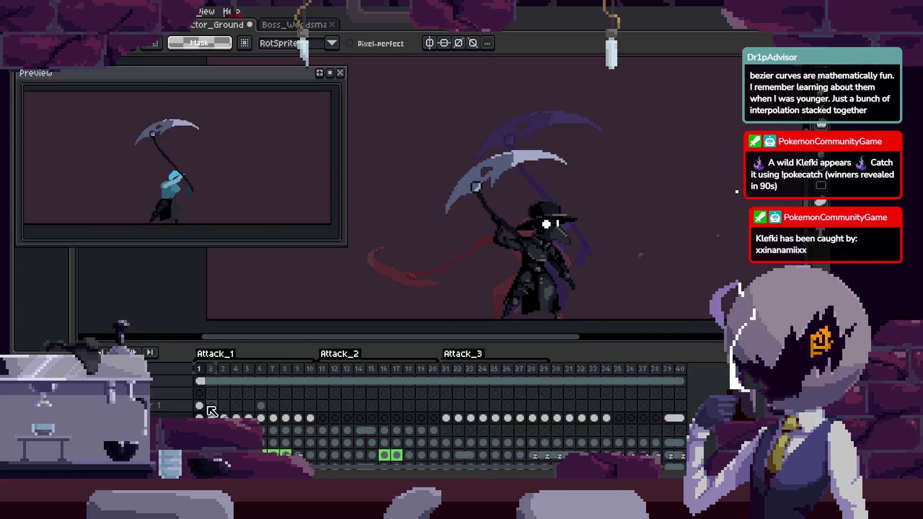
On the upper layer, draw a curved white slash arc above the character.
{"action": "left_click", "coordinate": [211, 406]}
{"action": "key", "text": "Tab"}
{"action": "key", "text": "Tab"}
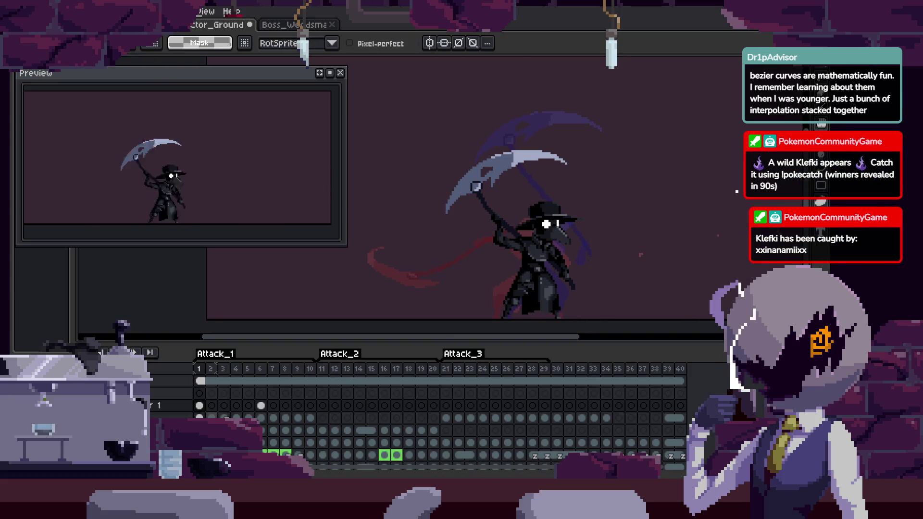
{"action": "key", "text": "Tab"}
{"action": "left_click_drag", "start_coordinate": [668, 101], "coordinate": [545, 84]}
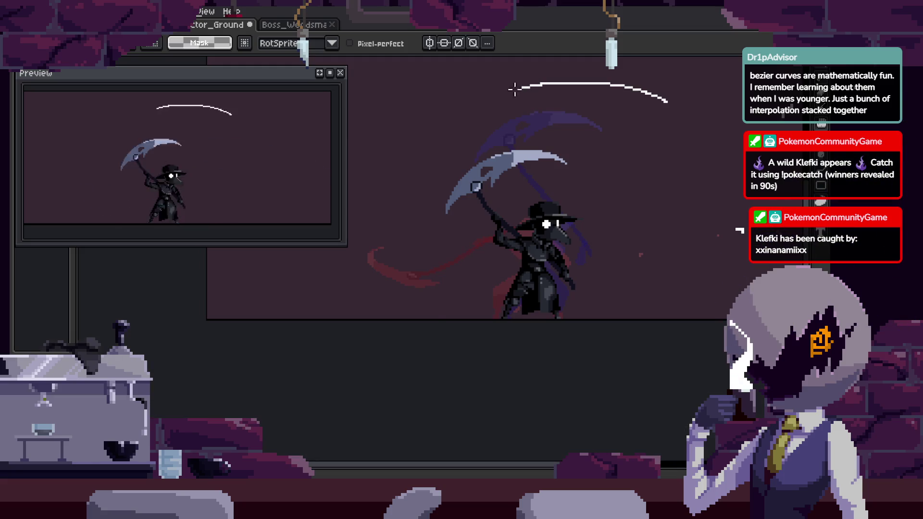
{"action": "key", "text": "ctrl+d"}
{"action": "key", "text": "Tab"}
{"action": "key", "text": "Tab"}
Compare the frame 6 slash pose with the frame 1 scythe-raised pose.
{"action": "left_click_drag", "start_coordinate": [629, 277], "coordinate": [630, 284]}
{"action": "key", "text": "ctrl+d"}
{"action": "scroll", "coordinate": [481, 316], "scroll_direction": "up", "scroll_amount": 1}
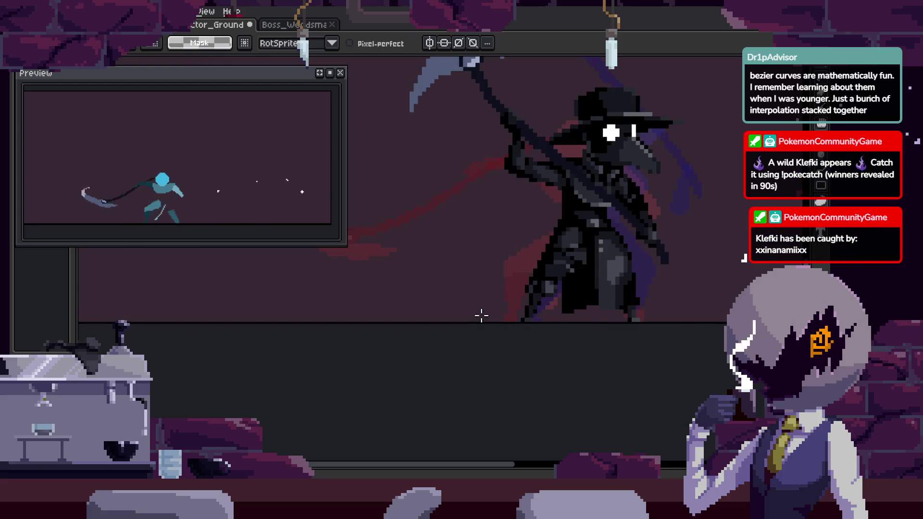
{"action": "key", "text": "Tab"}
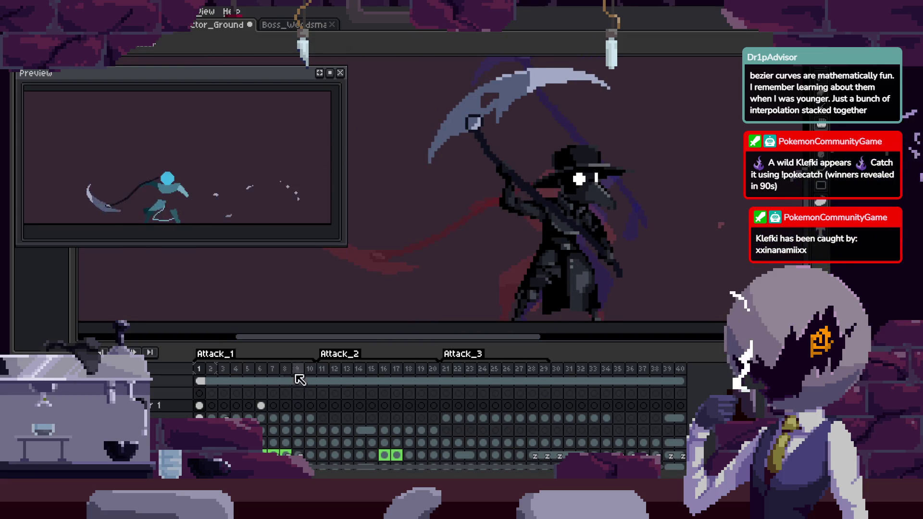
{"action": "left_click", "coordinate": [261, 406]}
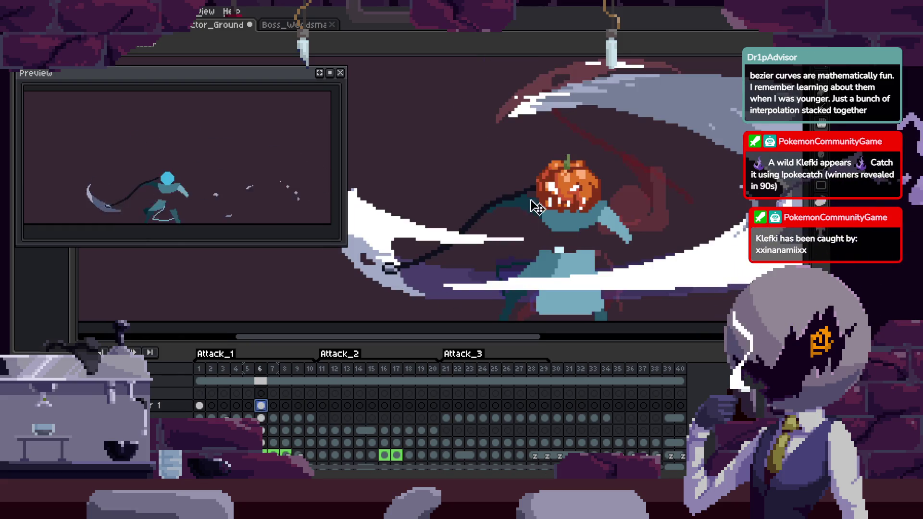
{"action": "left_click", "coordinate": [200, 406]}
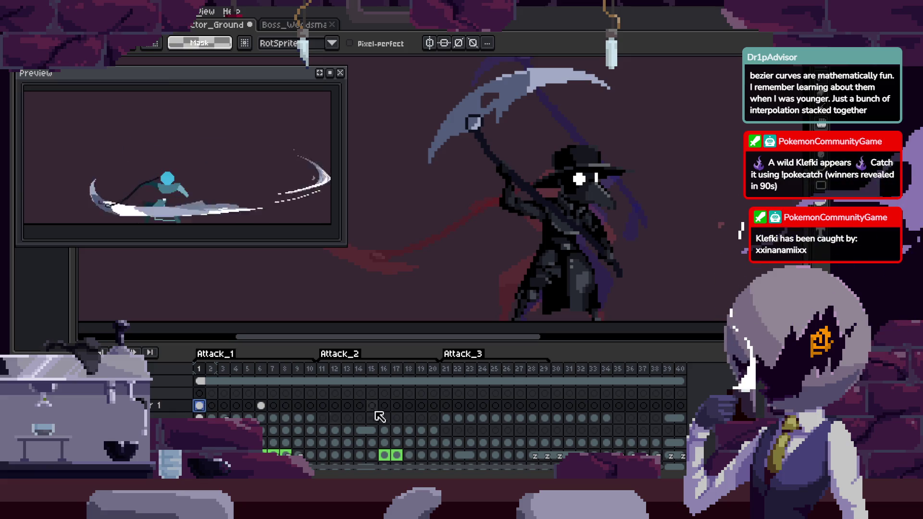
{"action": "scroll", "coordinate": [531, 148], "scroll_direction": "down", "scroll_amount": 3}
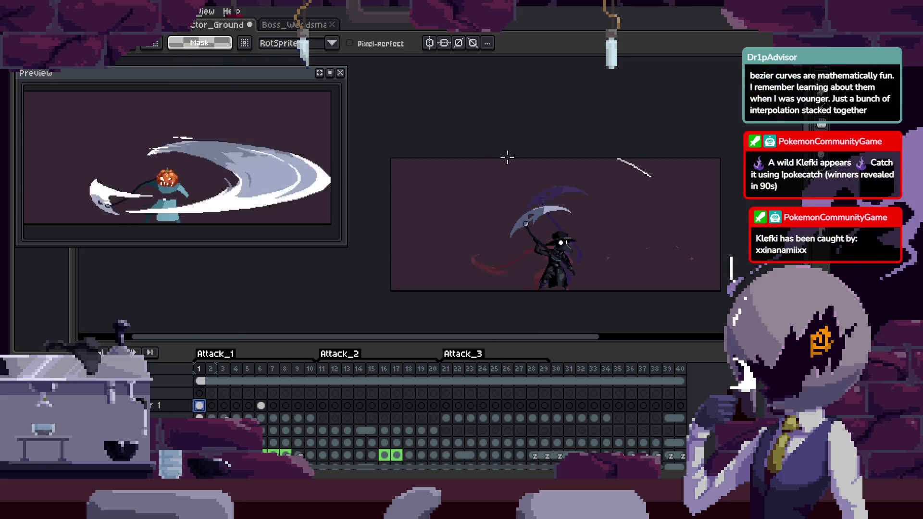
Link Layer 1's frames 21–40 into one cel, then save the sprite.
{"action": "left_click", "coordinate": [445, 406]}
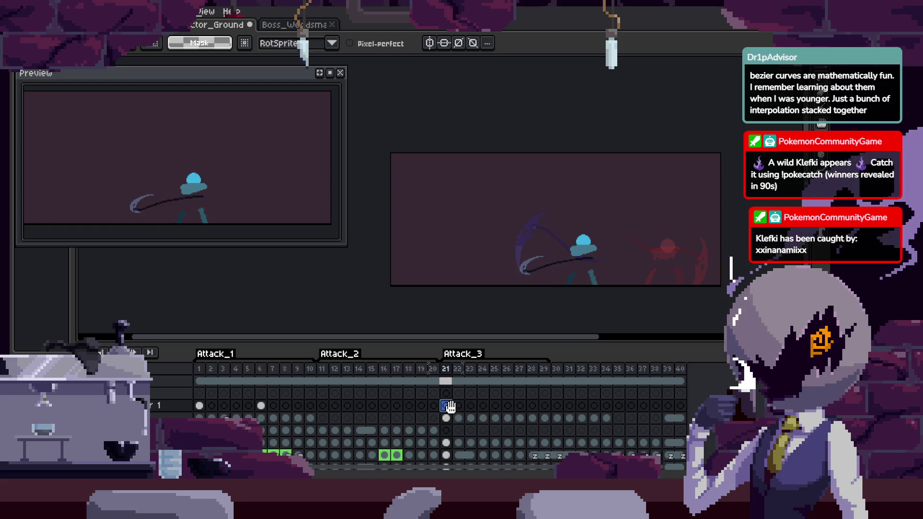
{"action": "key", "text": "Tab"}
{"action": "left_click_drag", "start_coordinate": [605, 290], "coordinate": [603, 295]}
{"action": "key", "text": "ctrl+d"}
{"action": "key", "text": "Tab"}
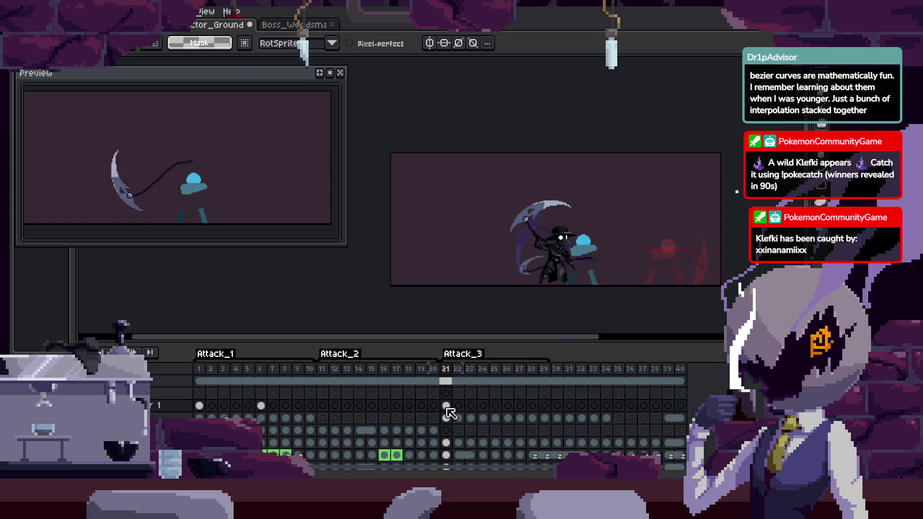
{"action": "left_click_drag", "start_coordinate": [446, 407], "coordinate": [680, 407]}
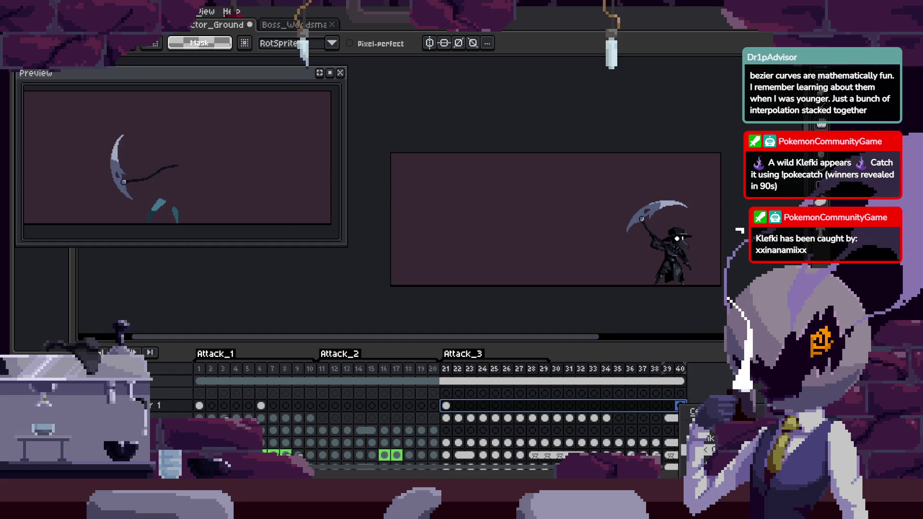
{"action": "key", "text": "ctrl+l"}
{"action": "key", "text": "ctrl+s"}
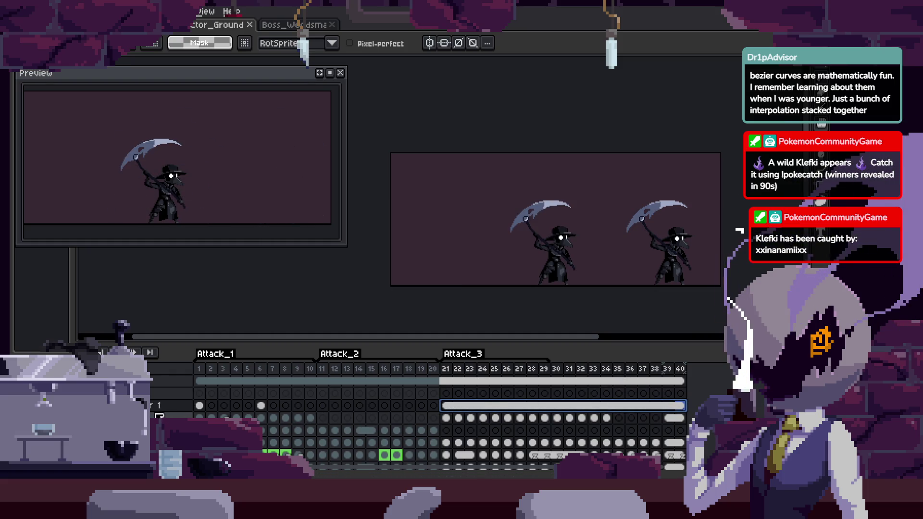
Set Layer 1's opacity to 14 in Layer Properties, then save the sprite.
{"action": "right_click", "coordinate": [159, 405]}
{"action": "left_click", "coordinate": [173, 387]}
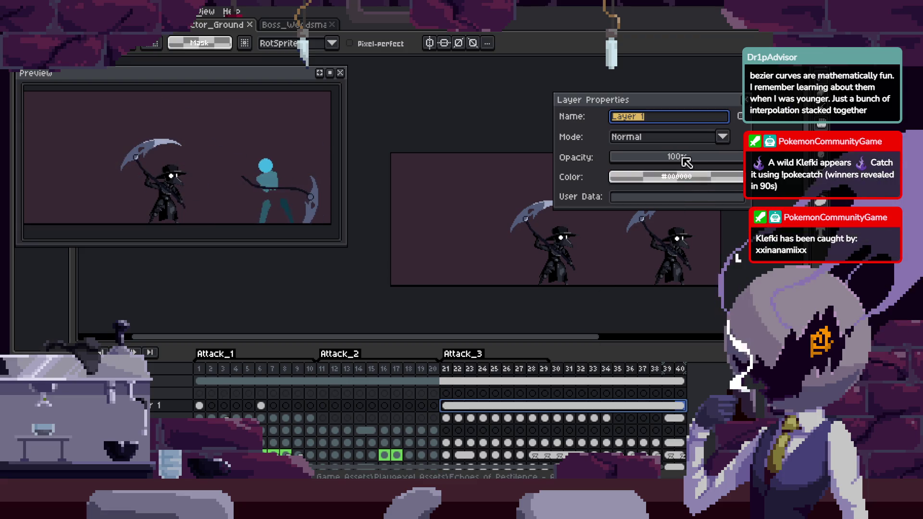
{"action": "left_click_drag", "start_coordinate": [687, 163], "coordinate": [629, 159]}
{"action": "left_click", "coordinate": [748, 100]}
{"action": "key", "text": "Tab"}
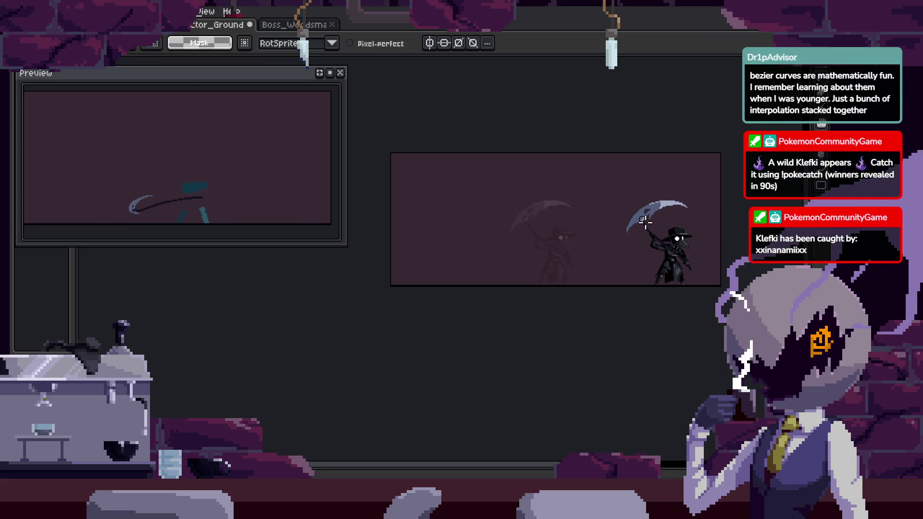
{"action": "scroll", "coordinate": [665, 231], "scroll_direction": "up", "scroll_amount": 3}
{"action": "key", "text": "ctrl+s"}
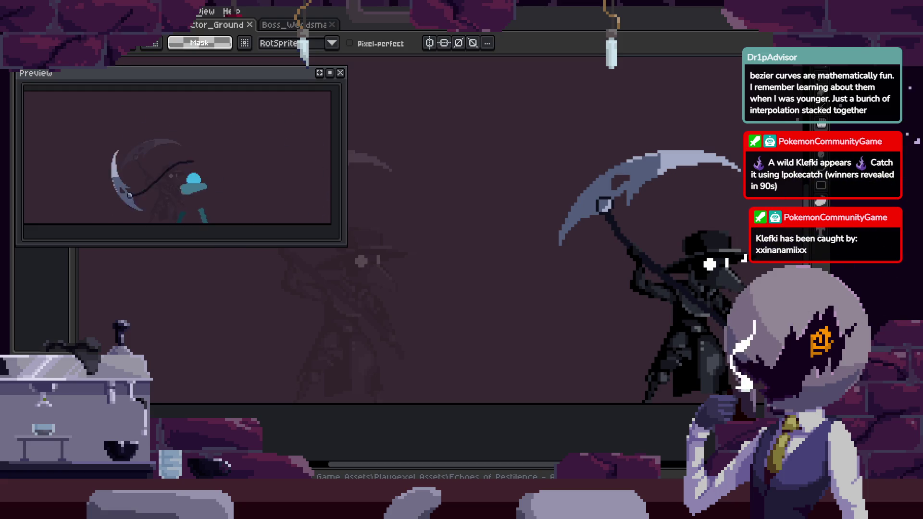
Start playback, then confirm the durations of frames 34 and 33 in Frame Properties.
{"action": "mouse_move", "coordinate": [501, 288]}
{"action": "left_mouse_down"}
{"action": "mouse_move", "coordinate": [388, 280]}
{"action": "mouse_move", "coordinate": [467, 288]}
{"action": "left_mouse_up"}
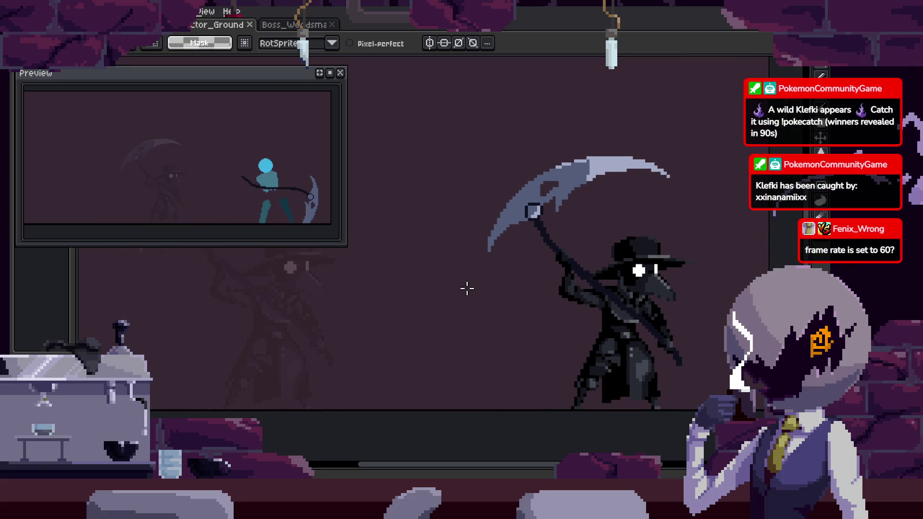
{"action": "key", "text": "Tab"}
{"action": "key", "text": "Return"}
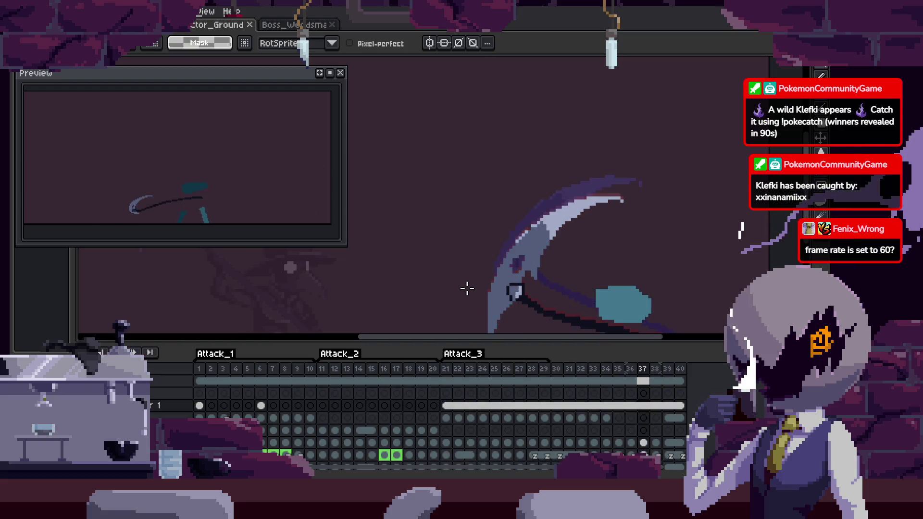
{"action": "key", "text": "p"}
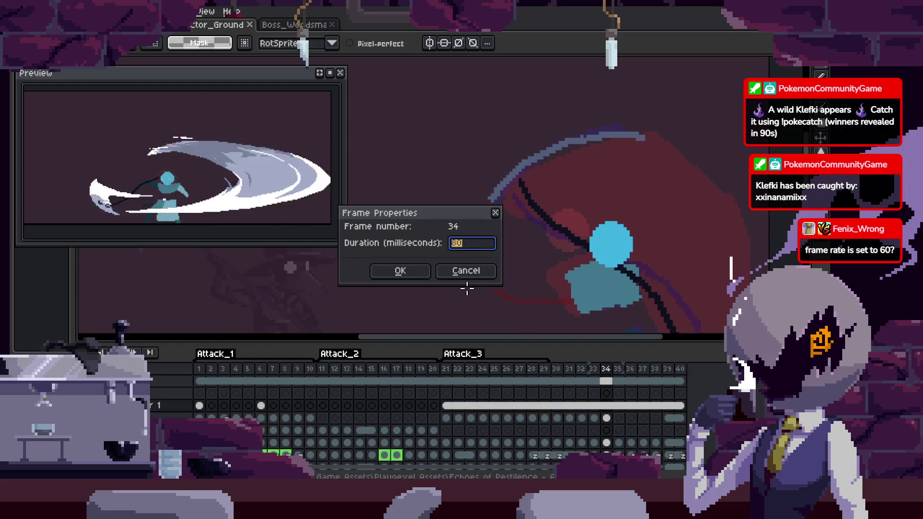
{"action": "key", "text": "Return"}
{"action": "key", "text": "Left"}
{"action": "key", "text": "p"}
{"action": "key", "text": "Return"}
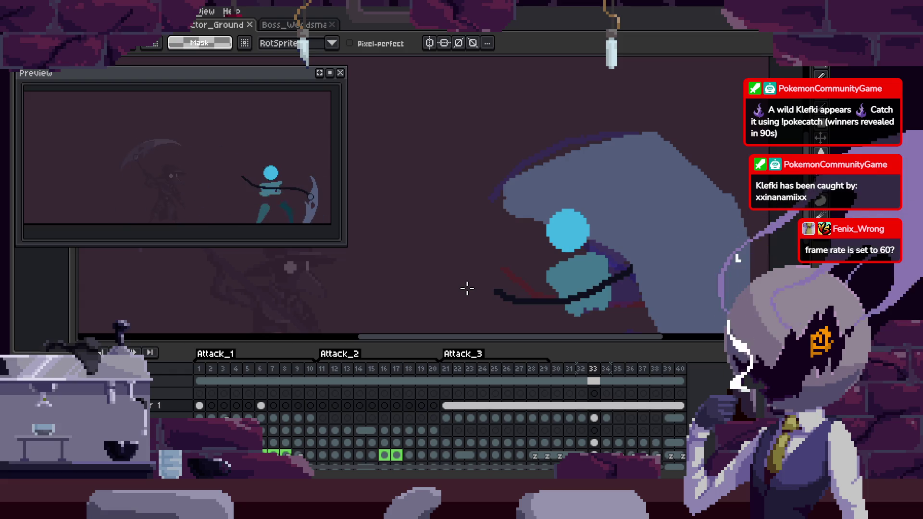
Browse the Frame menu without choosing a command, then start the attack animation.
{"action": "key", "text": "alt+r"}
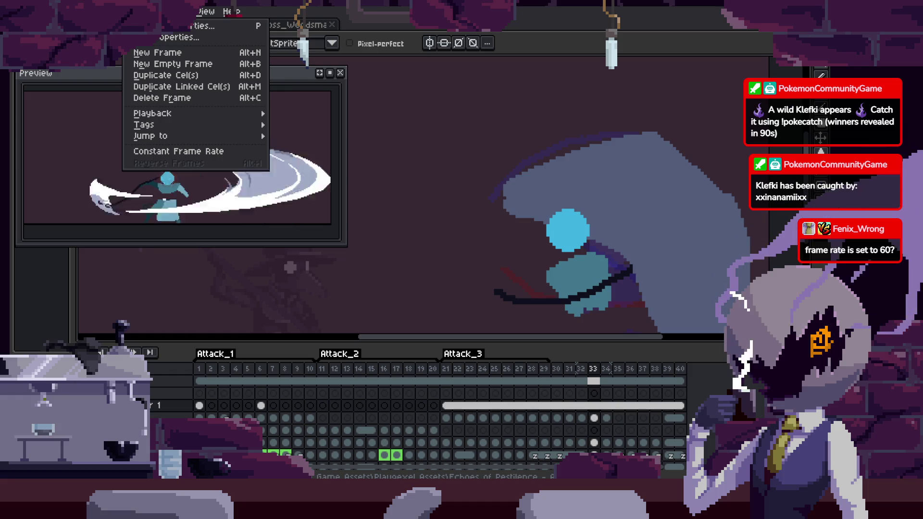
{"action": "mouse_move", "coordinate": [194, 118]}
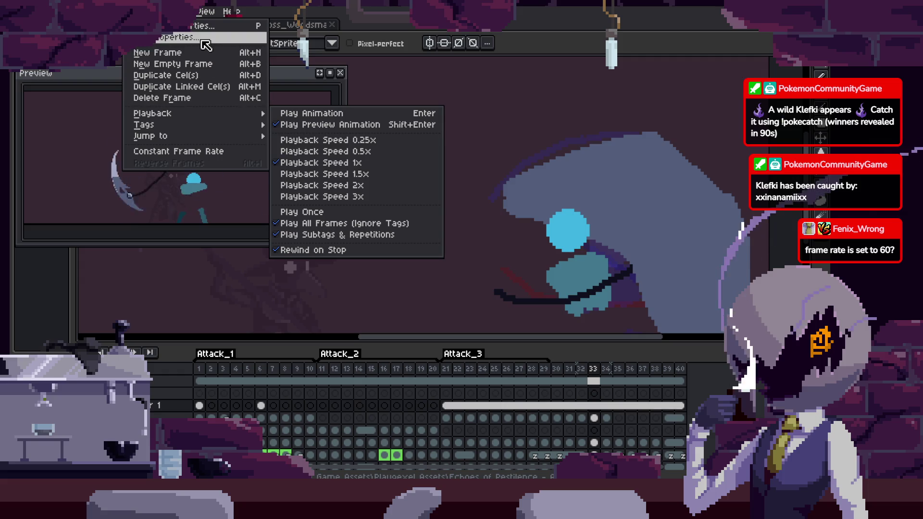
{"action": "mouse_move", "coordinate": [243, 136]}
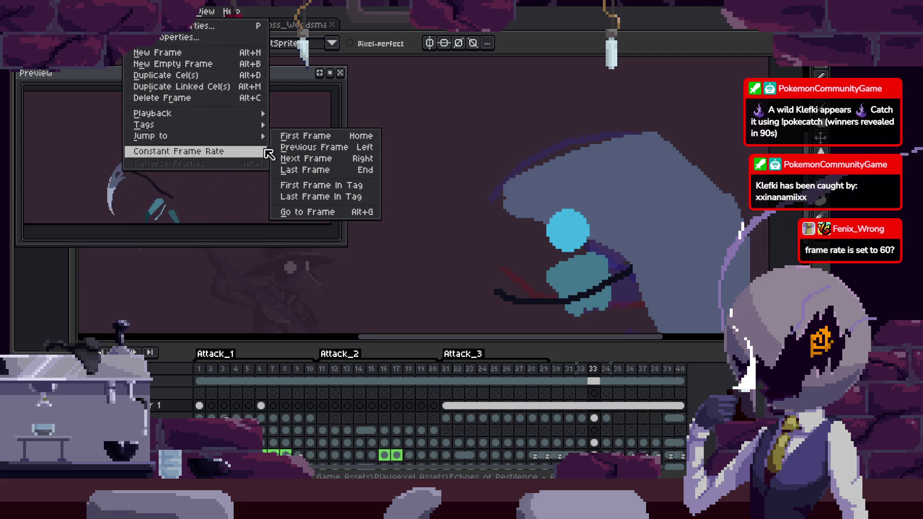
{"action": "left_click", "coordinate": [255, 152]}
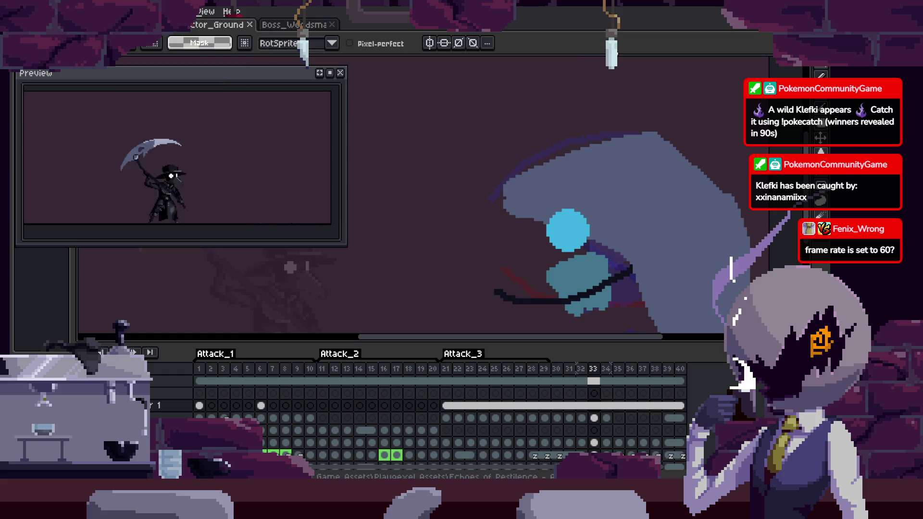
{"action": "key", "text": "Return"}
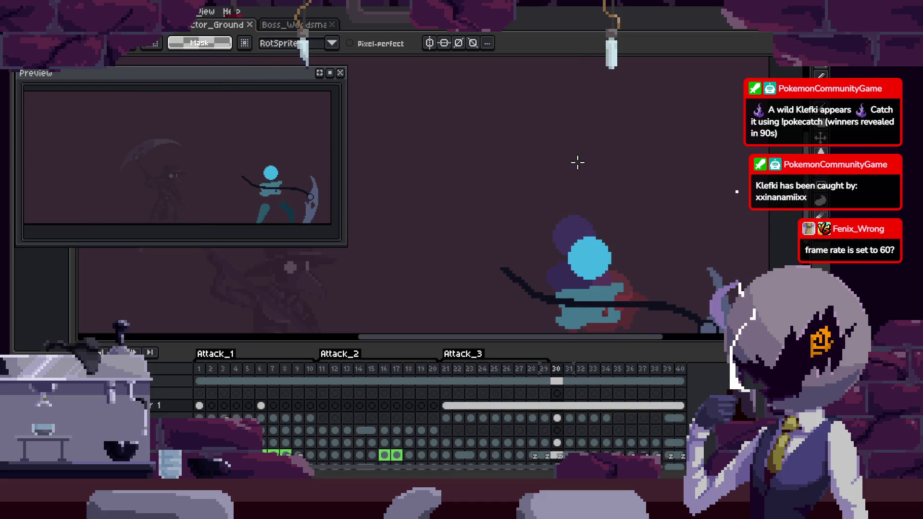
Watch the attack loop zoomed out with the timeline hidden, then stop playback on frame 1.
{"action": "key", "text": "Tab"}
{"action": "key", "text": "Tab"}
{"action": "scroll", "coordinate": [552, 241], "scroll_direction": "down", "scroll_amount": 2}
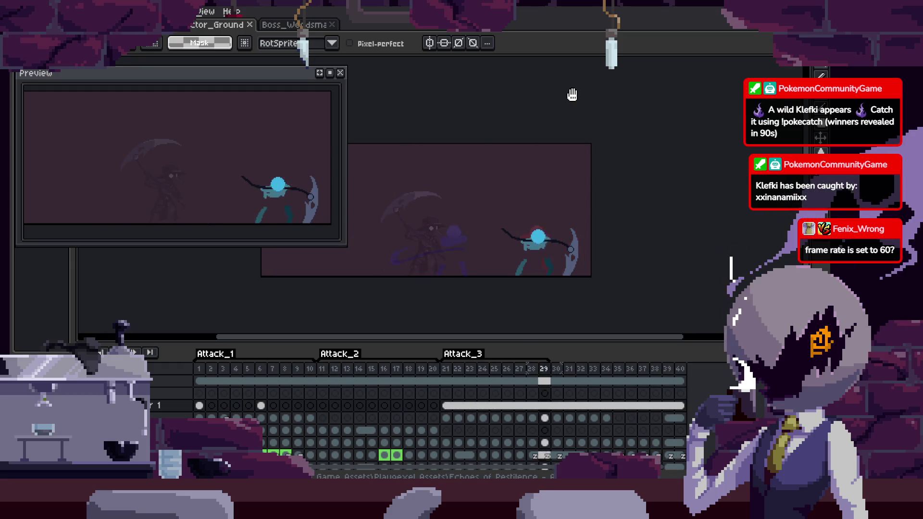
{"action": "key", "text": "Return"}
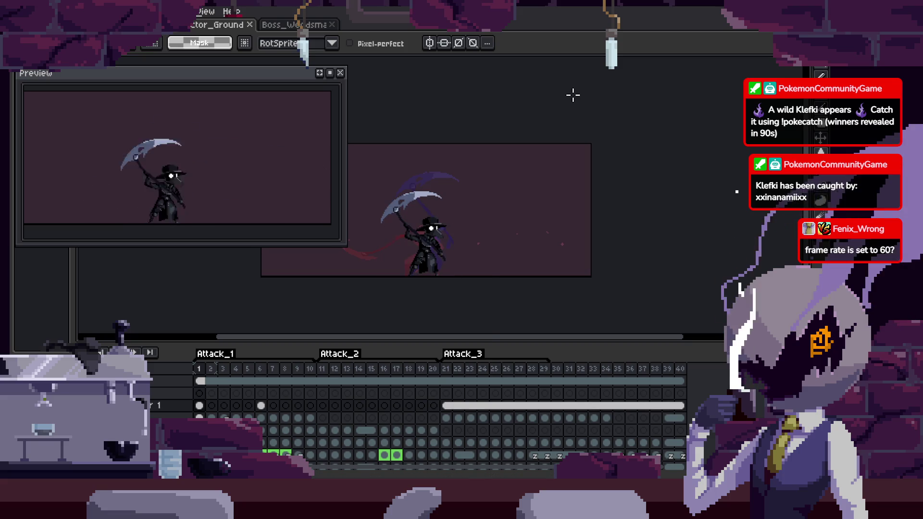
{"action": "key", "text": "ctrl+n"}
{"action": "type", "text": "128"}
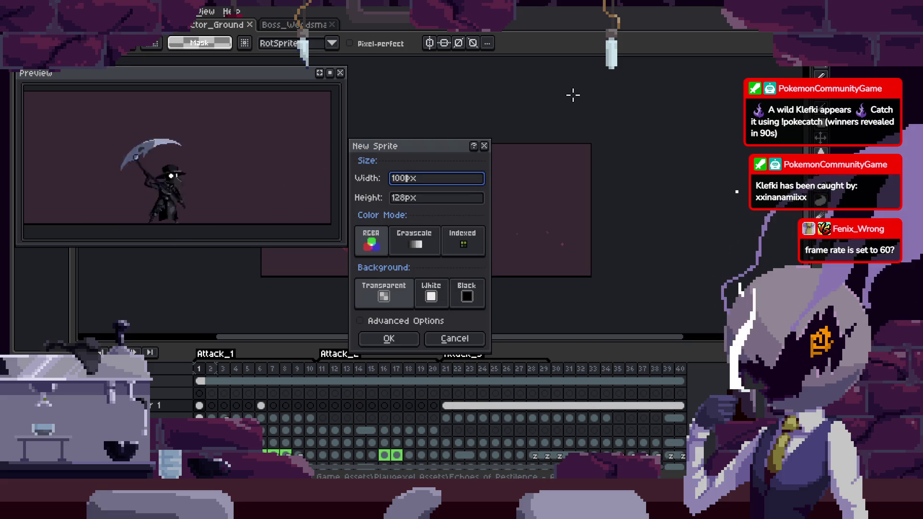
{"action": "key", "text": "Return"}
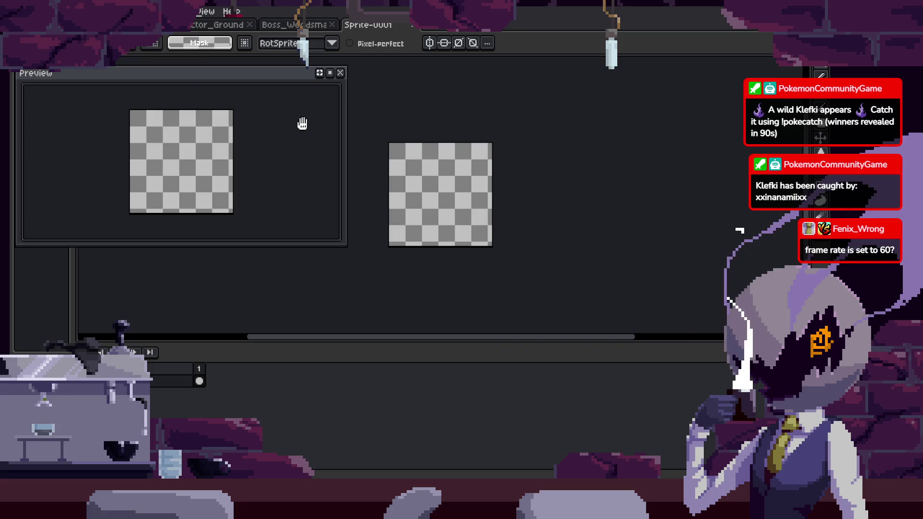
{"action": "key", "text": "alt+r"}
{"action": "left_click", "coordinate": [179, 152]}
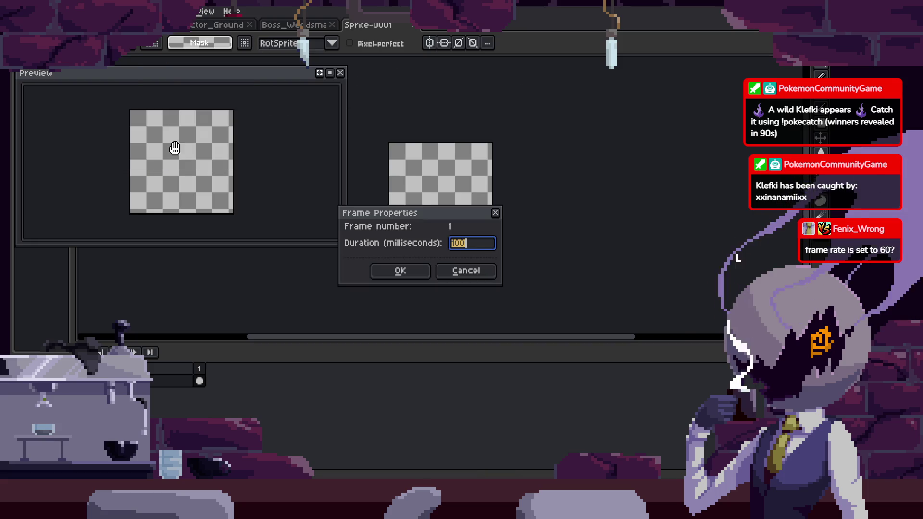
{"action": "left_click", "coordinate": [477, 274]}
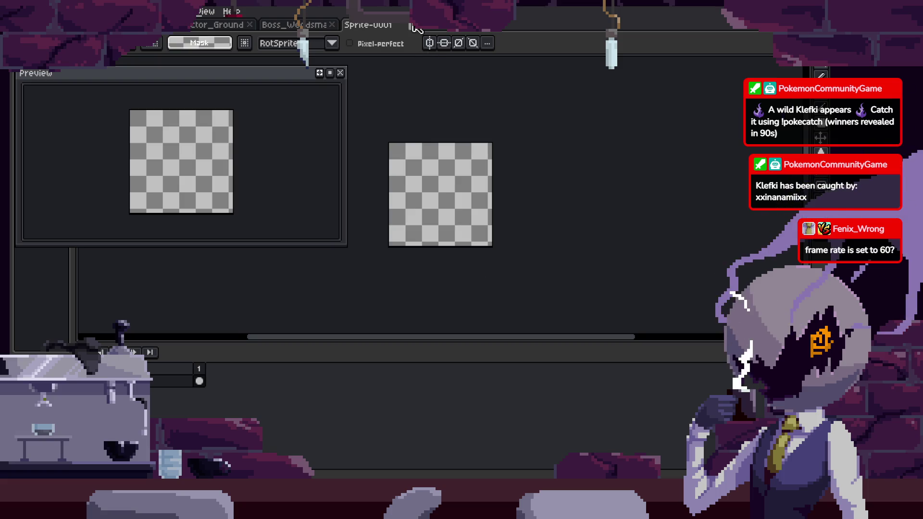
{"action": "left_click", "coordinate": [411, 25]}
{"action": "left_click", "coordinate": [222, 28]}
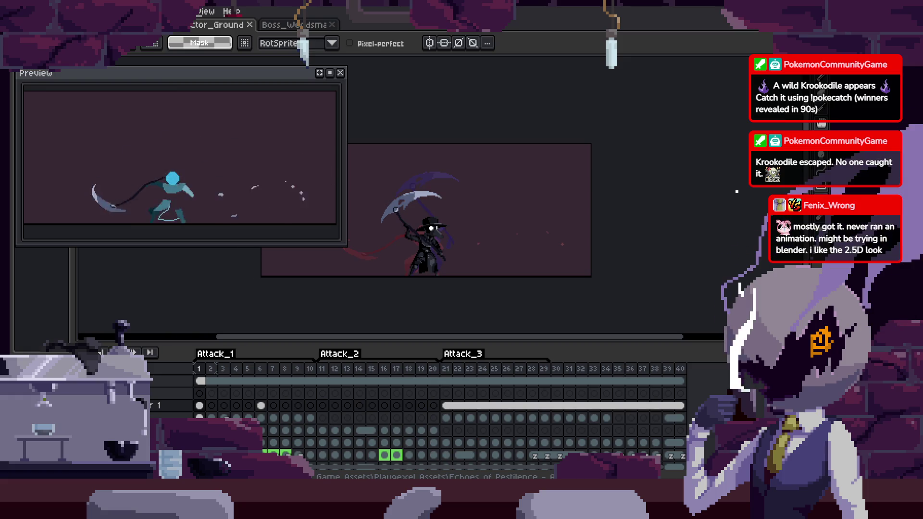
Save the animation file and bring the timeline back.
{"action": "scroll", "coordinate": [467, 254], "scroll_direction": "up", "scroll_amount": 2}
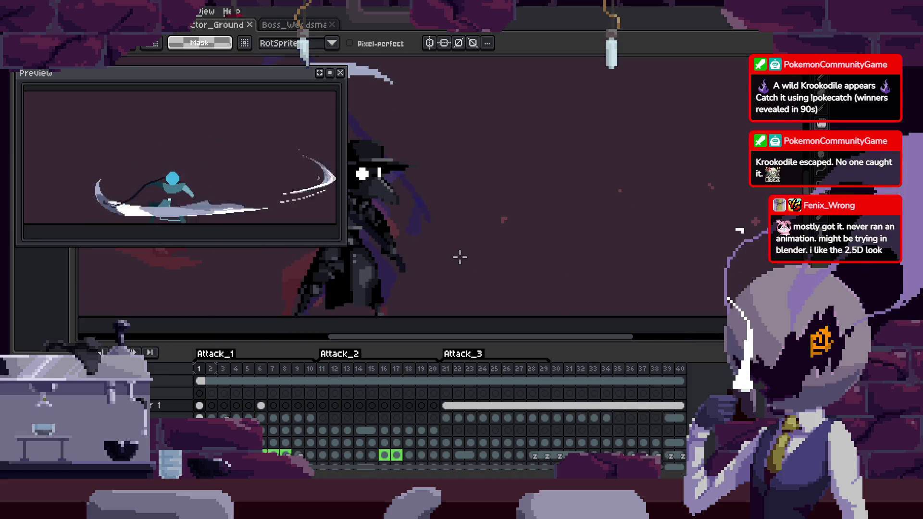
{"action": "scroll", "coordinate": [504, 255], "scroll_direction": "down", "scroll_amount": 3}
{"action": "key", "text": "ctrl+s"}
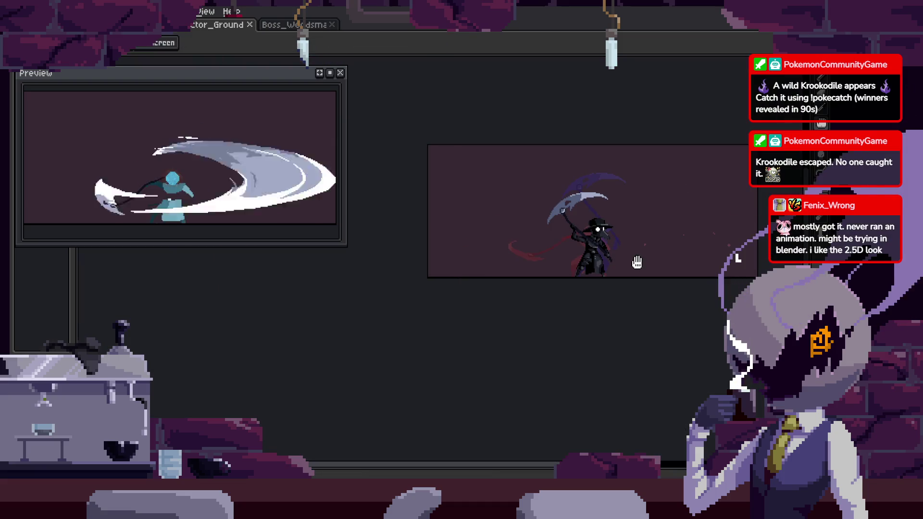
{"action": "scroll", "coordinate": [532, 270], "scroll_direction": "up", "scroll_amount": 3}
{"action": "key", "text": "Tab"}
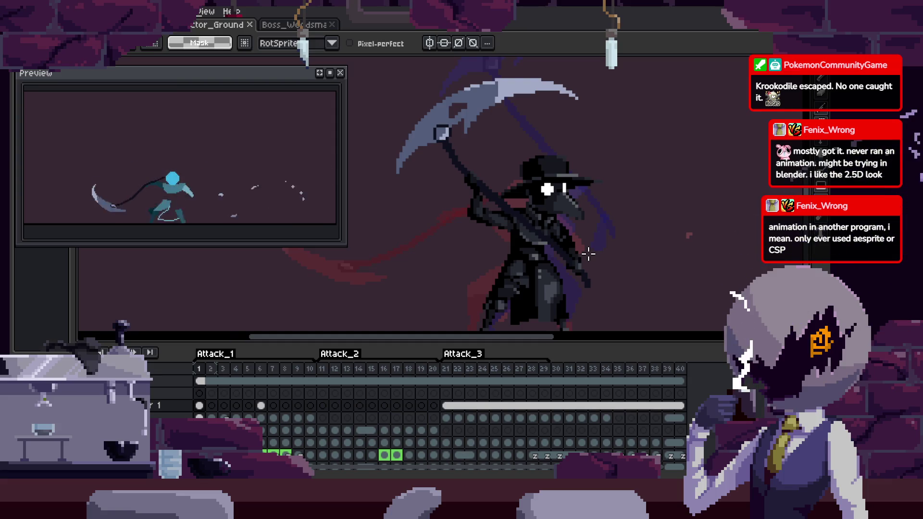
Confirm frame durations in Frame Properties for Attack_1 frames 3 and 4.
{"action": "key", "text": "Right"}
{"action": "key", "text": "Right"}
{"action": "key", "text": "shift+p"}
{"action": "key", "text": "Return"}
{"action": "key", "text": "Right"}
{"action": "key", "text": "shift+p"}
{"action": "key", "text": "Return"}
{"action": "key", "text": "Right"}
{"action": "key", "text": "Right"}
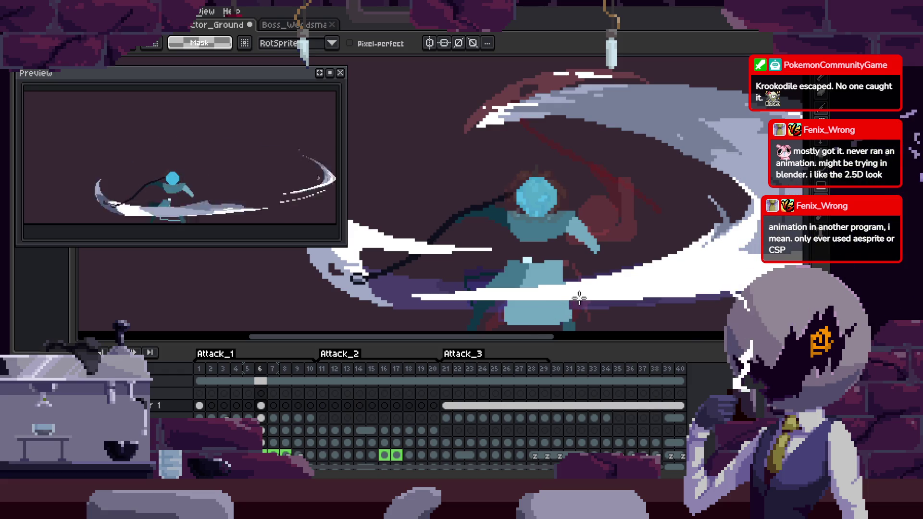
Save the file, step through the Attack_2 frames, and switch to the Move tool.
{"action": "key", "text": "Right"}
{"action": "key", "text": "Right"}
{"action": "key", "text": "Right"}
{"action": "key", "text": "ctrl+s"}
{"action": "scroll", "coordinate": [529, 293], "scroll_direction": "right", "scroll_amount": 2}
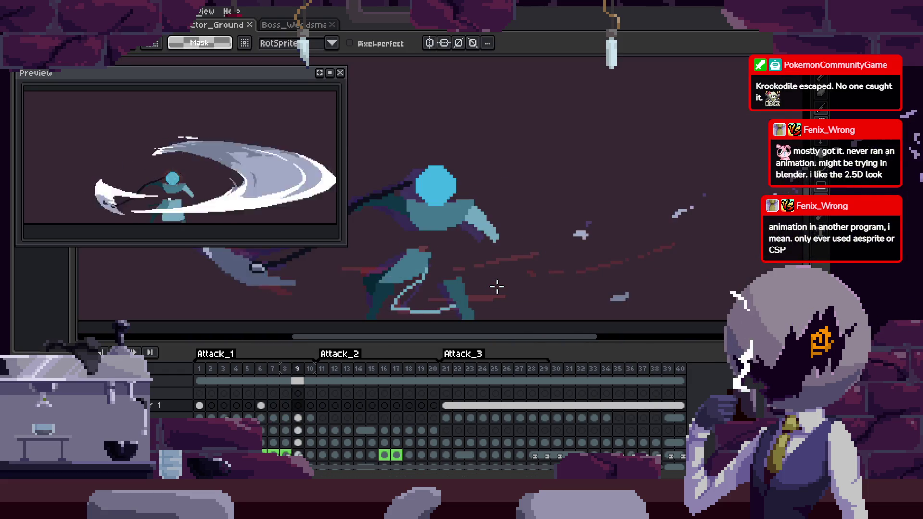
{"action": "key", "text": "Right"}
{"action": "key", "text": "Right"}
{"action": "key", "text": "Right"}
{"action": "key", "text": "Right"}
{"action": "key", "text": "Right"}
{"action": "key", "text": "Right"}
{"action": "key", "text": "Right"}
{"action": "key", "text": "Right"}
{"action": "key", "text": "Right"}
{"action": "key", "text": "Right"}
{"action": "key", "text": "Right"}
{"action": "key", "text": "Right"}
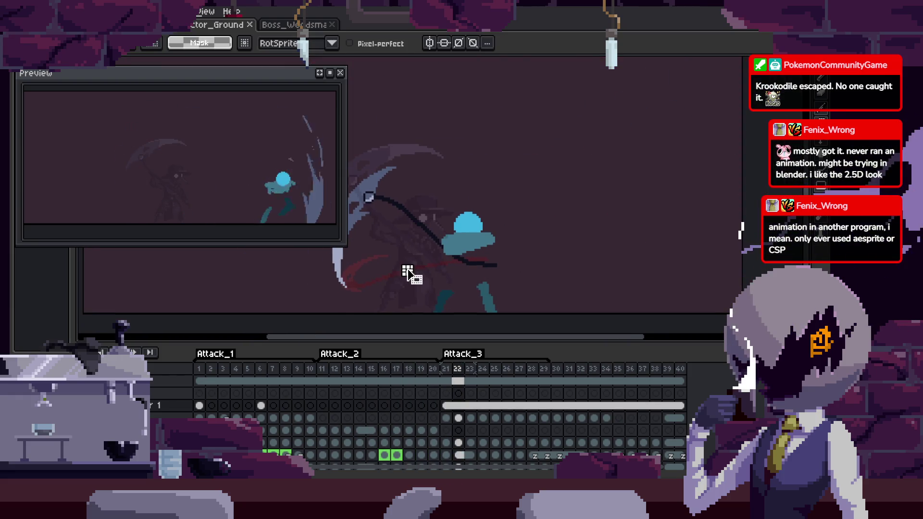
{"action": "scroll", "coordinate": [416, 226], "scroll_direction": "up", "scroll_amount": 1}
{"action": "key", "text": "v"}
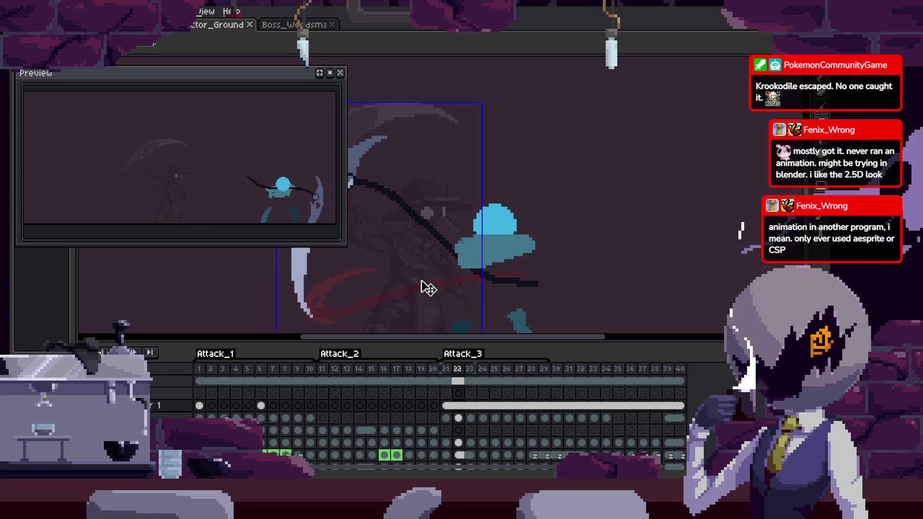
{"action": "scroll", "coordinate": [430, 290], "scroll_direction": "down", "scroll_amount": 1}
Center the character and scythe in view on the next attack frame and check the scythe layer's bounds.
{"action": "key", "text": "Tab"}
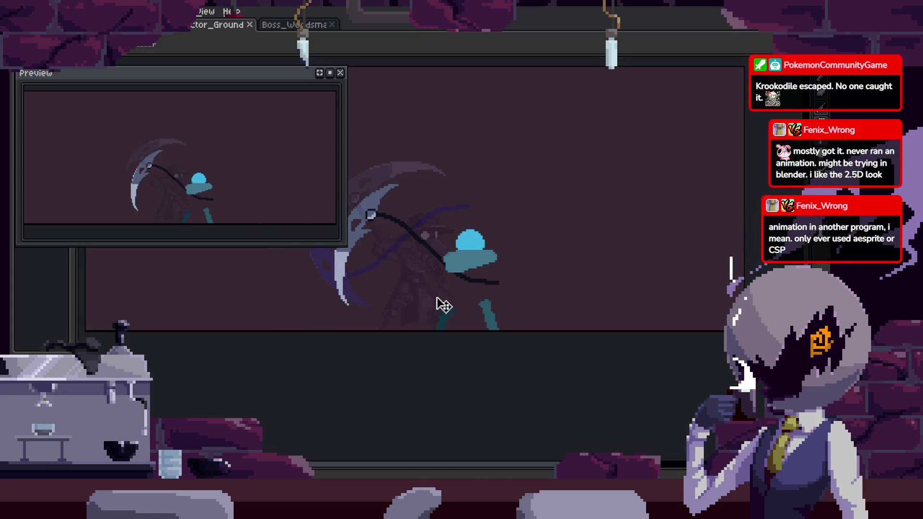
{"action": "key", "text": "Tab"}
{"action": "key", "text": "Tab"}
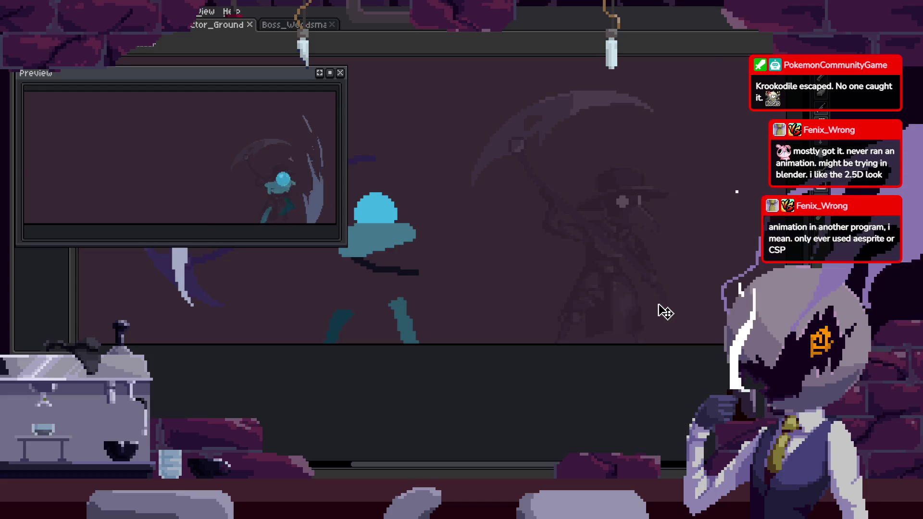
{"action": "scroll", "coordinate": [672, 317], "scroll_direction": "up", "scroll_amount": 2}
{"action": "left_click_drag", "start_coordinate": [672, 322], "coordinate": [649, 306]}
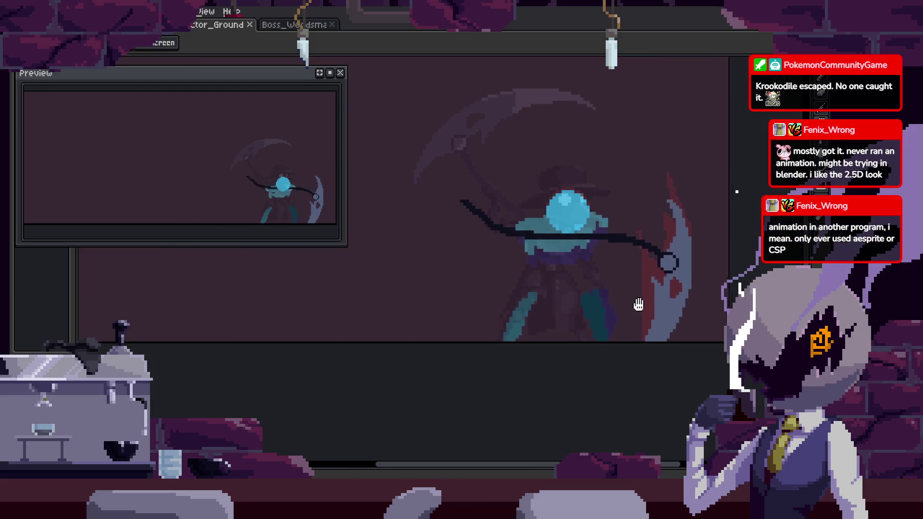
{"action": "key", "text": "Right"}
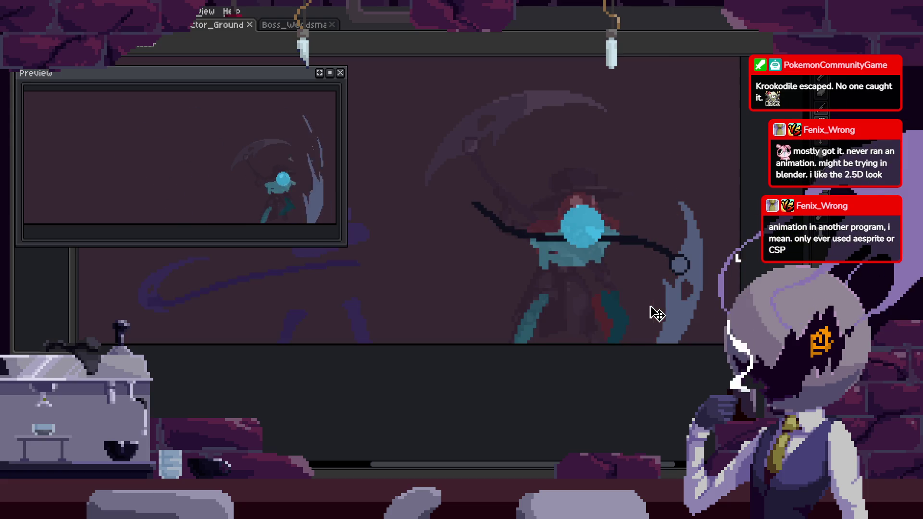
{"action": "left_click_drag", "start_coordinate": [637, 291], "coordinate": [597, 293]}
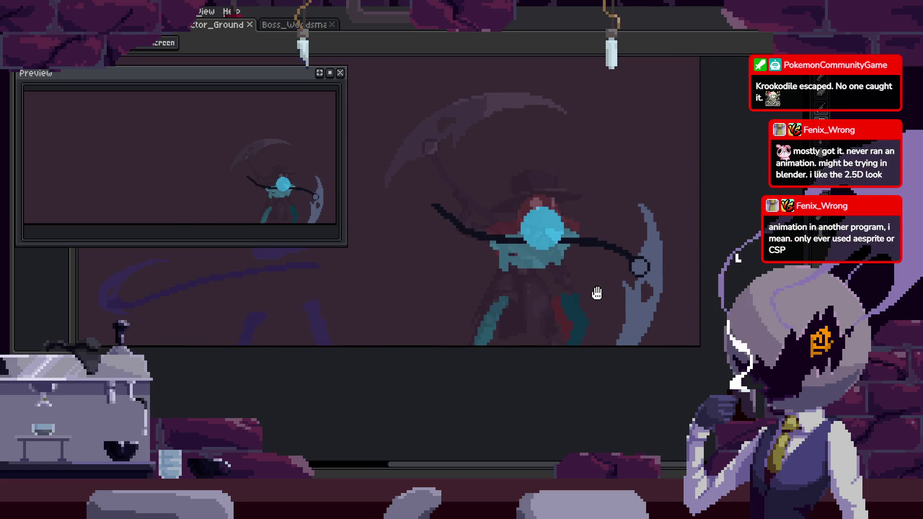
{"action": "key", "text": "ctrl"}
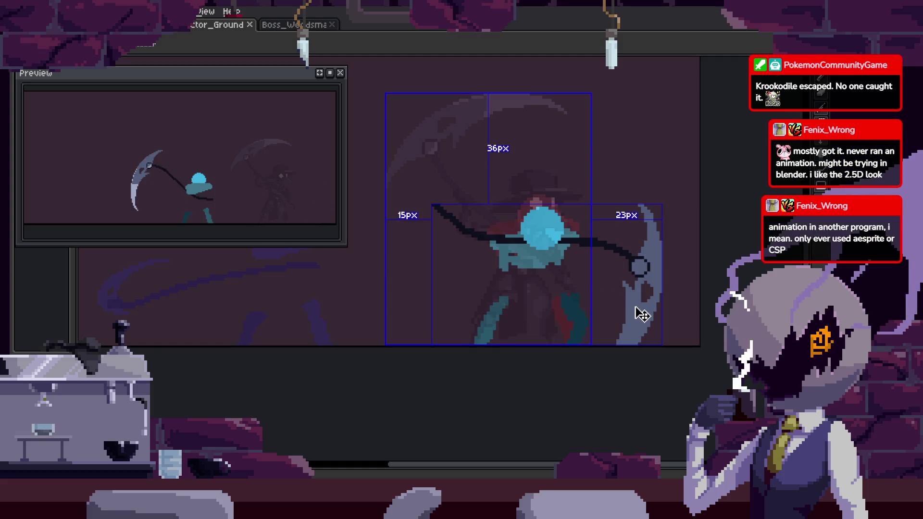
Unlink the cels on frame 29 in the timeline.
{"action": "key", "text": "Tab"}
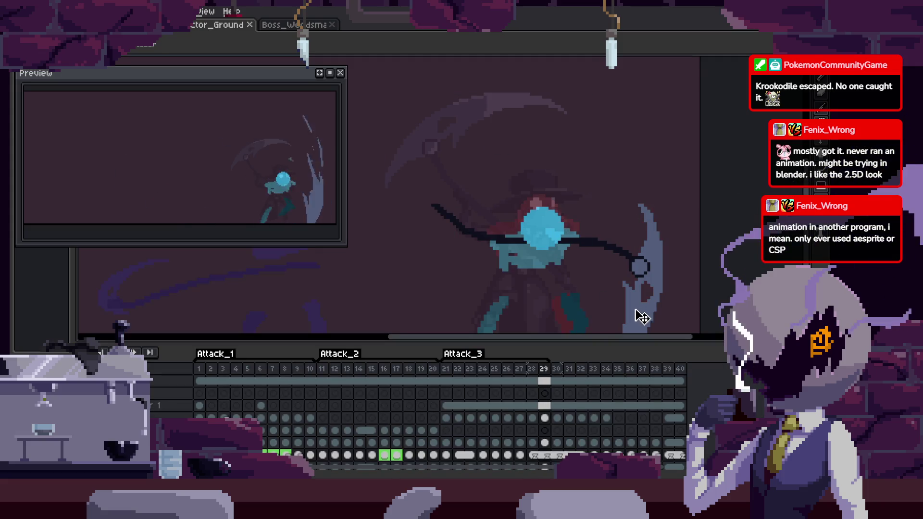
{"action": "left_click", "coordinate": [603, 440]}
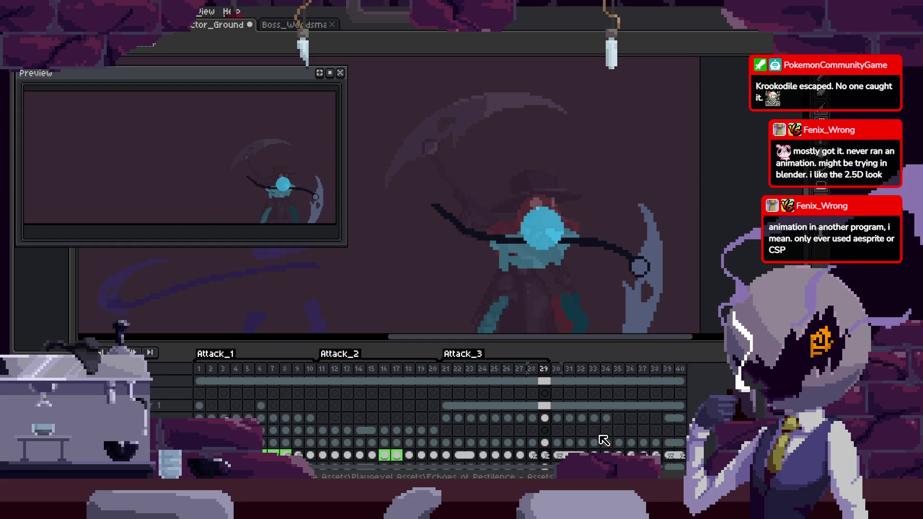
{"action": "key", "text": "Tab"}
{"action": "key", "text": "Tab"}
{"action": "scroll", "coordinate": [649, 225], "scroll_direction": "down", "scroll_amount": 1}
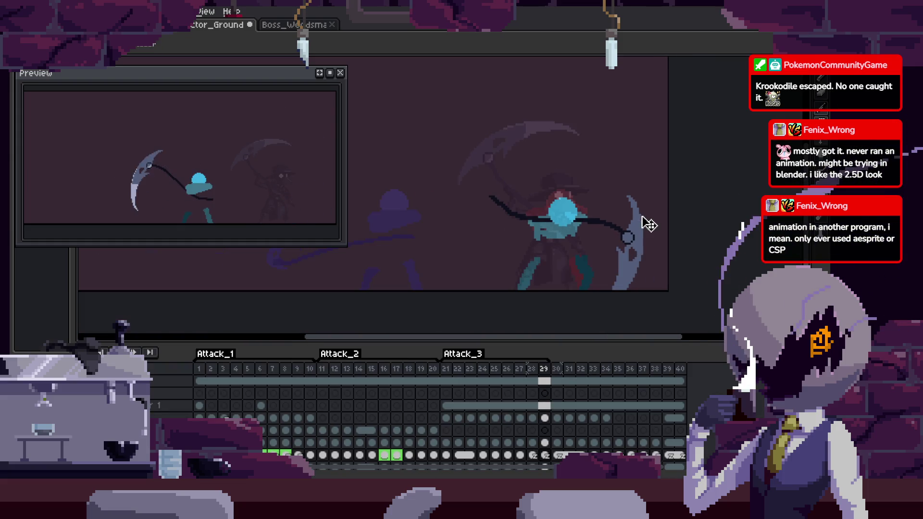
Rotate the selected figure and scythe to about 12.6 degrees.
{"action": "left_click_drag", "start_coordinate": [468, 127], "coordinate": [717, 222]}
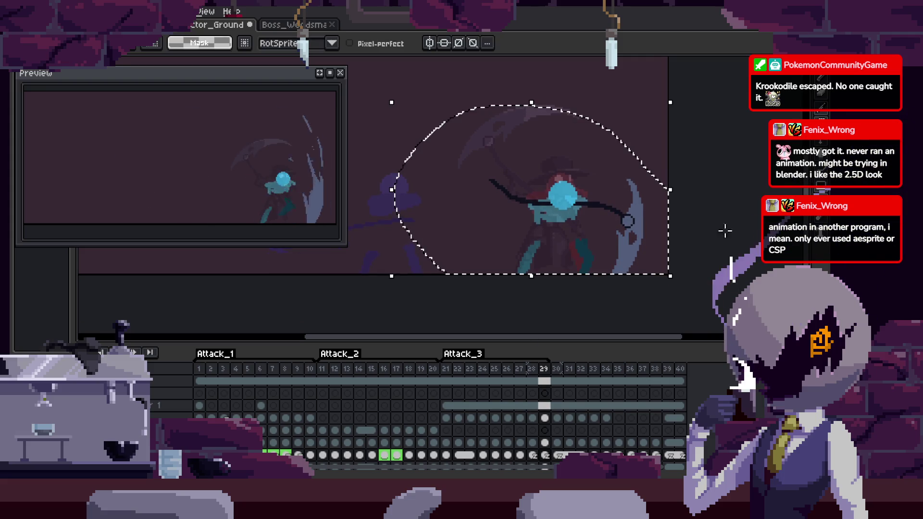
{"action": "key", "text": "ctrl+t"}
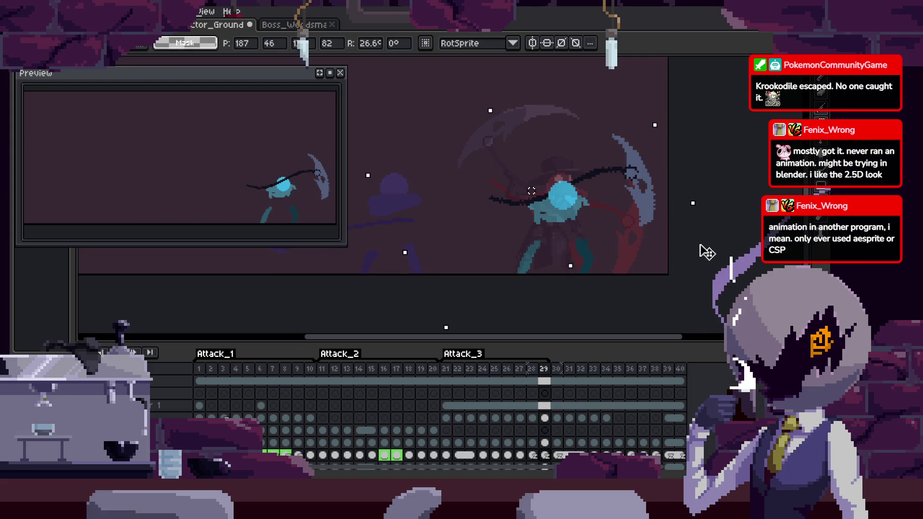
{"action": "left_click_drag", "start_coordinate": [707, 252], "coordinate": [655, 236]}
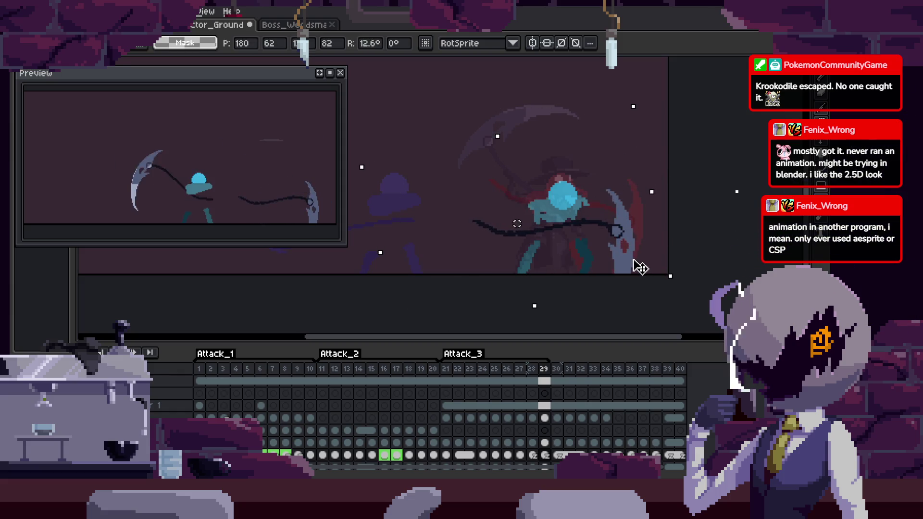
{"action": "key", "text": "Return"}
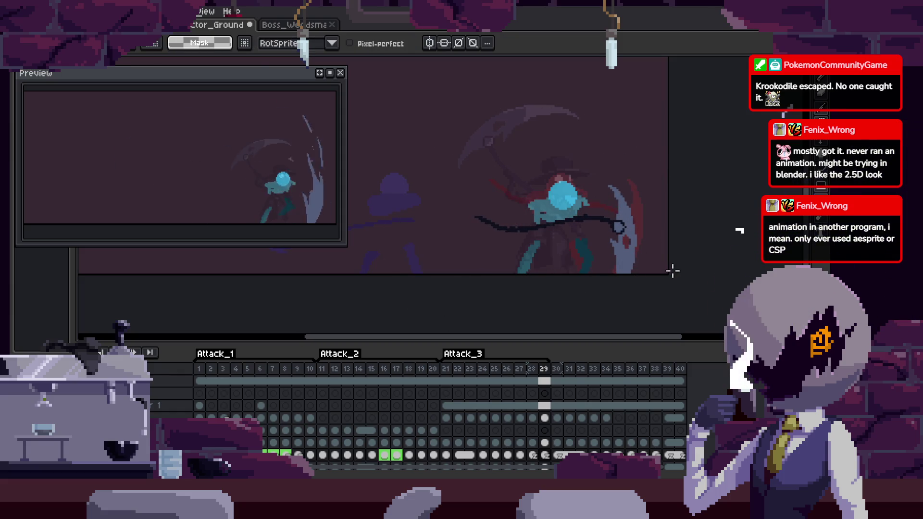
Compare frames 30 and 29 while zooming in on the scythe.
{"action": "key", "text": "Right"}
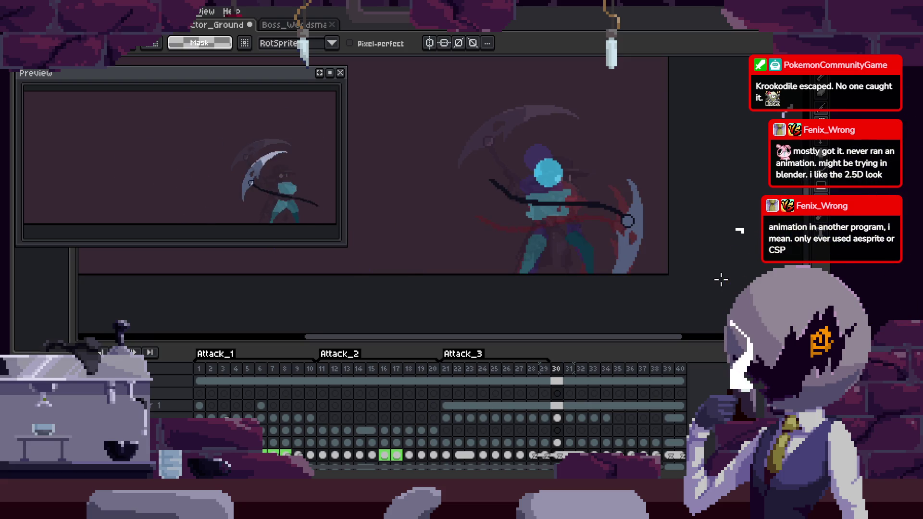
{"action": "key", "text": "Left"}
{"action": "scroll", "coordinate": [605, 265], "scroll_direction": "up", "scroll_amount": 3}
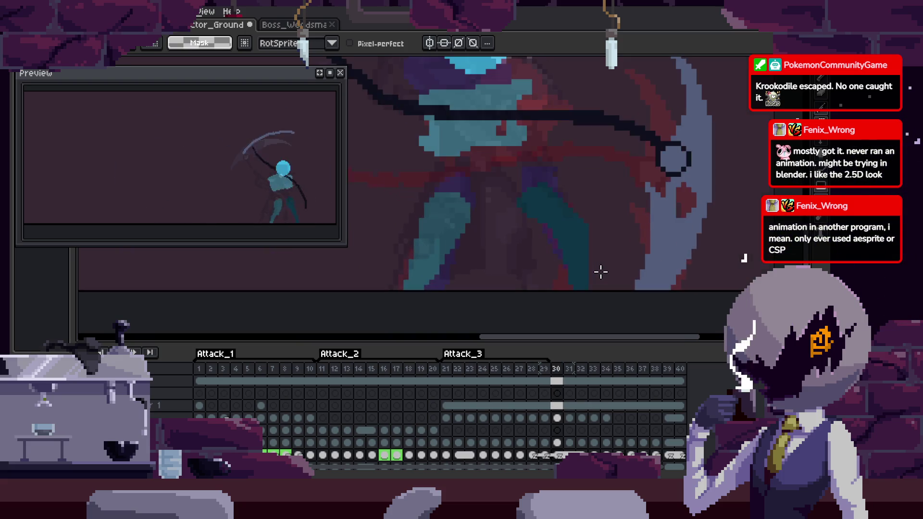
{"action": "scroll", "coordinate": [604, 276], "scroll_direction": "down", "scroll_amount": 1}
{"action": "scroll", "coordinate": [576, 264], "scroll_direction": "down", "scroll_amount": 1}
{"action": "scroll", "coordinate": [562, 254], "scroll_direction": "up", "scroll_amount": 1}
With the eyedropper active and the timeline hidden, step through frames to check the scythe swing.
{"action": "key", "text": "i"}
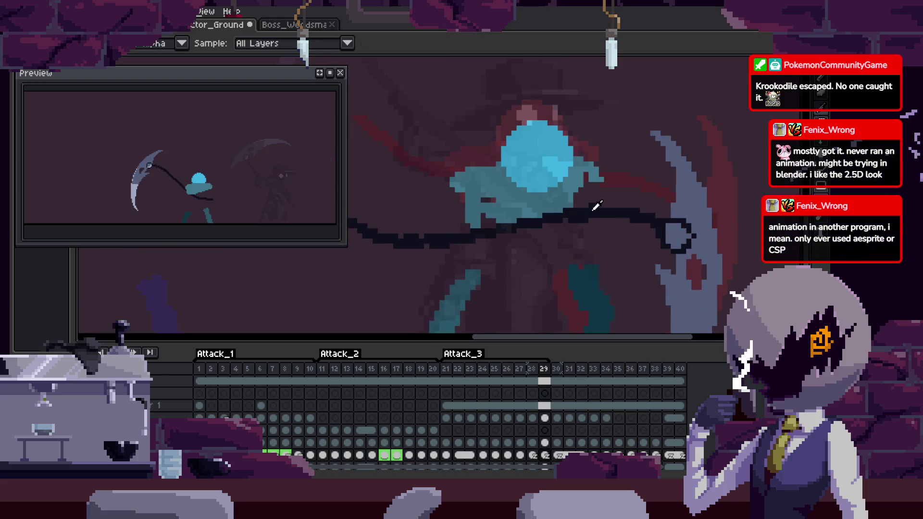
{"action": "scroll", "coordinate": [683, 259], "scroll_direction": "up", "scroll_amount": 1}
{"action": "key", "text": "Tab"}
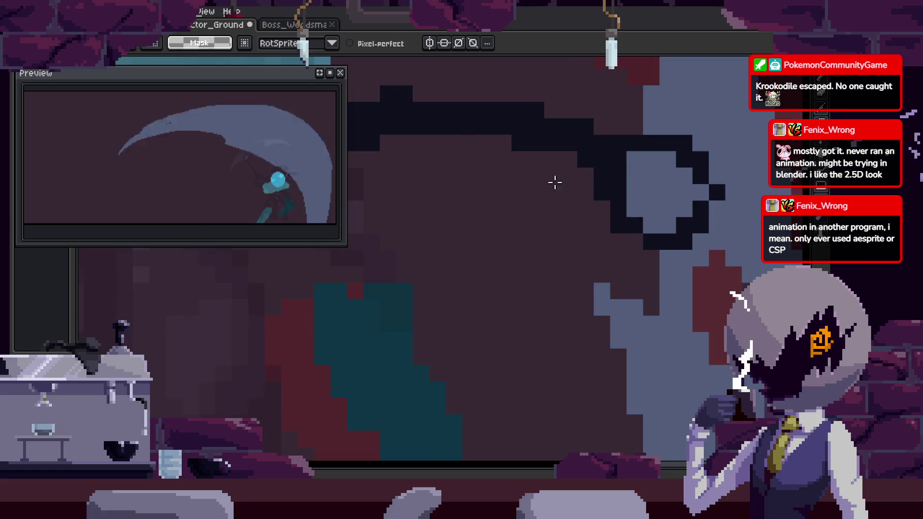
{"action": "scroll", "coordinate": [589, 285], "scroll_direction": "up", "scroll_amount": 1}
{"action": "key", "text": "Right"}
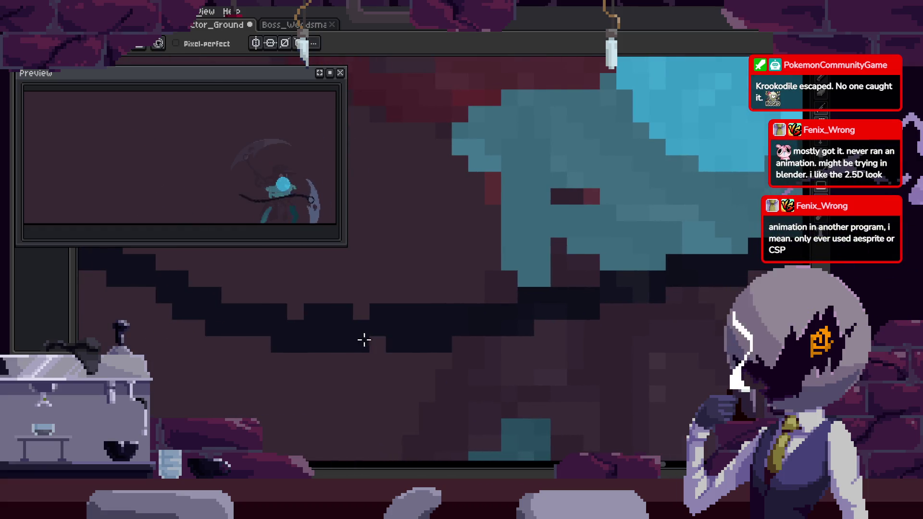
{"action": "key", "text": "Right"}
{"action": "key", "text": "Right"}
{"action": "key", "text": "Right"}
Sample a darker colour and paint over the light pixel on the scythe ring.
{"action": "key", "text": "ctrl+z"}
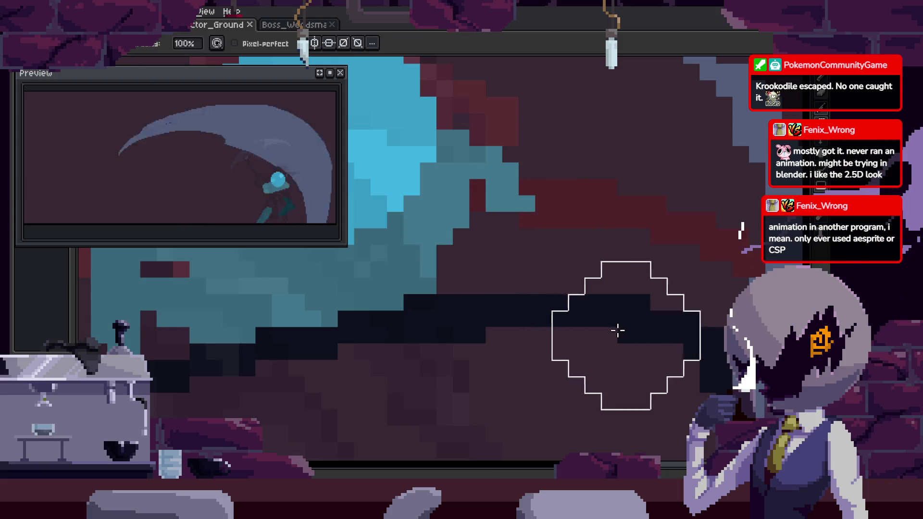
{"action": "key", "text": "Right"}
{"action": "key", "text": "Right"}
{"action": "key", "text": "Right"}
{"action": "key", "text": "Right"}
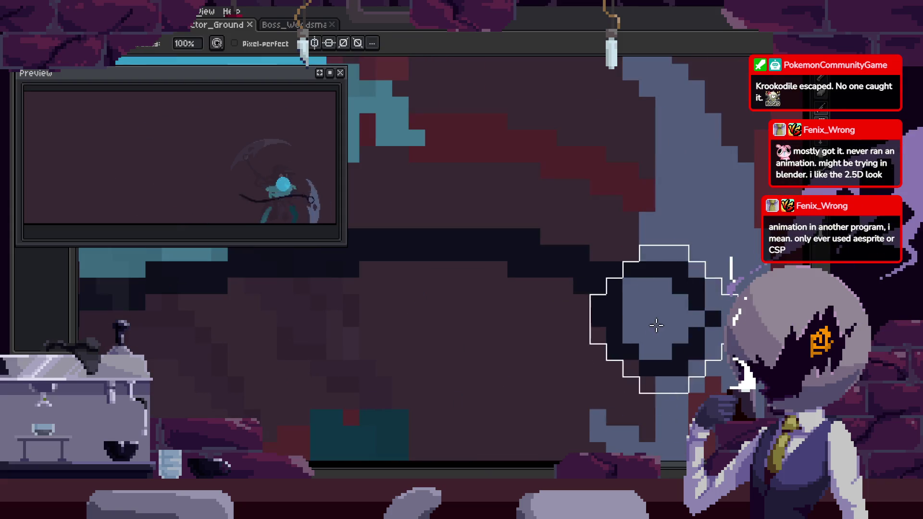
{"action": "scroll", "coordinate": [671, 312], "scroll_direction": "up", "scroll_amount": 1}
{"action": "key", "text": "i"}
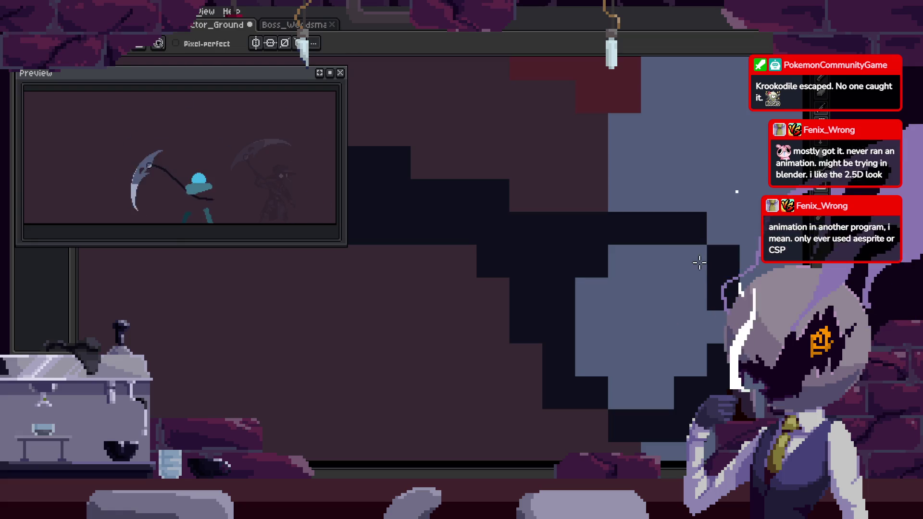
{"action": "key", "text": "Right"}
{"action": "left_click", "coordinate": [644, 277]}
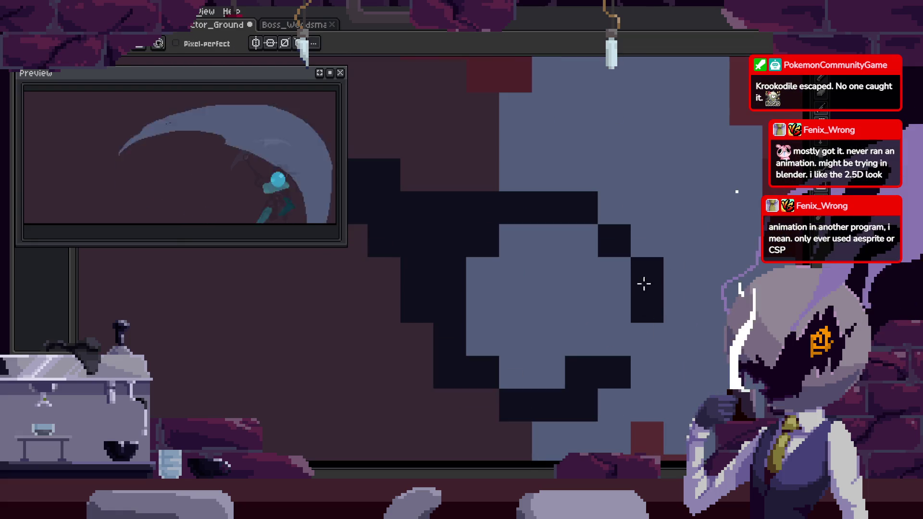
Save the sprite, switch back to the pencil and replay the animation.
{"action": "scroll", "coordinate": [645, 383], "scroll_direction": "down", "scroll_amount": 4}
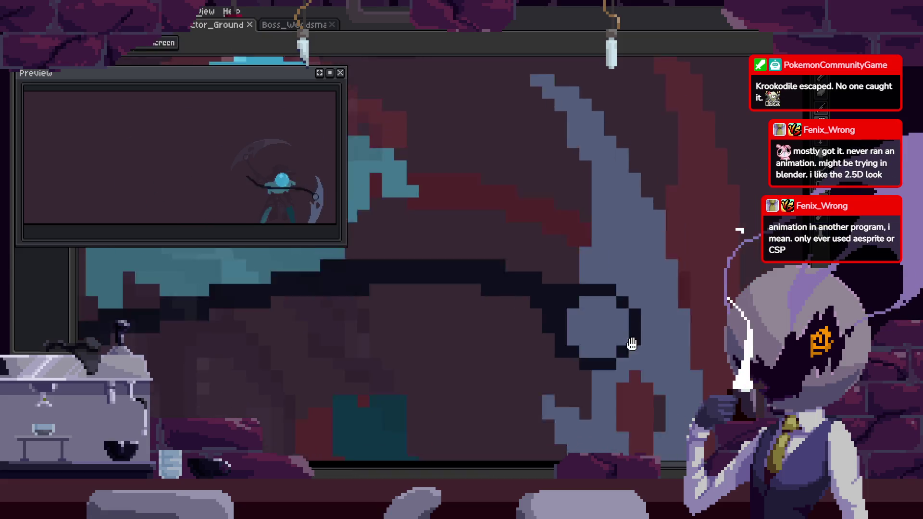
{"action": "key", "text": "ctrl+s"}
{"action": "key", "text": "Return"}
{"action": "key", "text": "b"}
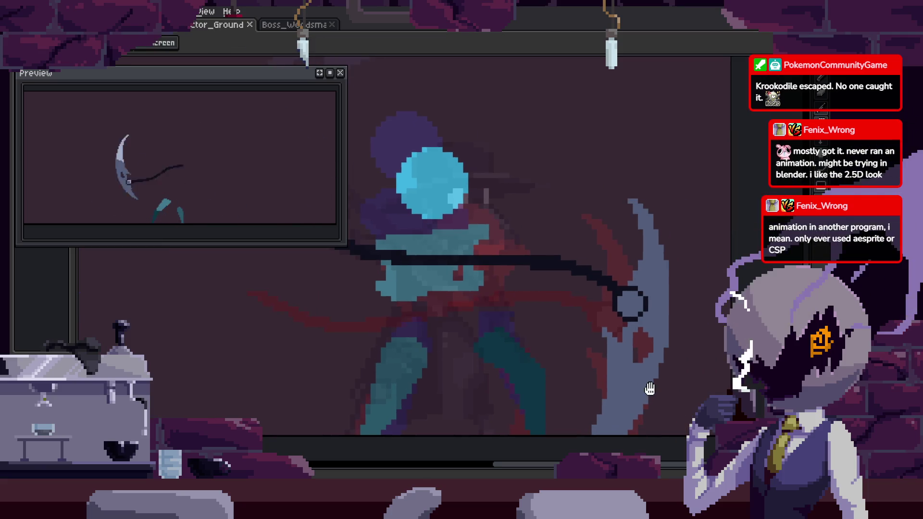
{"action": "key", "text": "ctrl+r"}
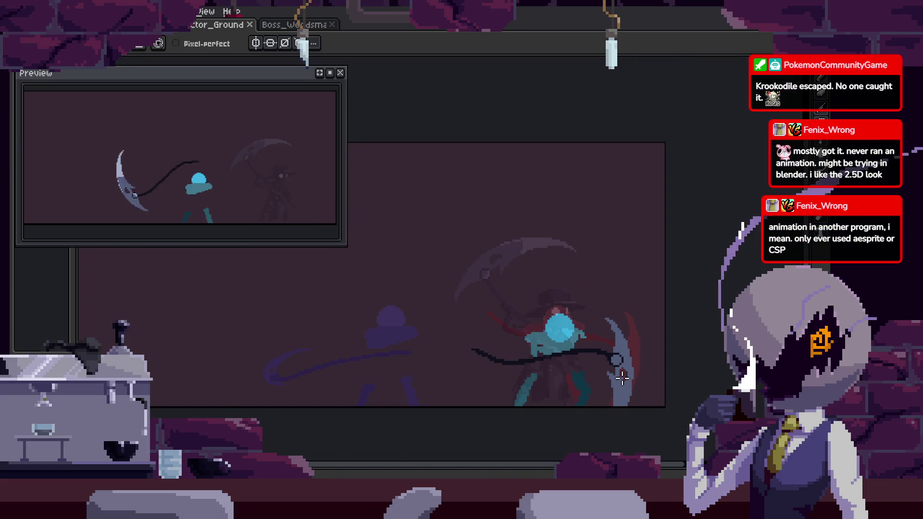
{"action": "key", "text": "Tab"}
{"action": "key", "text": "Tab"}
{"action": "key", "text": "Tab"}
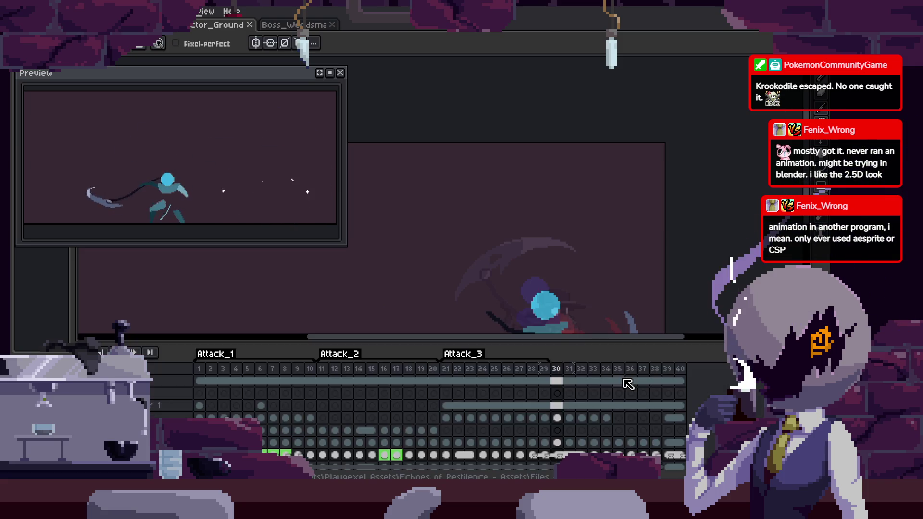
{"action": "key", "text": "Tab"}
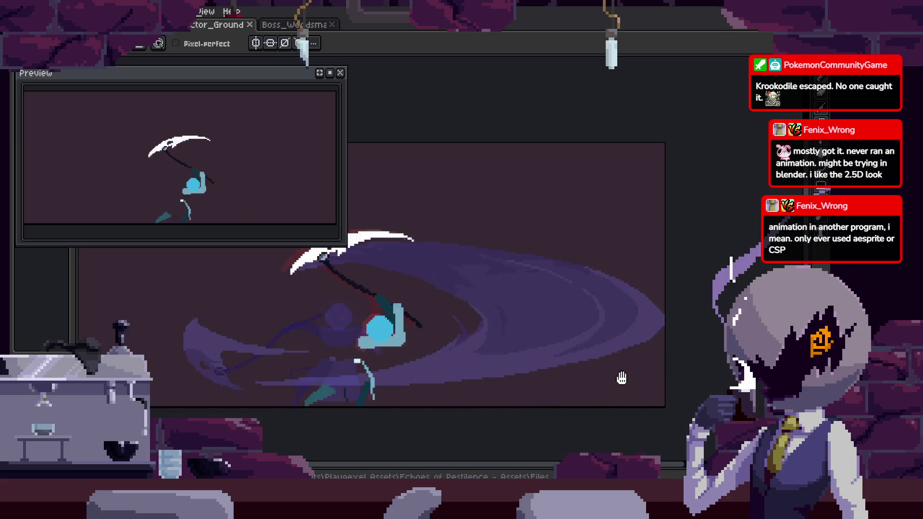
Pan and zoom over the looping attack sprite with the pencil selected and the timeline hidden.
{"action": "left_click_drag", "start_coordinate": [622, 379], "coordinate": [622, 355]}
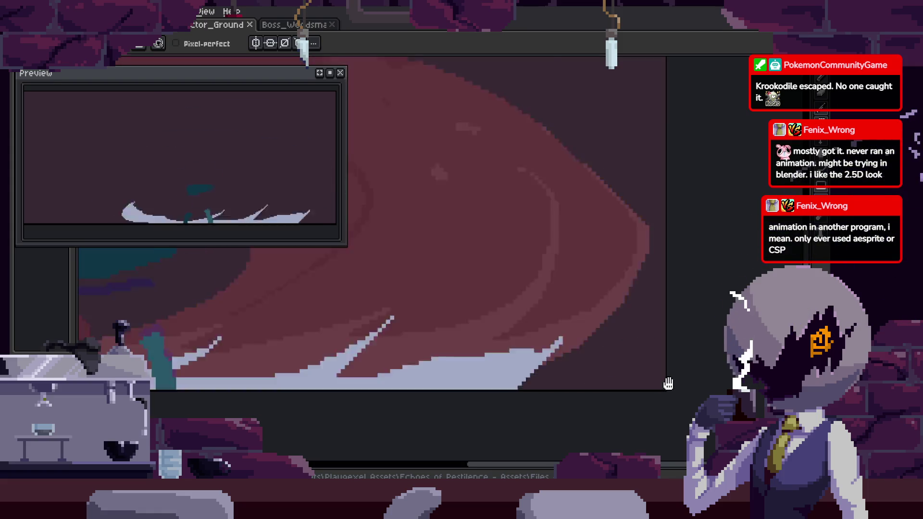
{"action": "key", "text": "Tab"}
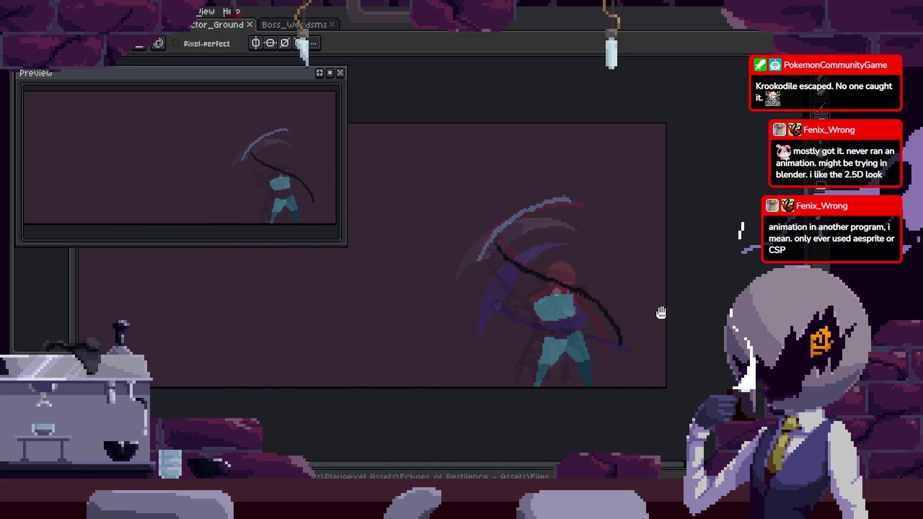
{"action": "left_click_drag", "start_coordinate": [667, 308], "coordinate": [623, 260]}
{"action": "key", "text": "b"}
{"action": "scroll", "coordinate": [644, 293], "scroll_direction": "up", "scroll_amount": 3}
{"action": "key", "text": "Tab"}
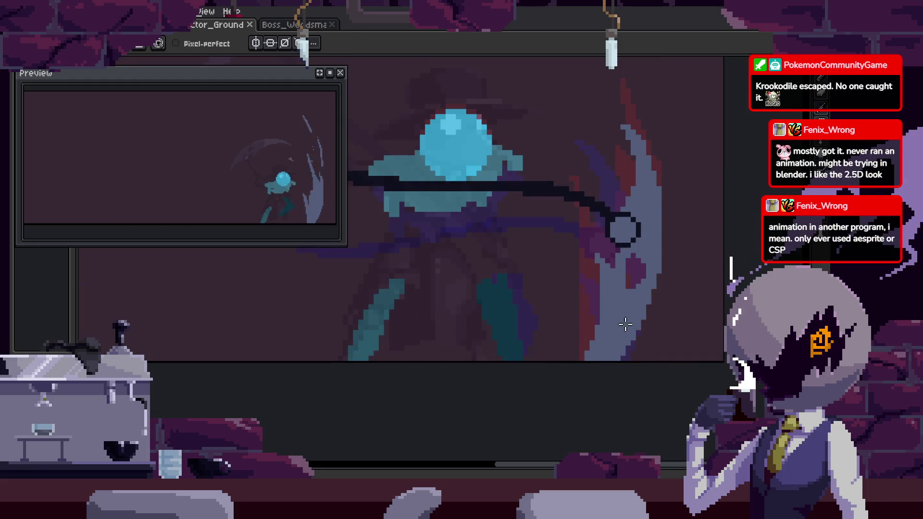
{"action": "scroll", "coordinate": [613, 341], "scroll_direction": "up", "scroll_amount": 2}
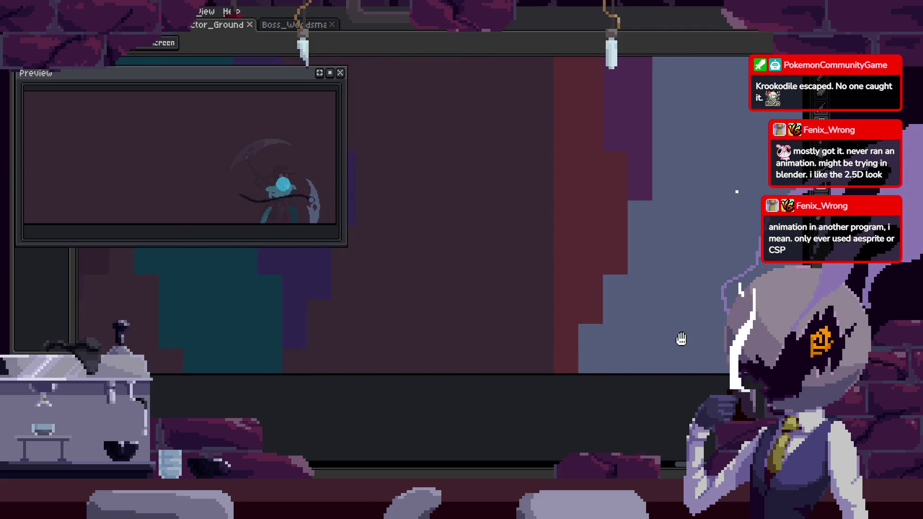
{"action": "scroll", "coordinate": [558, 336], "scroll_direction": "down", "scroll_amount": 1}
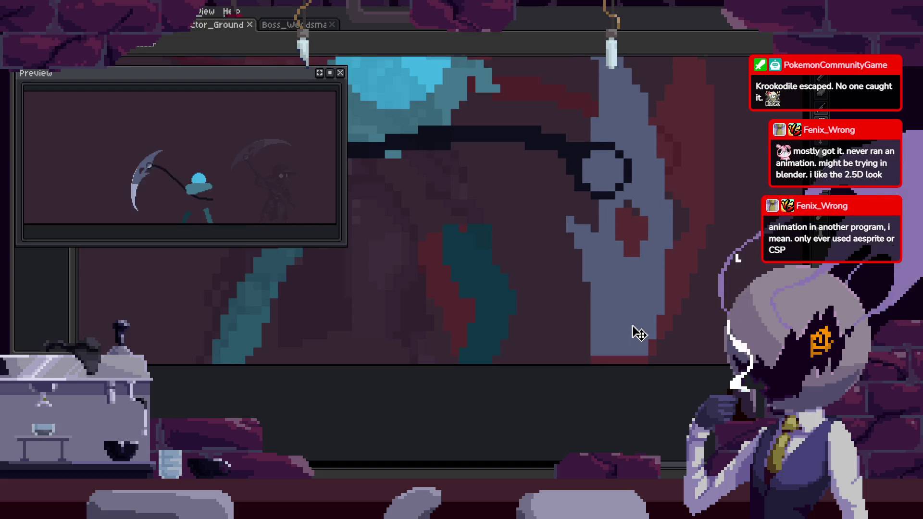
{"action": "scroll", "coordinate": [638, 336], "scroll_direction": "down", "scroll_amount": 1}
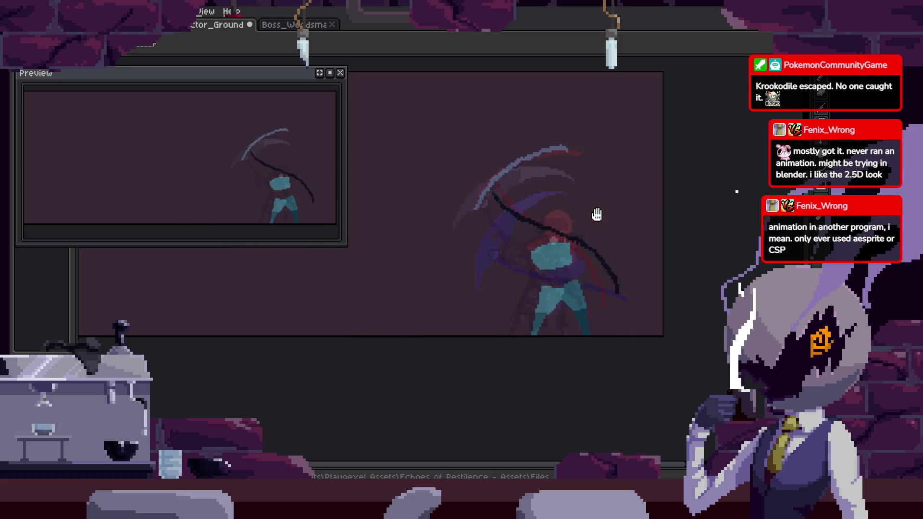
{"action": "scroll", "coordinate": [461, 255], "scroll_direction": "up", "scroll_amount": 2}
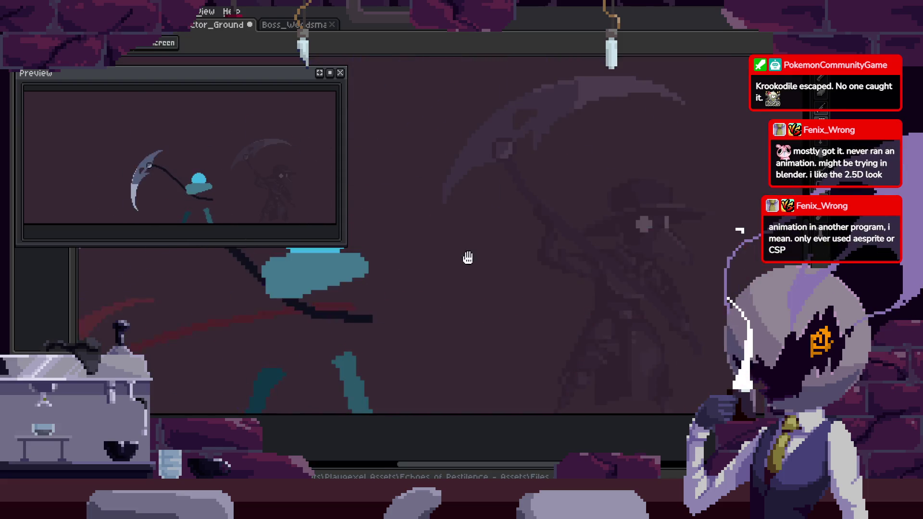
Create a new tag named to_Idle over frames 30–40.
{"action": "scroll", "coordinate": [482, 253], "scroll_direction": "down", "scroll_amount": 2}
{"action": "key", "text": "Tab"}
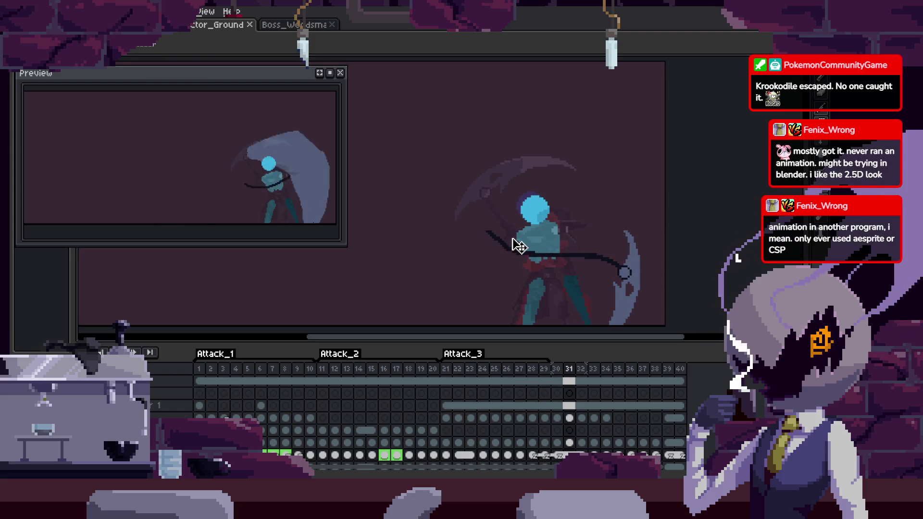
{"action": "left_click_drag", "start_coordinate": [558, 368], "coordinate": [680, 369]}
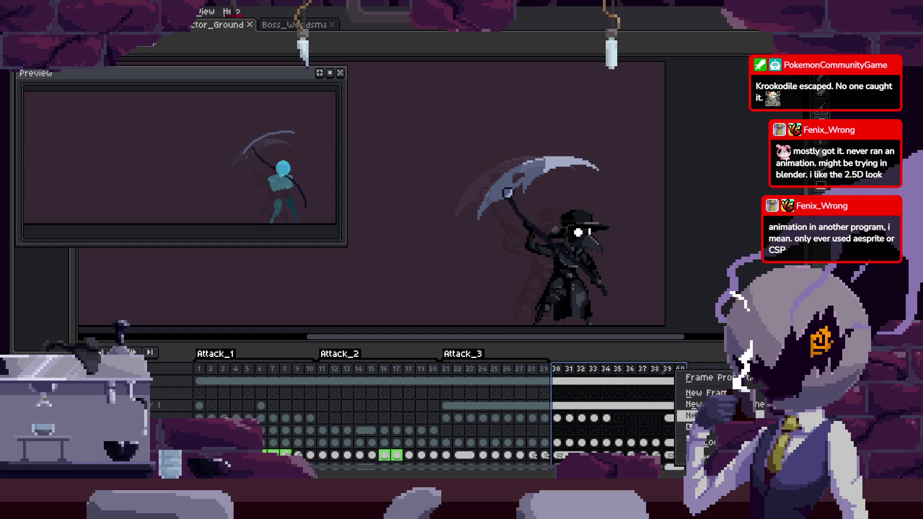
{"action": "left_click", "coordinate": [693, 416]}
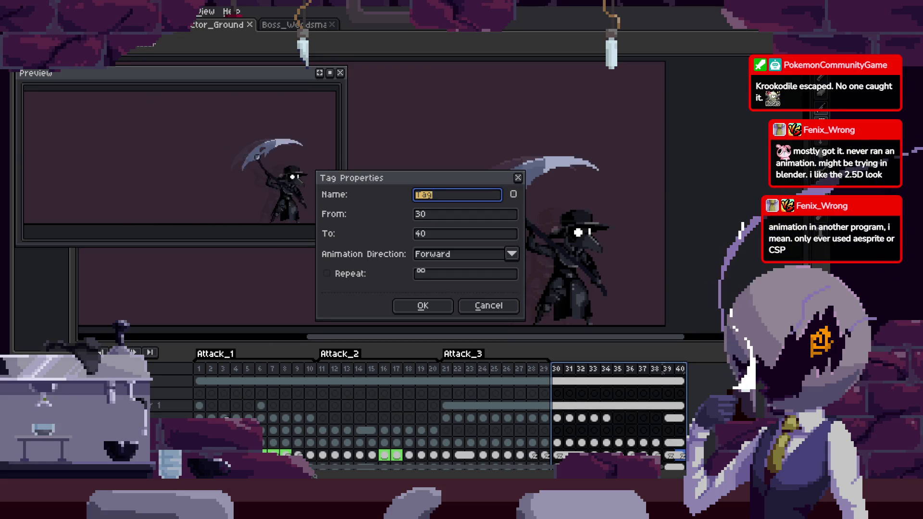
{"action": "type", "text": "to_l"}
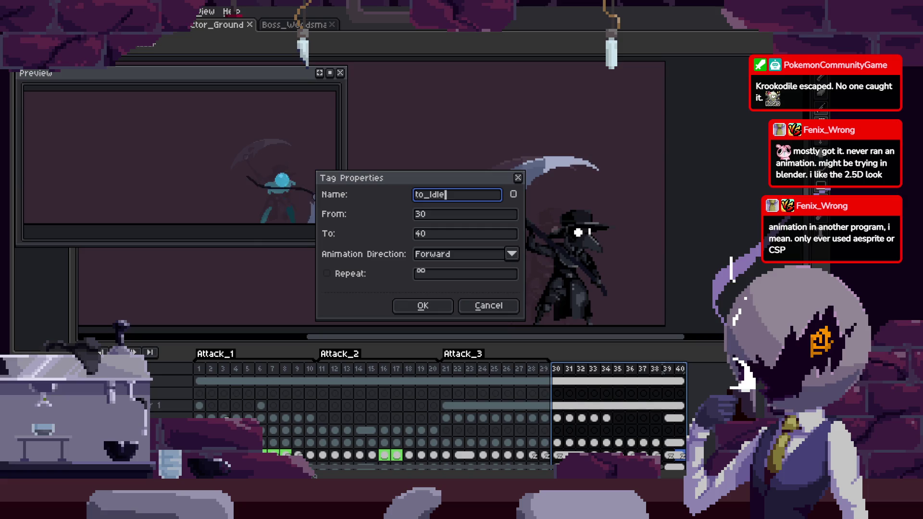
{"action": "key", "text": "Return"}
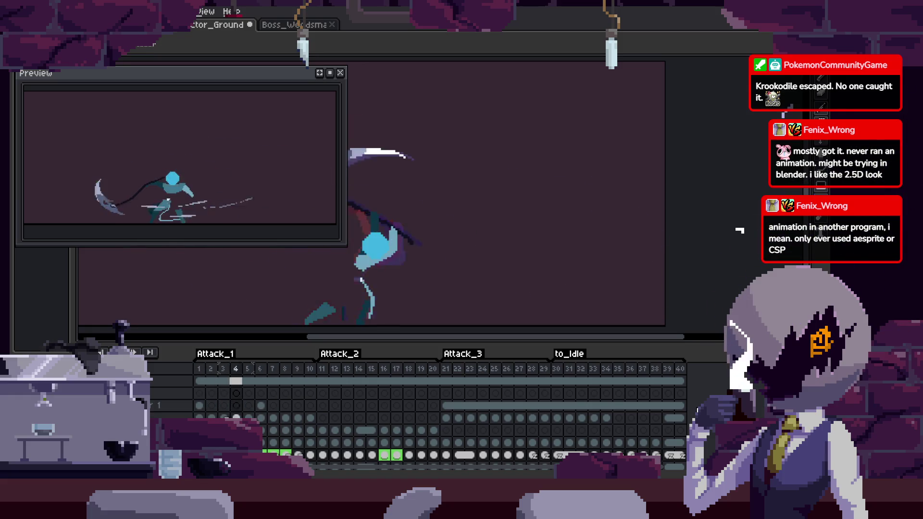
{"action": "key", "text": "Return"}
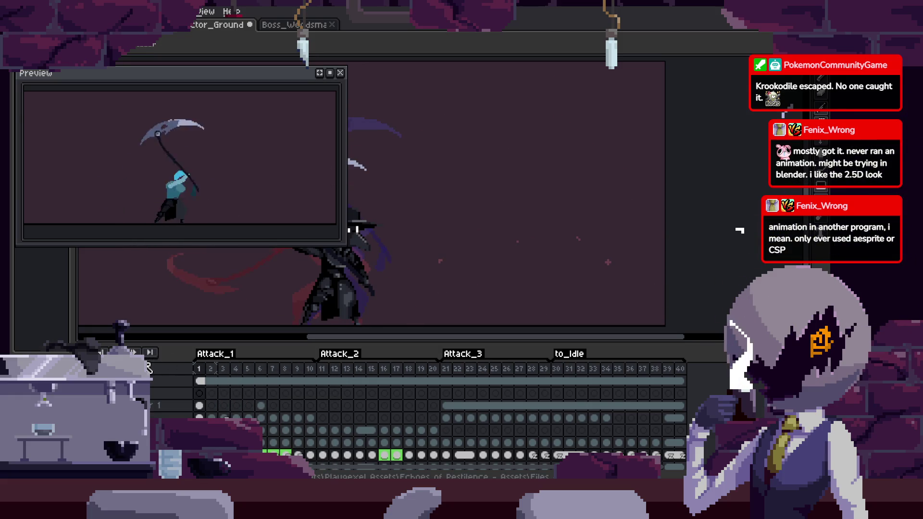
{"action": "right_click", "coordinate": [124, 353]}
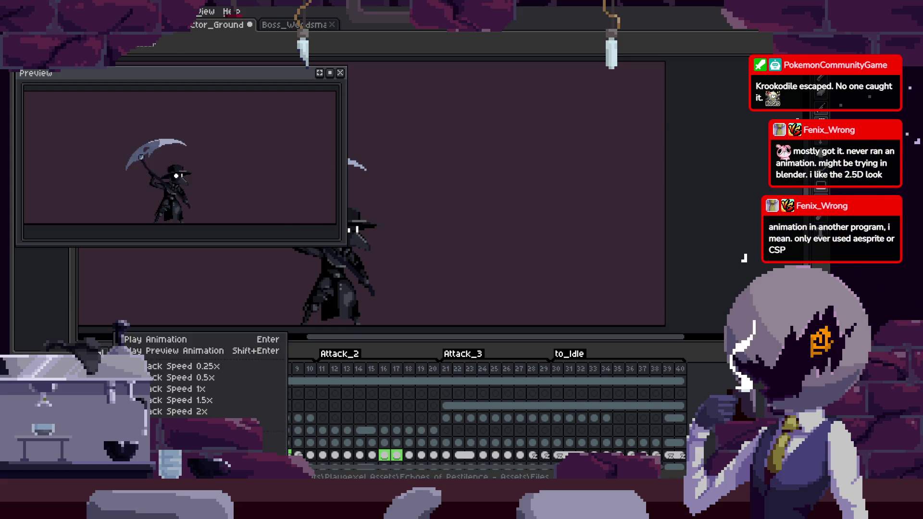
{"action": "key", "text": "Tab"}
{"action": "key", "text": "Return"}
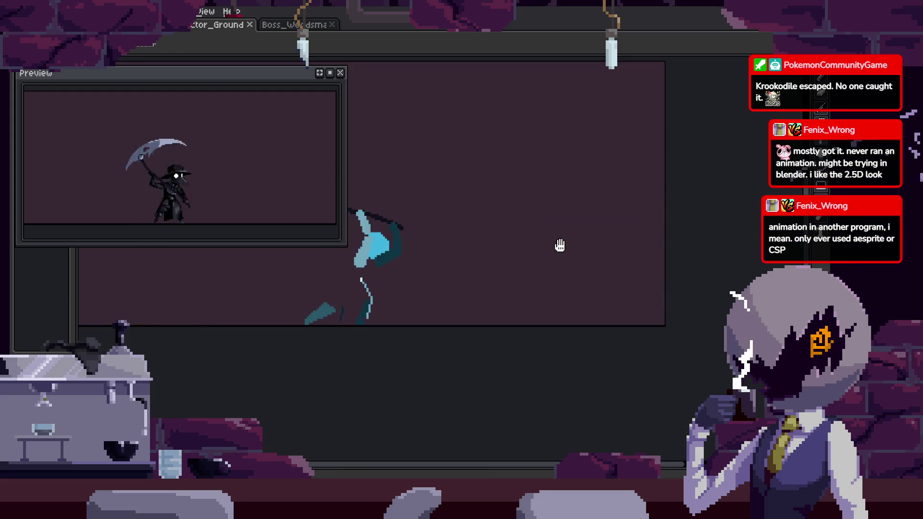
{"action": "key", "text": "Return"}
{"action": "key", "text": "Tab"}
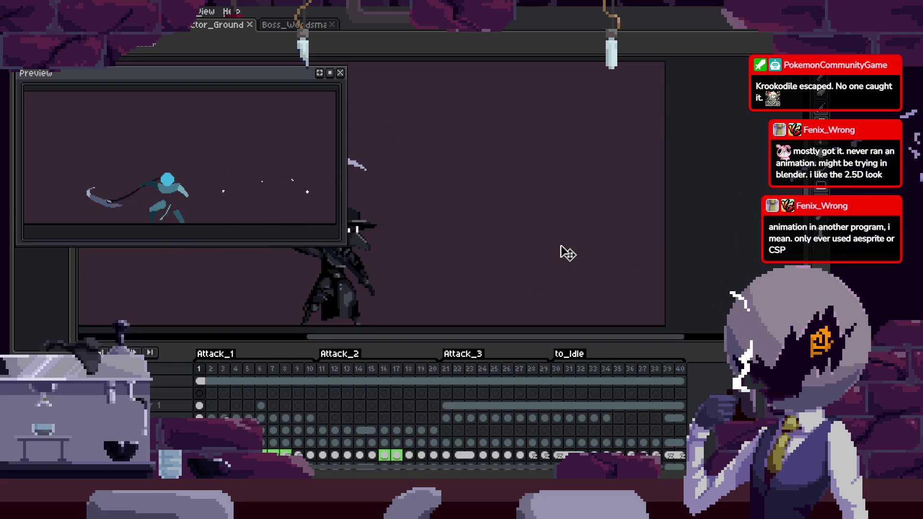
{"action": "right_click", "coordinate": [124, 353]}
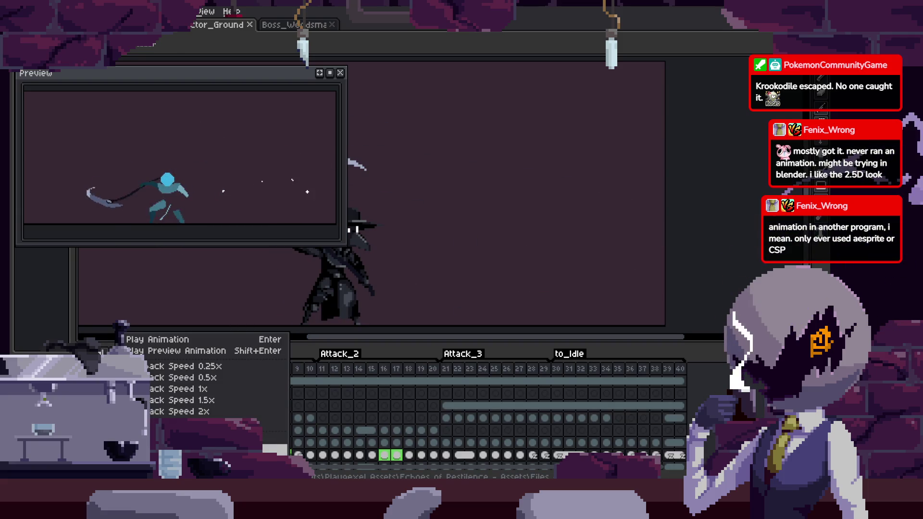
{"action": "key", "text": "Return"}
{"action": "key", "text": "Tab"}
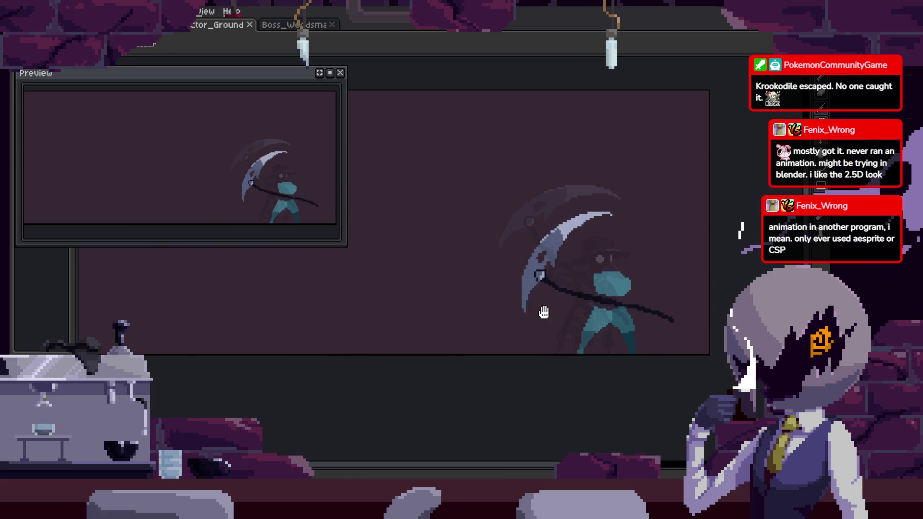
{"action": "key", "text": "Tab"}
{"action": "key", "text": "Tab"}
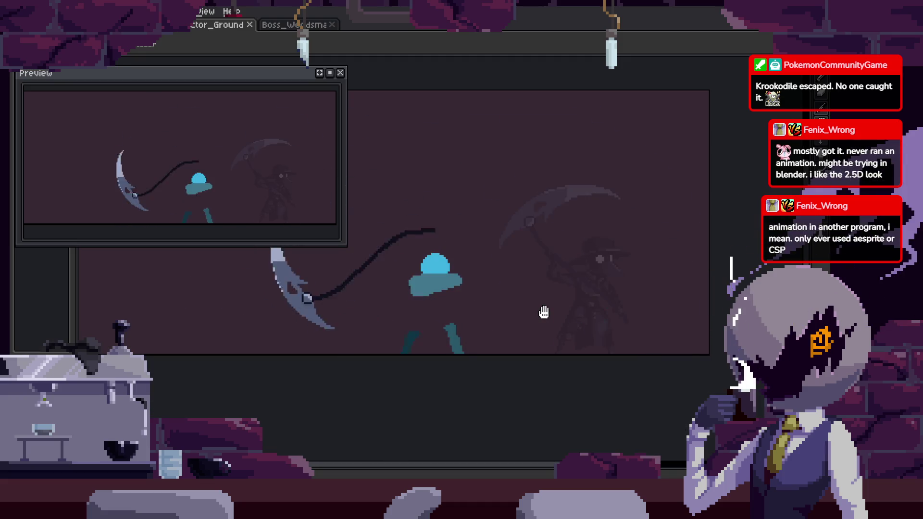
{"action": "key", "text": "Tab"}
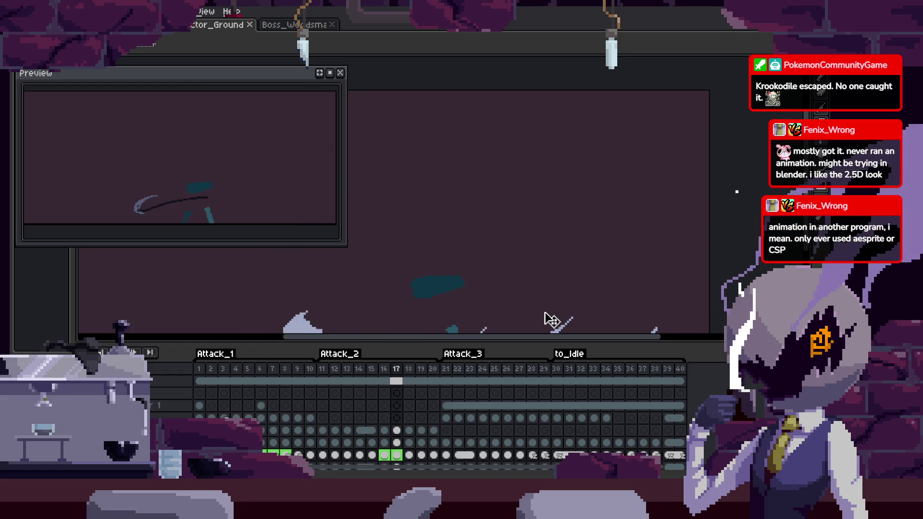
Confirm frame 20's duration in Frame Properties and open frame 18's properties.
{"action": "key", "text": "p"}
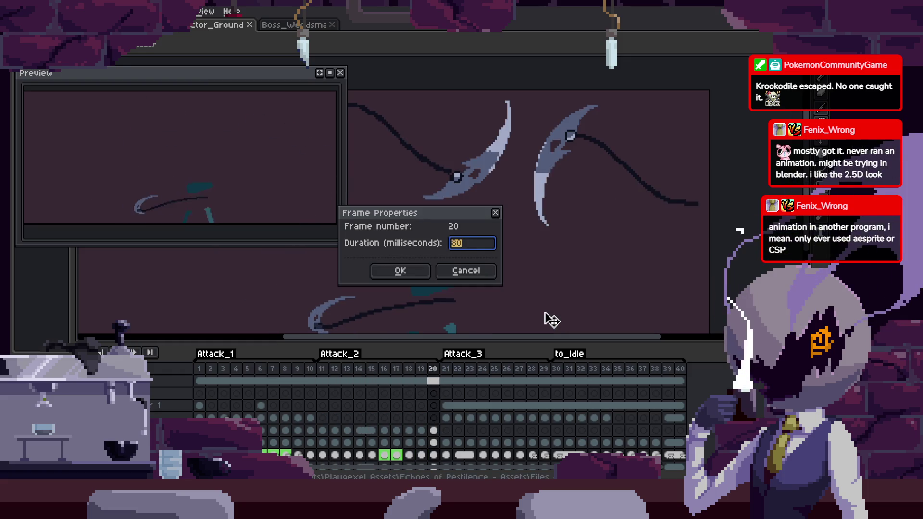
{"action": "key", "text": "Return"}
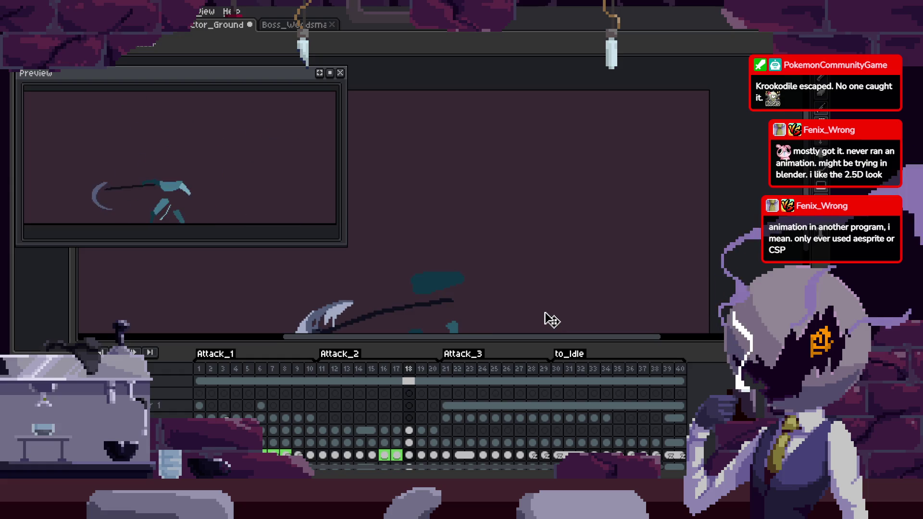
{"action": "key", "text": "p"}
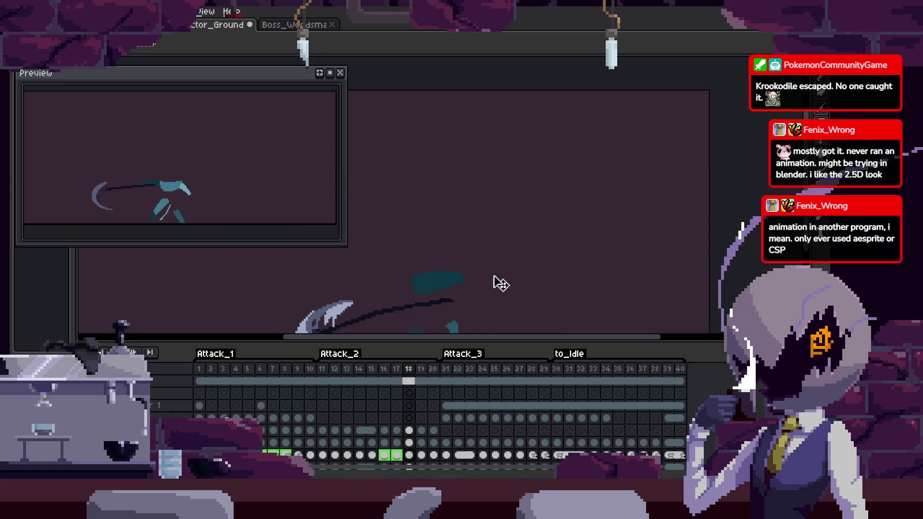
Give the frame-18 cel a green #6acd5b colour in Cel Properties.
{"action": "right_click", "coordinate": [412, 464]}
{"action": "left_click", "coordinate": [384, 436]}
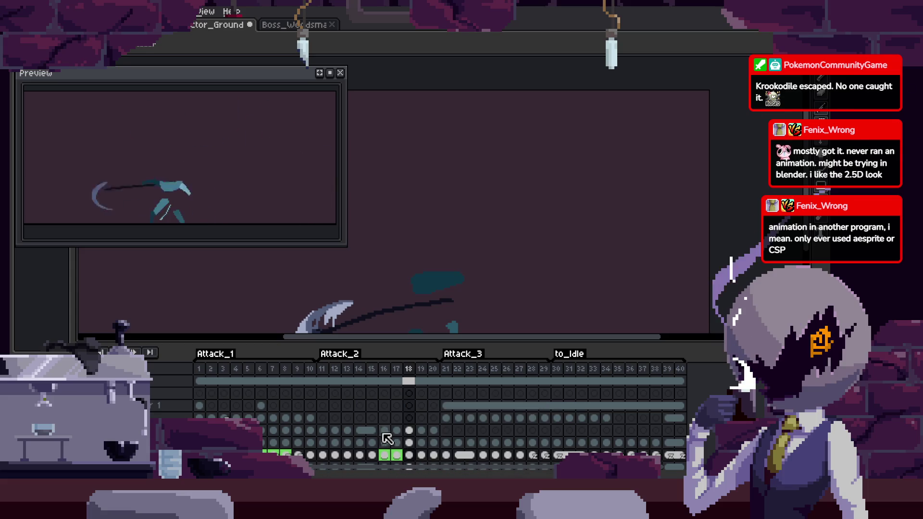
{"action": "right_click", "coordinate": [408, 454]}
{"action": "left_click", "coordinate": [467, 416]}
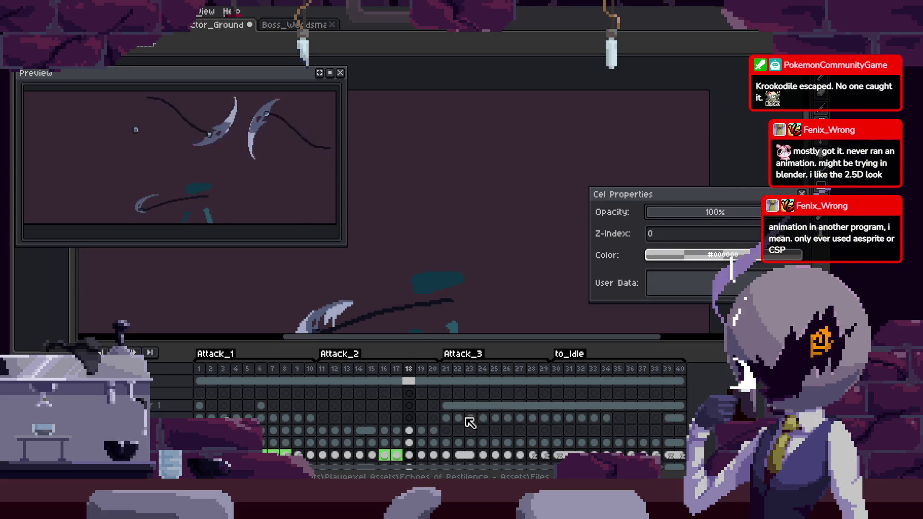
{"action": "left_click", "coordinate": [707, 259]}
{"action": "left_click", "coordinate": [614, 279]}
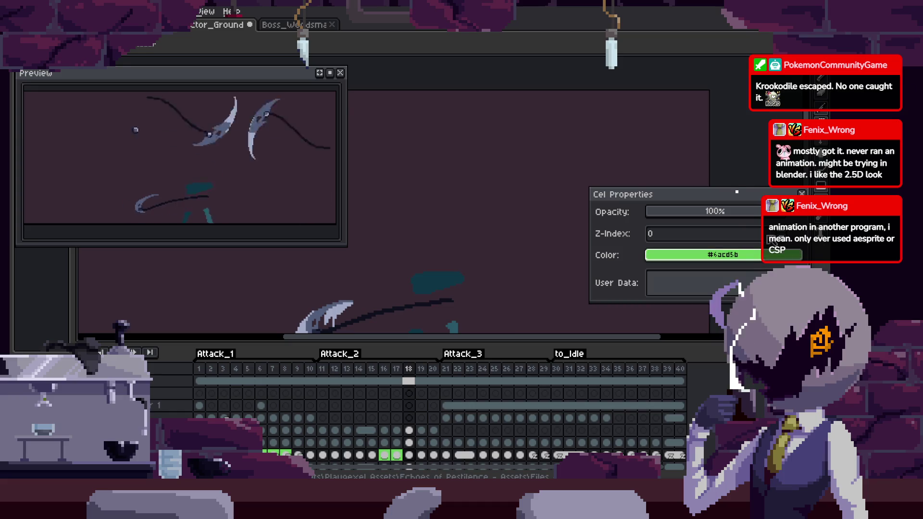
{"action": "key", "text": "Tab"}
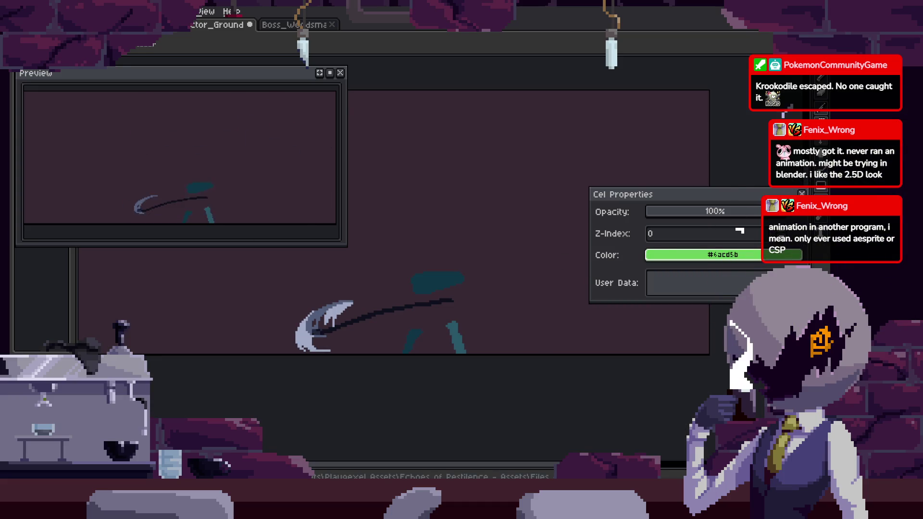
{"action": "key", "text": "Escape"}
{"action": "left_click_drag", "start_coordinate": [542, 263], "coordinate": [600, 251]}
{"action": "key", "text": "Tab"}
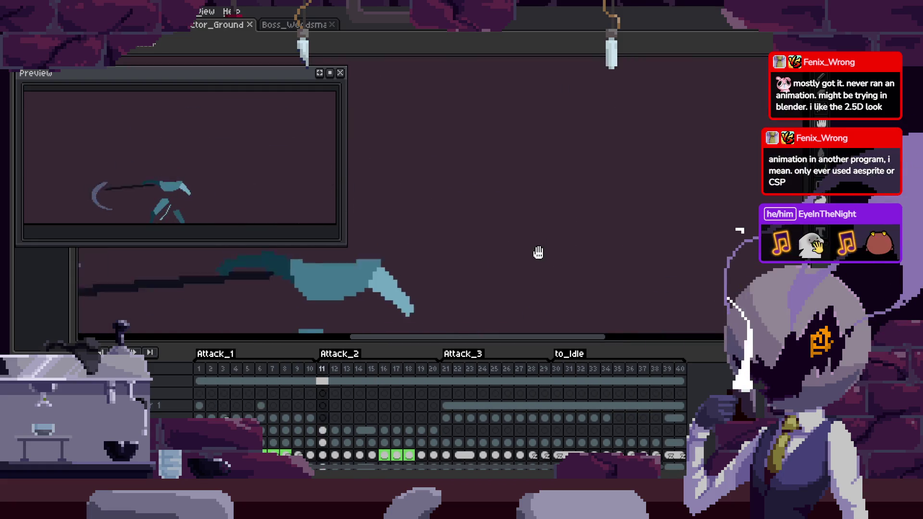
Review the playing slash frames, hiding and showing the timeline and zooming the canvas.
{"action": "key", "text": "Tab"}
{"action": "key", "text": "Tab"}
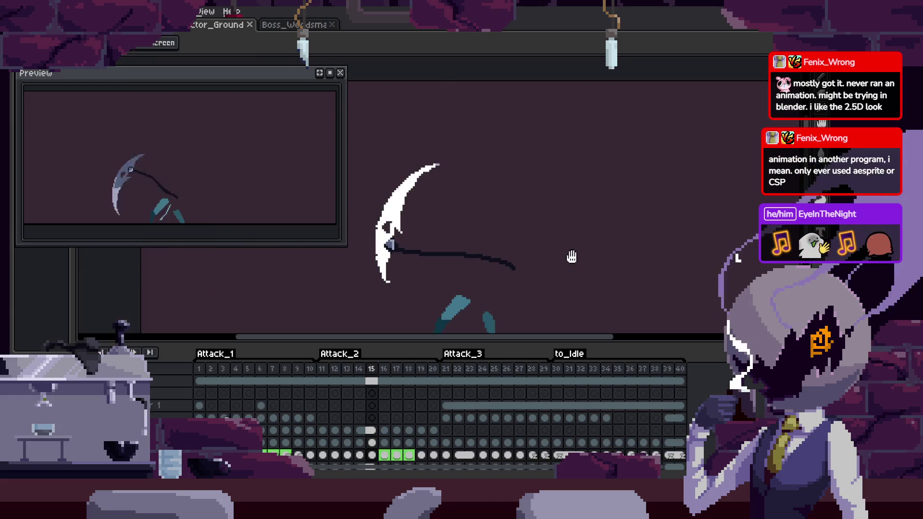
{"action": "key", "text": "Tab"}
{"action": "key", "text": "Tab"}
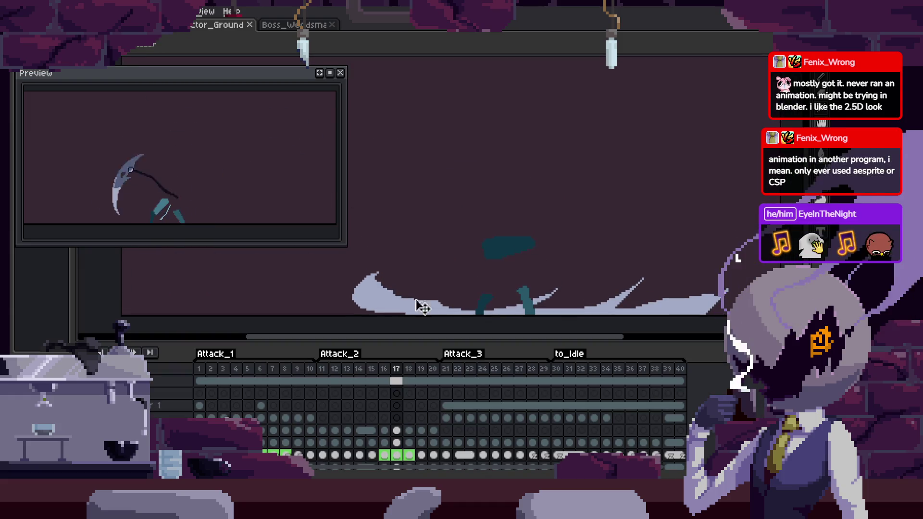
{"action": "key", "text": "Tab"}
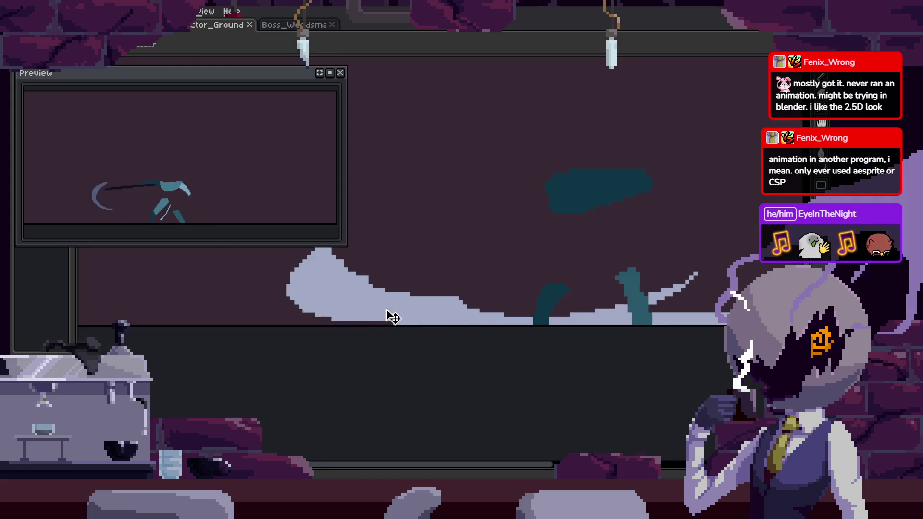
{"action": "scroll", "coordinate": [324, 315], "scroll_direction": "up", "scroll_amount": 2}
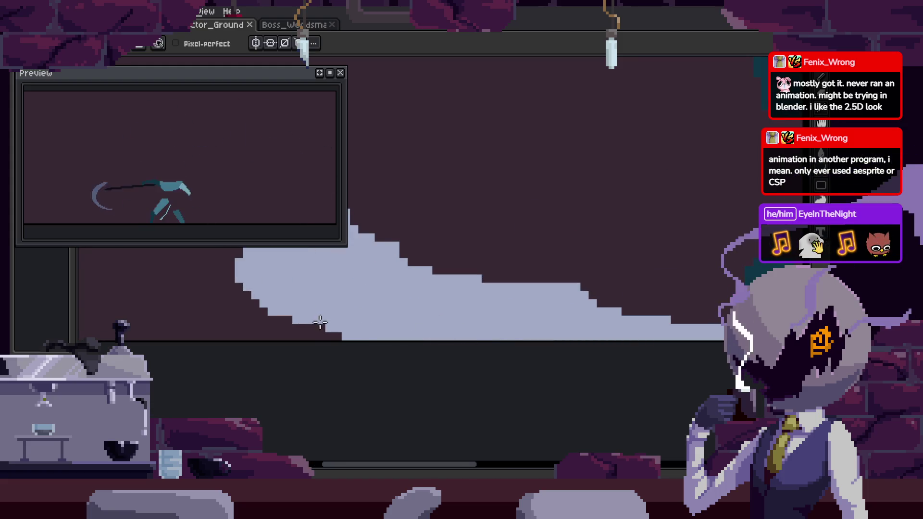
{"action": "scroll", "coordinate": [446, 326], "scroll_direction": "down", "scroll_amount": 2}
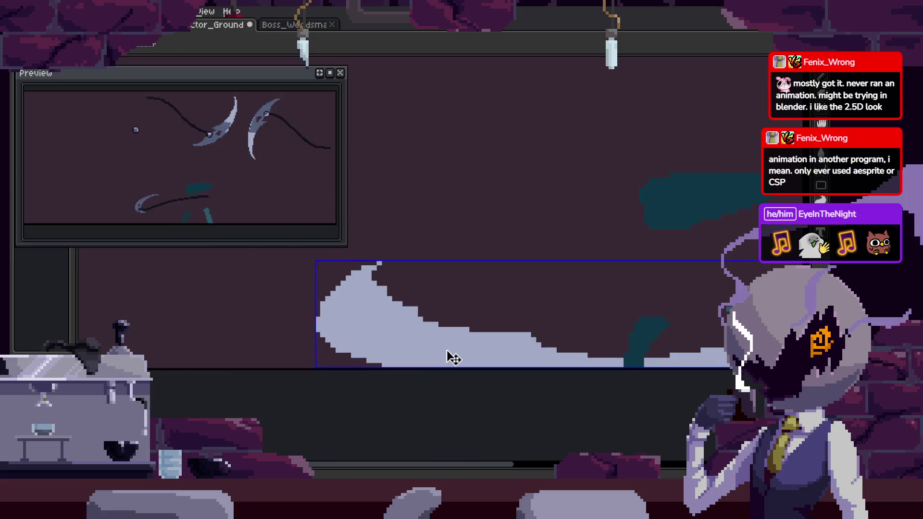
{"action": "key", "text": "Tab"}
{"action": "key", "text": "Tab"}
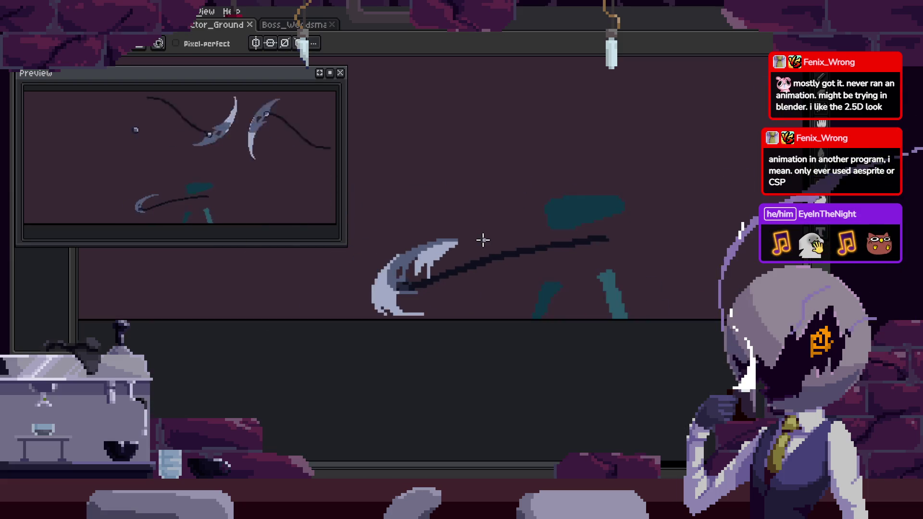
{"action": "key", "text": "Tab"}
{"action": "key", "text": "Tab"}
{"action": "scroll", "coordinate": [519, 257], "scroll_direction": "up", "scroll_amount": 2}
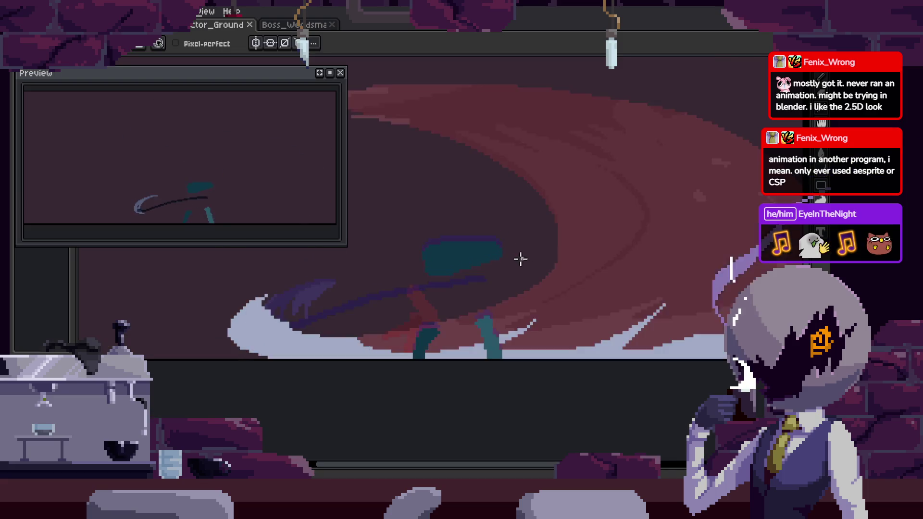
{"action": "scroll", "coordinate": [695, 281], "scroll_direction": "up", "scroll_amount": 1}
Switch to the pencil and save the attack animation file.
{"action": "key", "text": "b"}
{"action": "scroll", "coordinate": [474, 201], "scroll_direction": "up", "scroll_amount": 1}
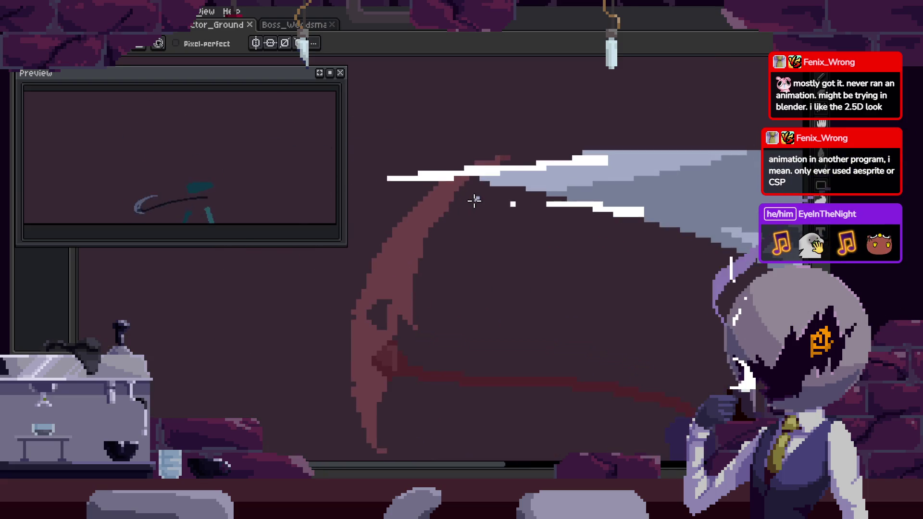
{"action": "key", "text": "ctrl+s"}
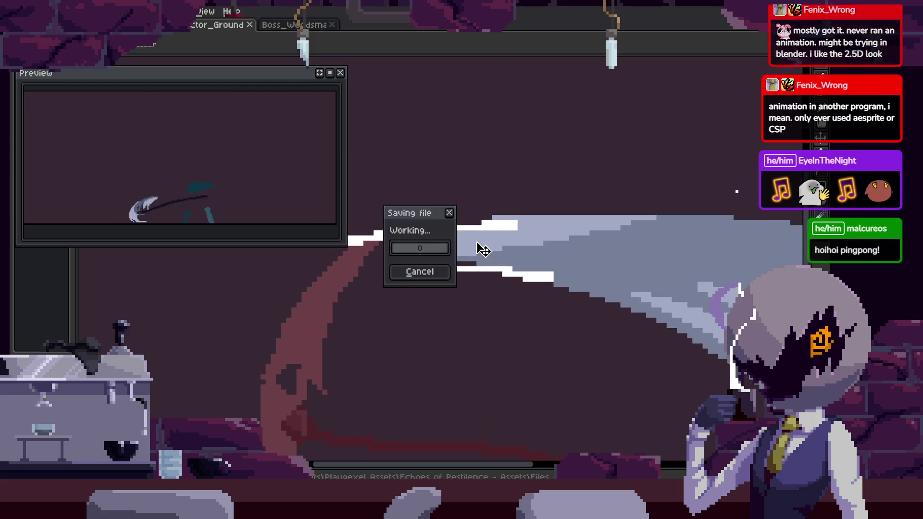
Pan across the scythe slash arc, check the attack tags, and save again.
{"action": "left_click_drag", "start_coordinate": [429, 248], "coordinate": [567, 241]}
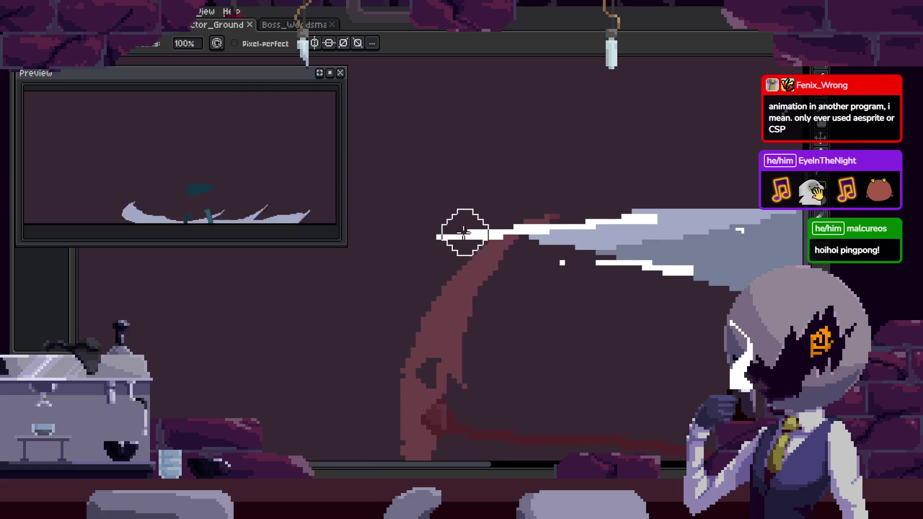
{"action": "scroll", "coordinate": [465, 198], "scroll_direction": "down", "scroll_amount": 1}
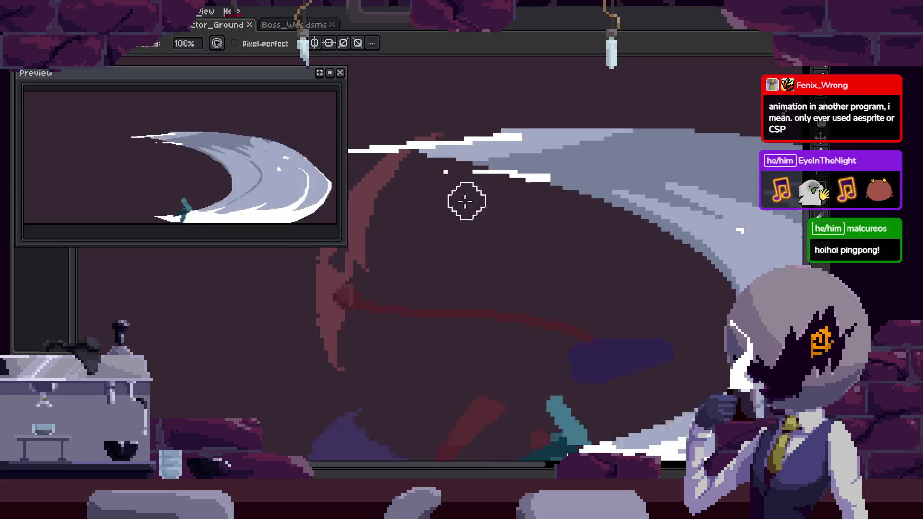
{"action": "scroll", "coordinate": [494, 293], "scroll_direction": "down", "scroll_amount": 1}
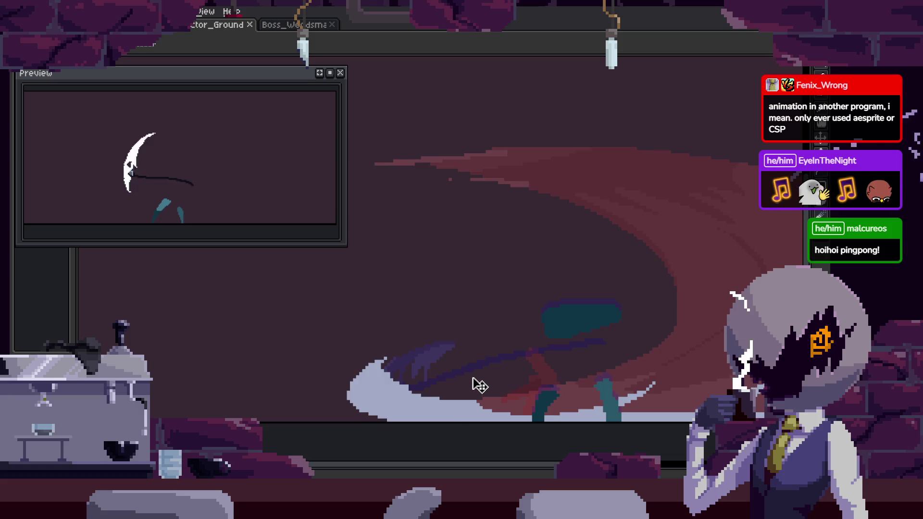
{"action": "left_click_drag", "start_coordinate": [478, 383], "coordinate": [488, 321]}
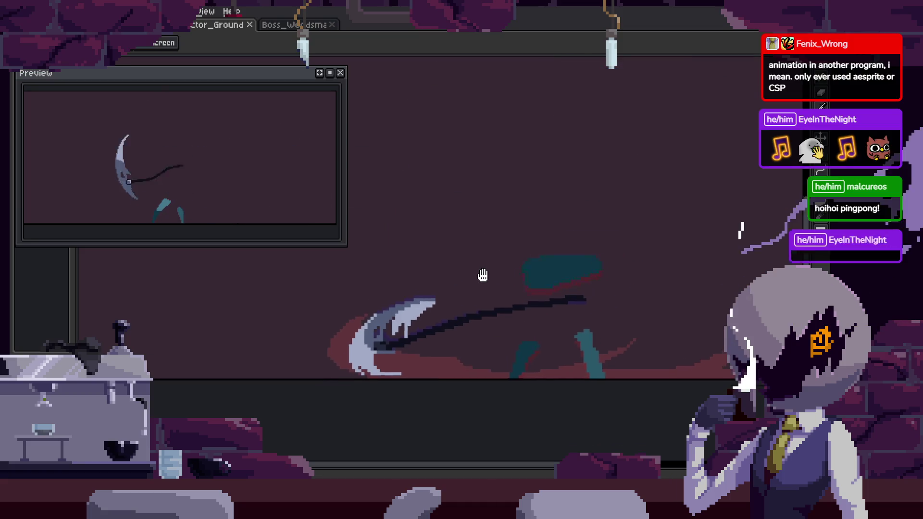
{"action": "left_click_drag", "start_coordinate": [519, 229], "coordinate": [477, 279]}
{"action": "key", "text": "Tab"}
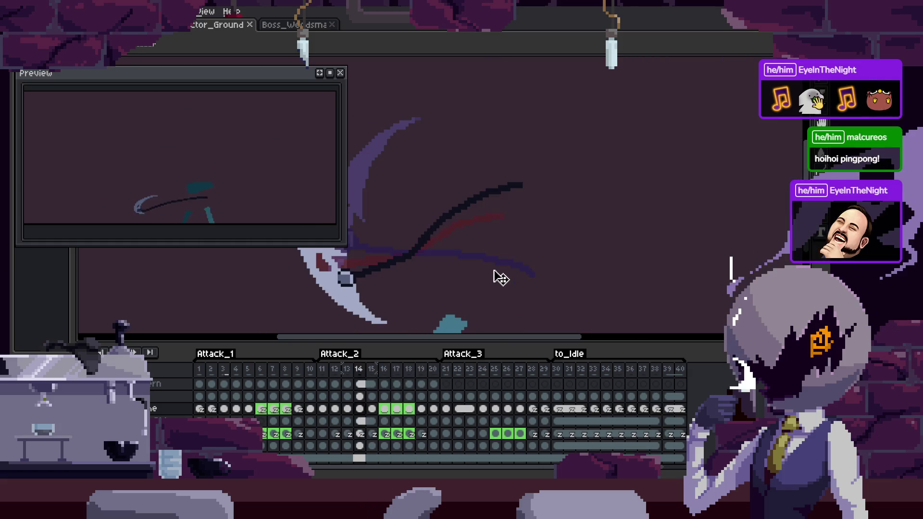
{"action": "key", "text": "Tab"}
{"action": "key", "text": "ctrl+s"}
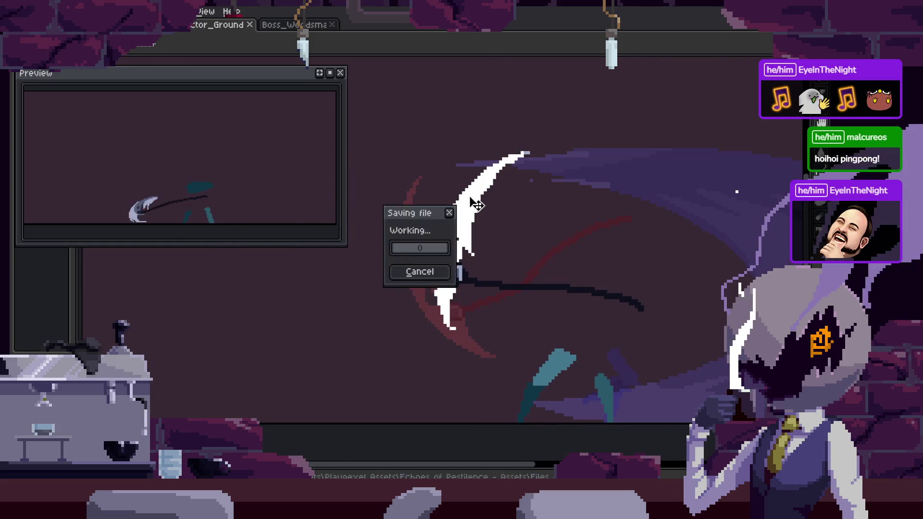
Zoom in along the white slash arc with the pencil active and save.
{"action": "scroll", "coordinate": [495, 247], "scroll_direction": "up", "scroll_amount": 1}
{"action": "scroll", "coordinate": [469, 254], "scroll_direction": "up", "scroll_amount": 1}
{"action": "scroll", "coordinate": [483, 216], "scroll_direction": "up", "scroll_amount": 3}
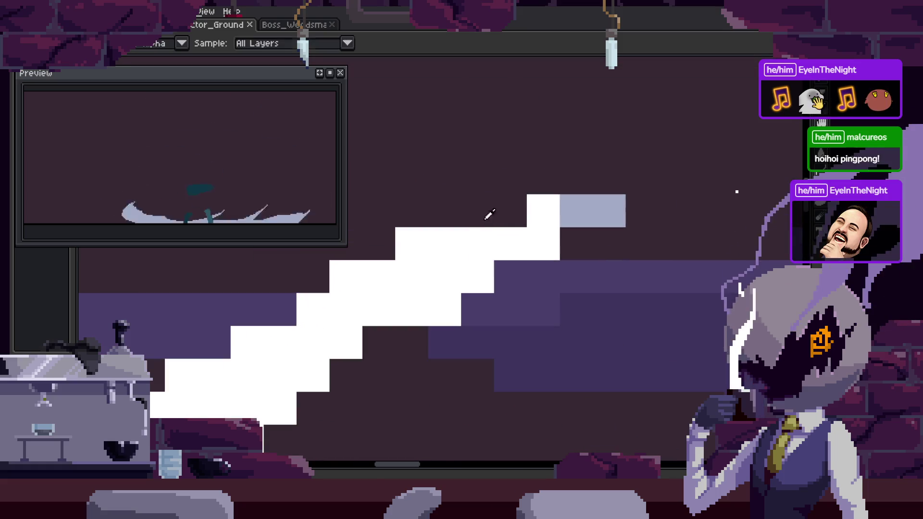
{"action": "key", "text": "b"}
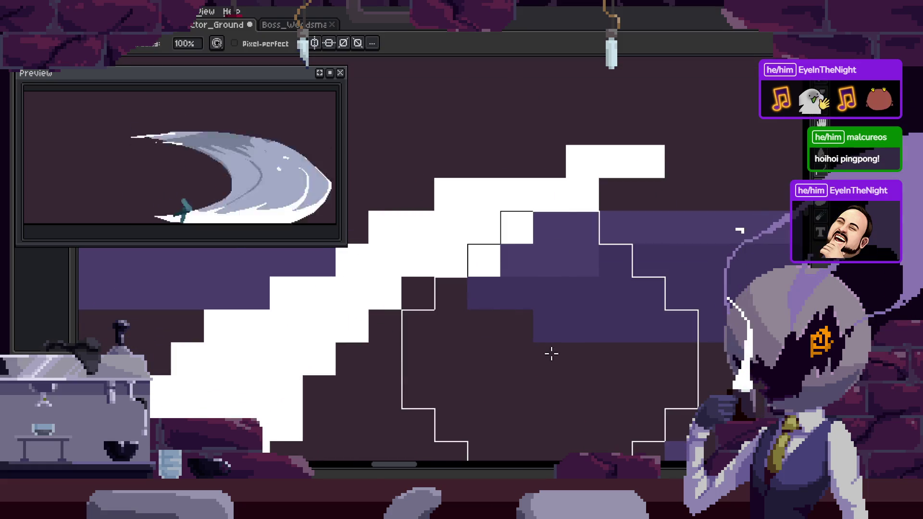
{"action": "left_click_drag", "start_coordinate": [400, 331], "coordinate": [589, 257]}
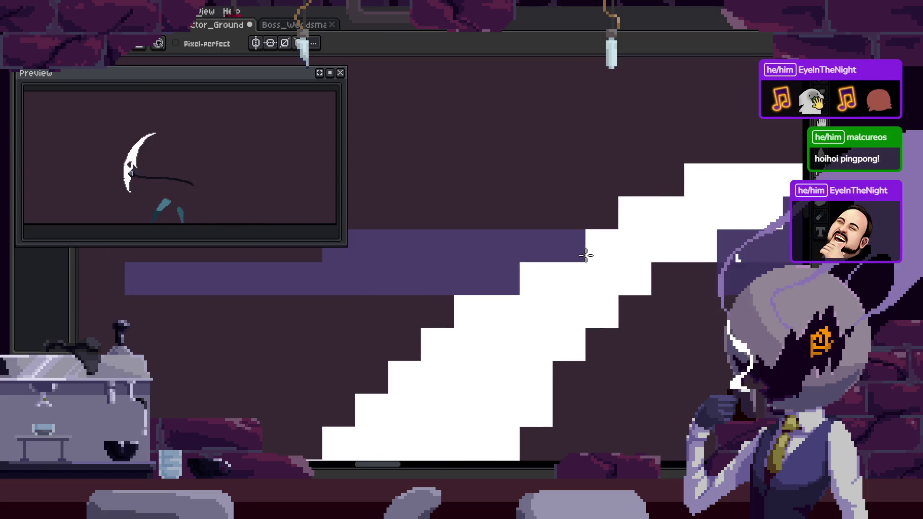
{"action": "key", "text": "ctrl+s"}
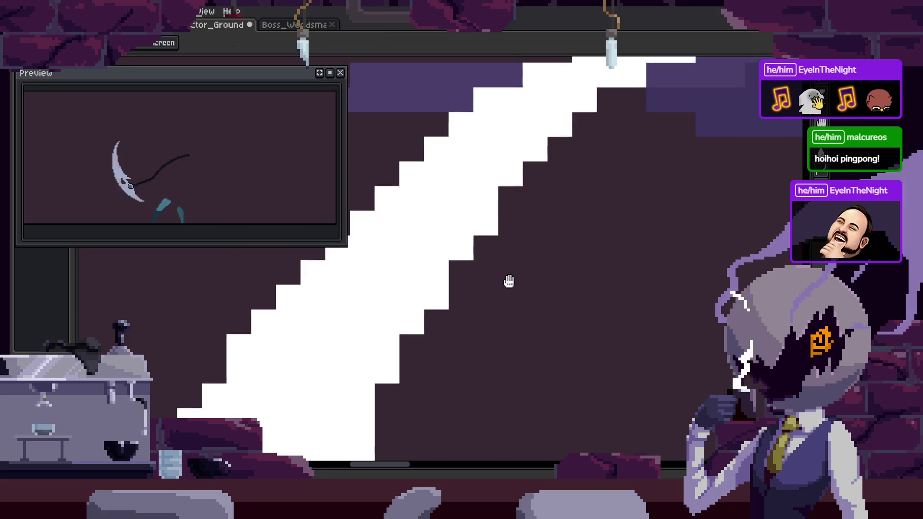
Pick colours from all layers with the eyedropper and save the touched-up pixels.
{"action": "scroll", "coordinate": [488, 289], "scroll_direction": "down", "scroll_amount": 1}
{"action": "key", "text": "ctrl+s"}
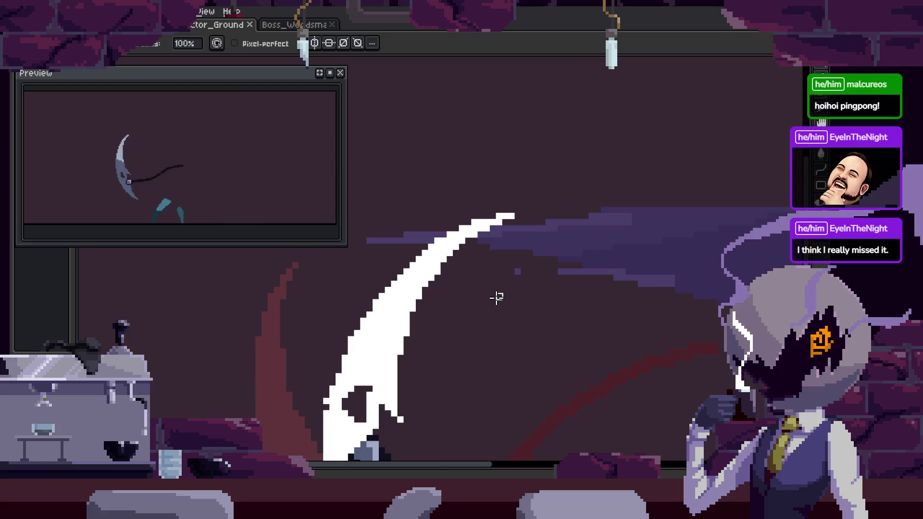
{"action": "scroll", "coordinate": [440, 165], "scroll_direction": "up", "scroll_amount": 3}
{"action": "key", "text": "i"}
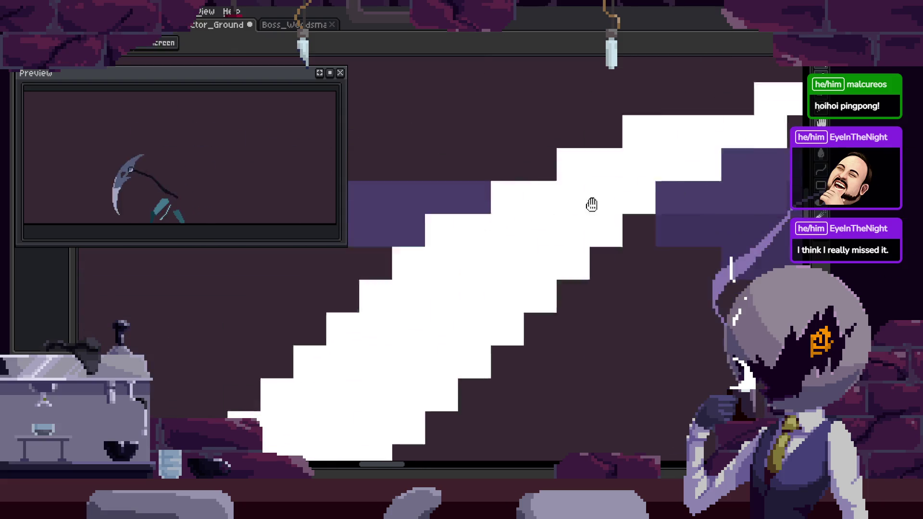
{"action": "key", "text": "ctrl+s"}
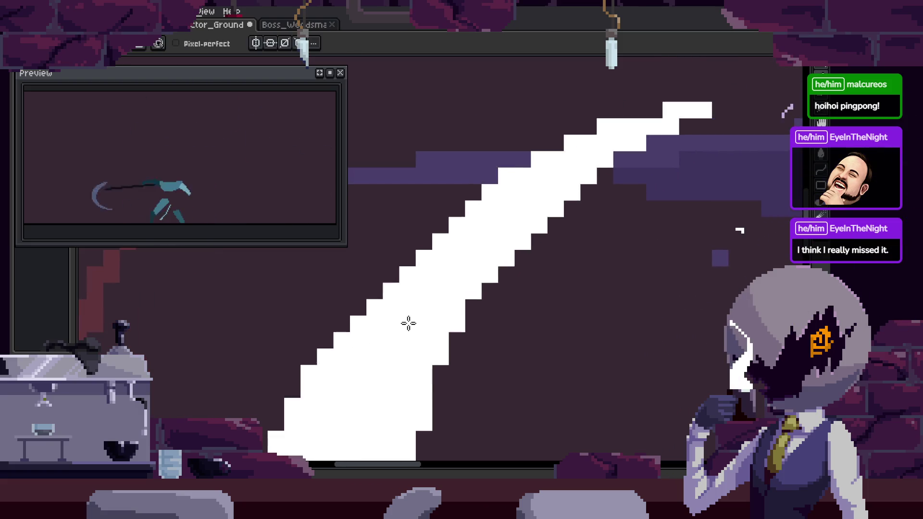
{"action": "key", "text": "ctrl+s"}
Recentre the view on the scythe slash, save the latest changes, and return to the pencil.
{"action": "scroll", "coordinate": [428, 176], "scroll_direction": "up", "scroll_amount": 2}
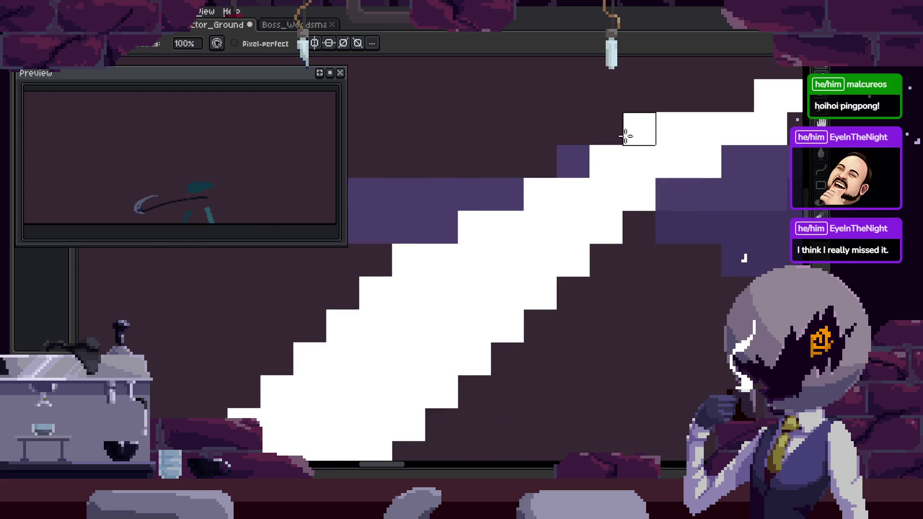
{"action": "key", "text": "ctrl+s"}
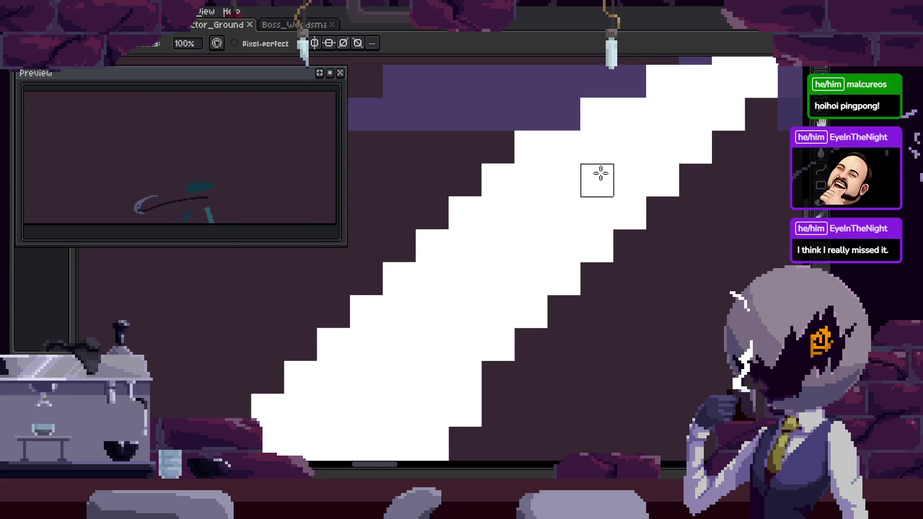
{"action": "scroll", "coordinate": [601, 173], "scroll_direction": "down", "scroll_amount": 2}
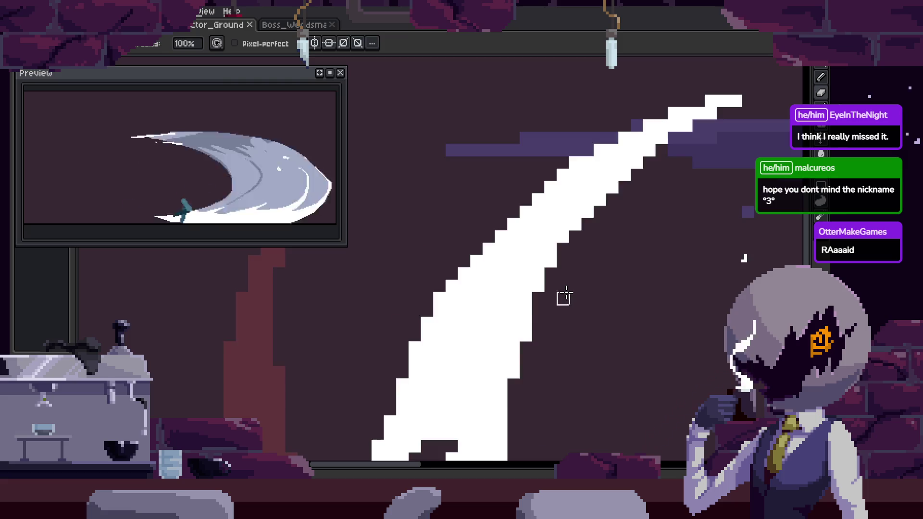
{"action": "scroll", "coordinate": [565, 294], "scroll_direction": "down", "scroll_amount": 3}
{"action": "left_click_drag", "start_coordinate": [631, 335], "coordinate": [569, 301]}
{"action": "key", "text": "ctrl+s"}
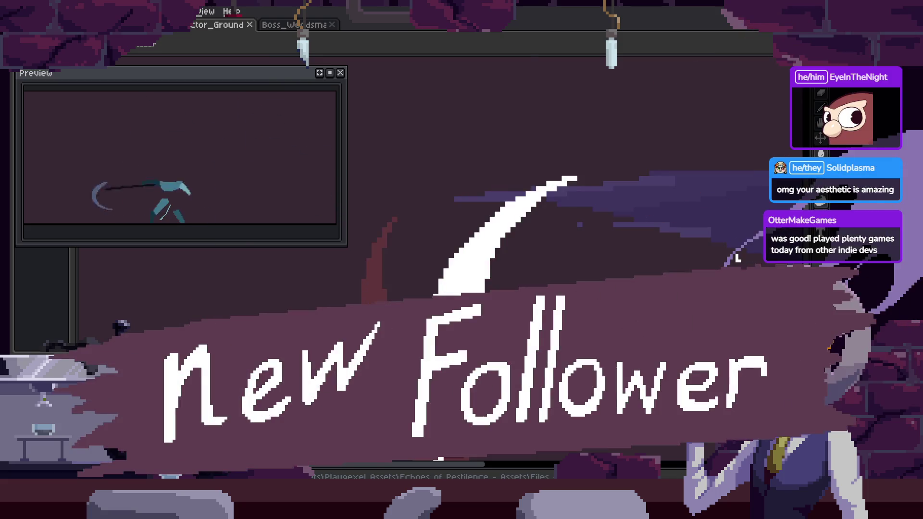
{"action": "key", "text": "b"}
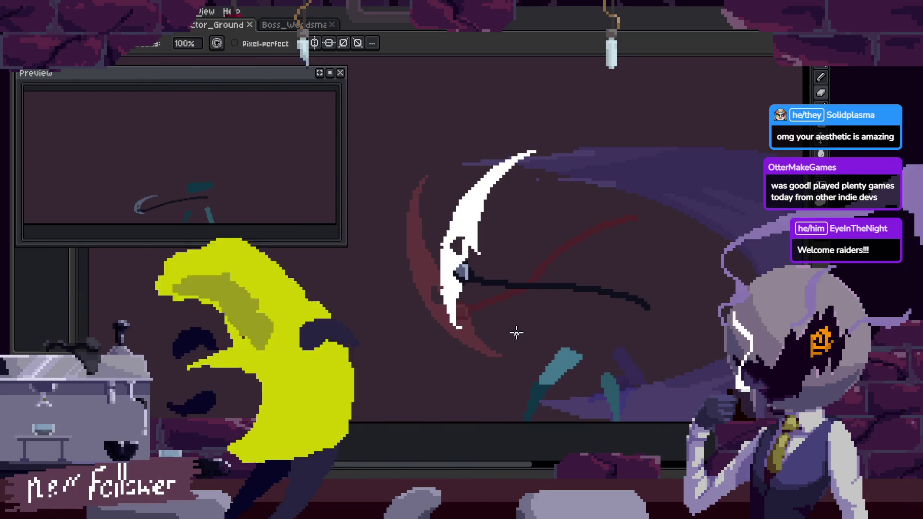
Close the floating Preview, play the attack animation, then switch to the Boss_Woodsman sprite.
{"action": "key", "text": "Tab"}
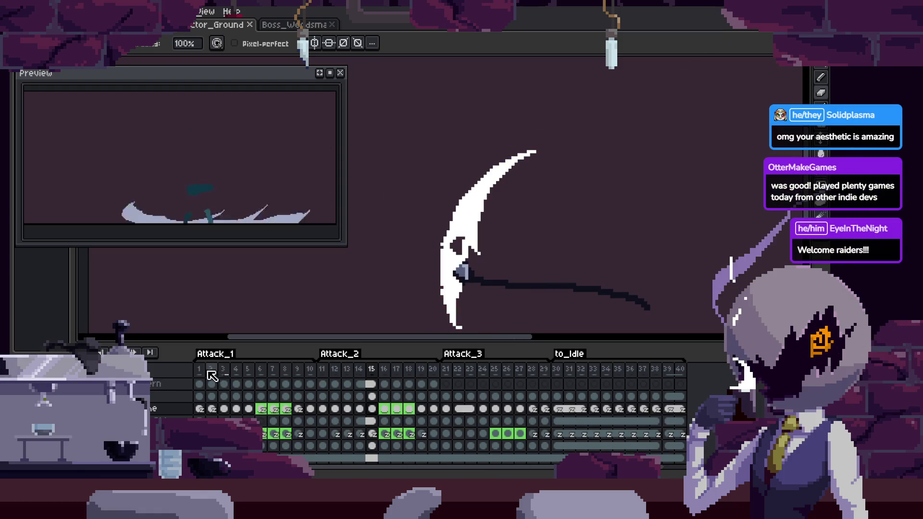
{"action": "key", "text": "Tab"}
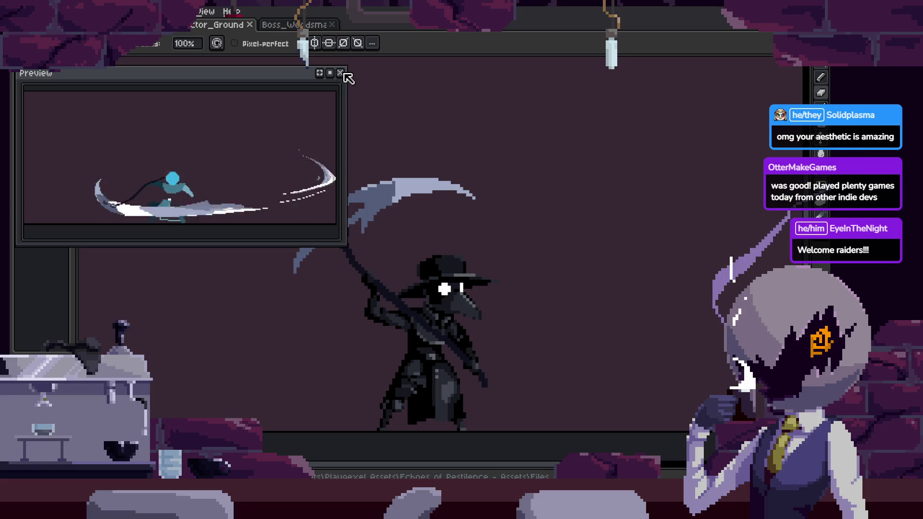
{"action": "left_click", "coordinate": [340, 73]}
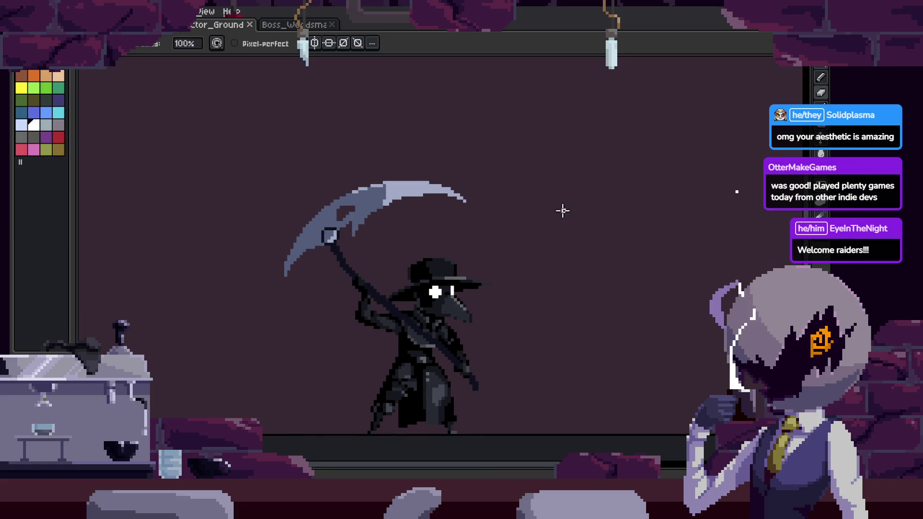
{"action": "key", "text": "Return"}
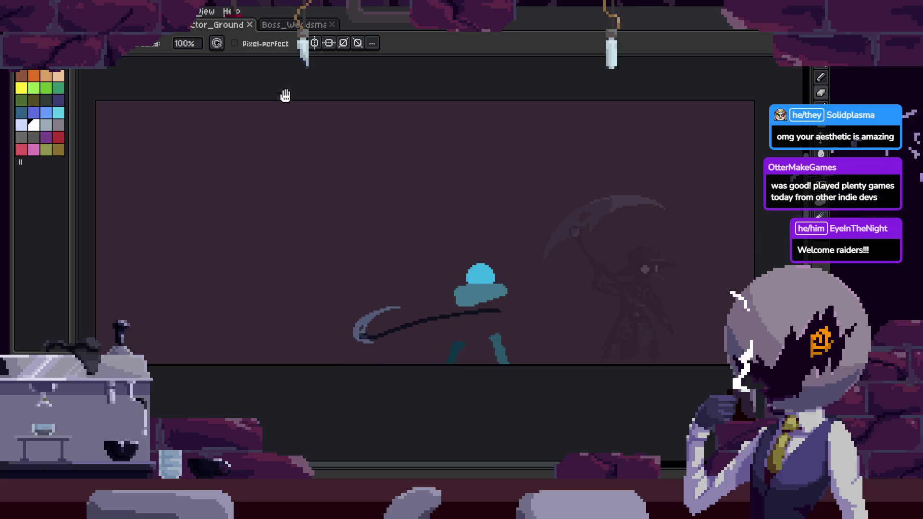
{"action": "left_click", "coordinate": [284, 28]}
{"action": "scroll", "coordinate": [501, 159], "scroll_direction": "up", "scroll_amount": 3}
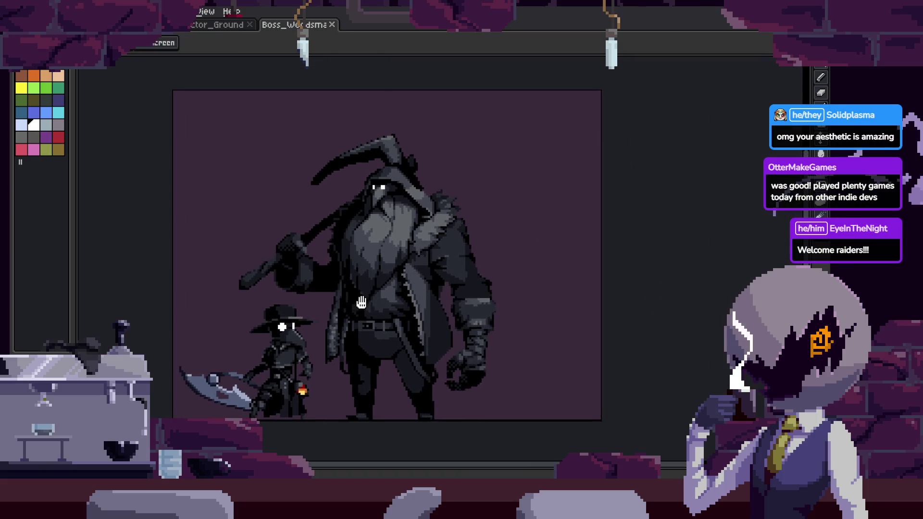
Switch to the plague-doctor run and idle file and play its animation.
{"action": "key", "text": "ctrl+shift+Tab"}
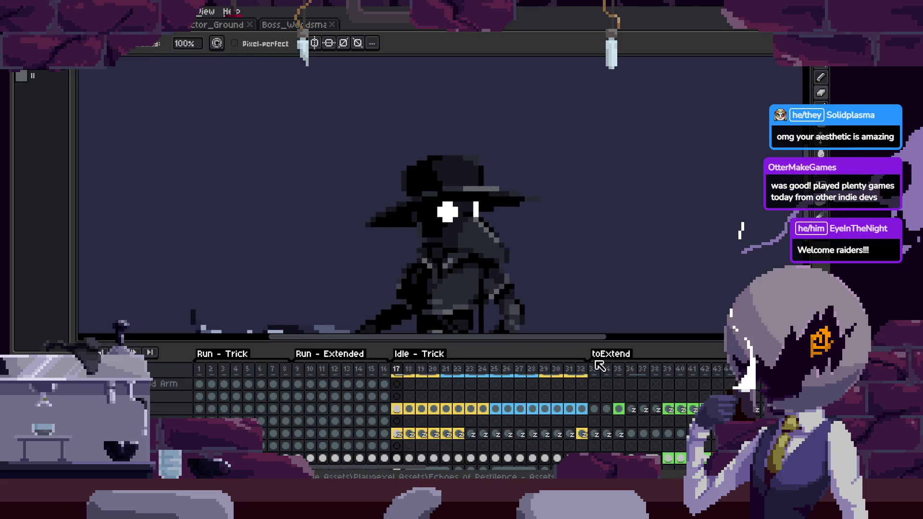
{"action": "left_click", "coordinate": [602, 372]}
{"action": "key", "text": "Tab"}
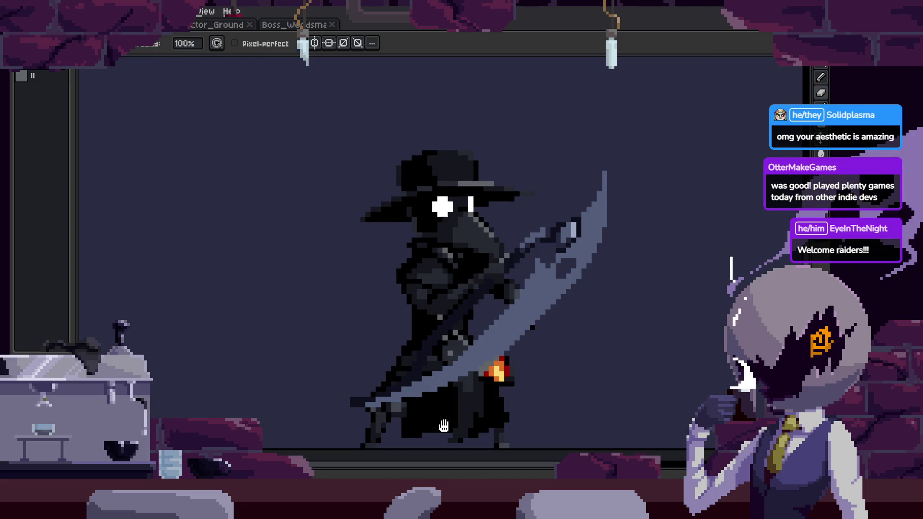
{"action": "key", "text": "Return"}
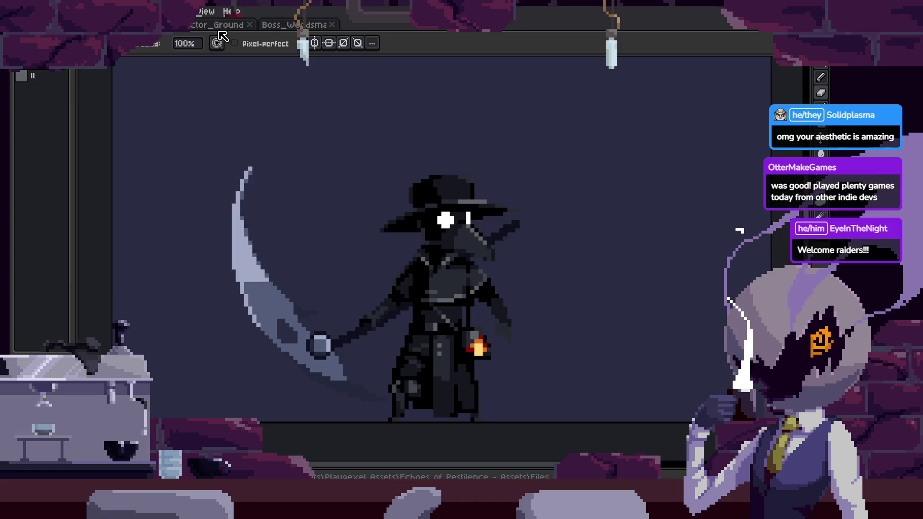
Return to the scythe attack file, recentre the canvas, and show the tagged timeline.
{"action": "key", "text": "ctrl+Tab"}
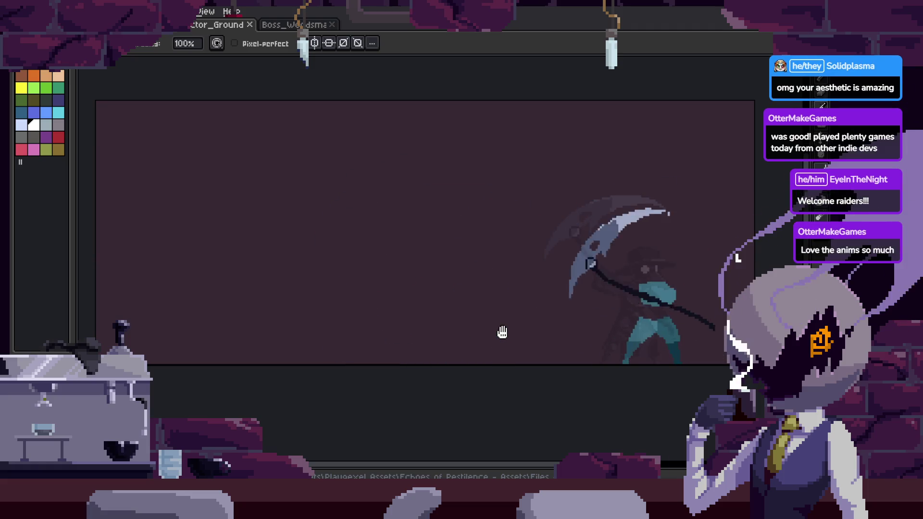
{"action": "scroll", "coordinate": [502, 332], "scroll_direction": "up", "scroll_amount": 1}
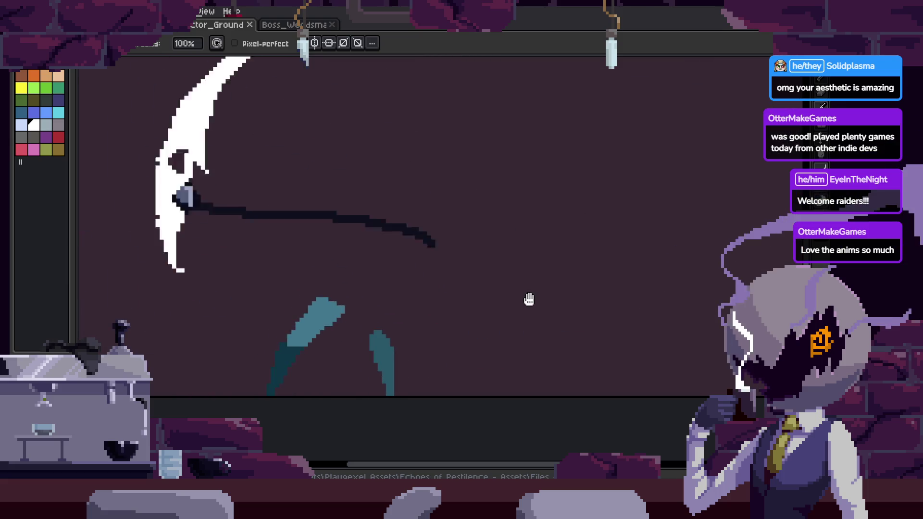
{"action": "left_click_drag", "start_coordinate": [519, 313], "coordinate": [447, 351]}
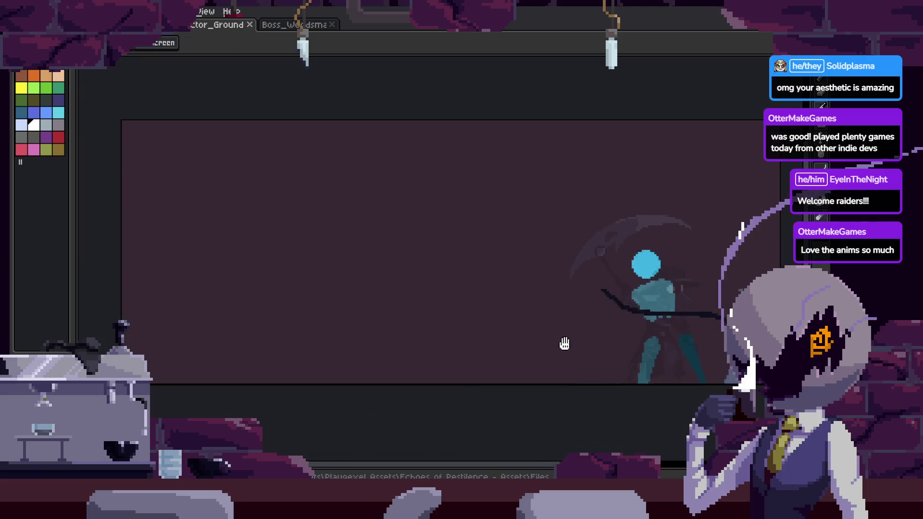
{"action": "key", "text": "Tab"}
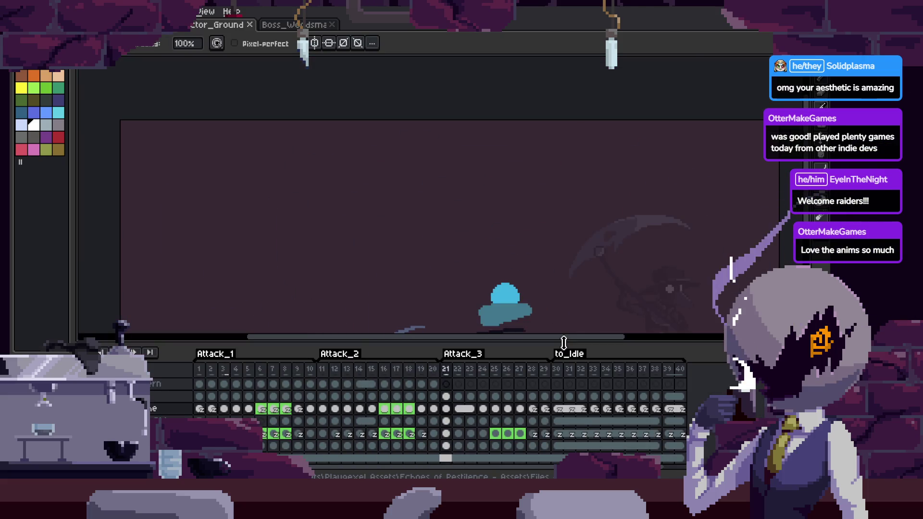
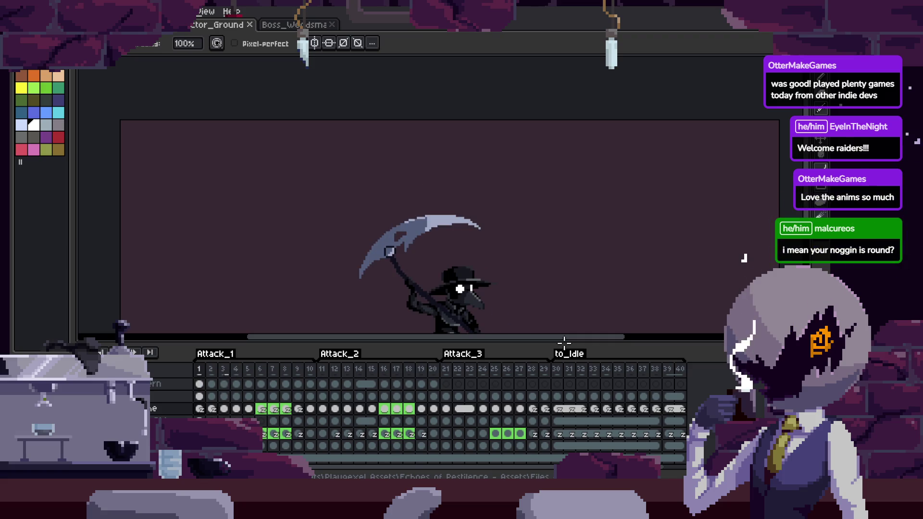
Toggle the timeline off and zoom in and out around the plague-doctor sprite.
{"action": "key", "text": "Tab"}
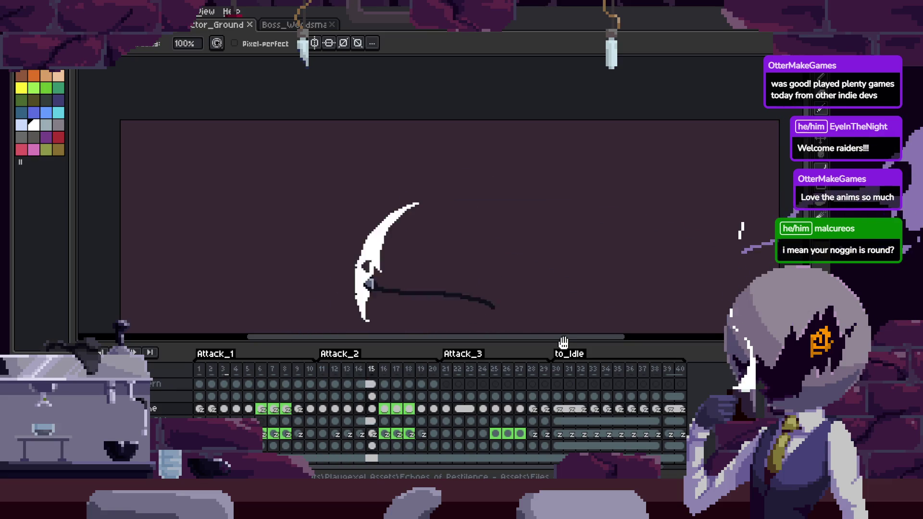
{"action": "key", "text": "Tab"}
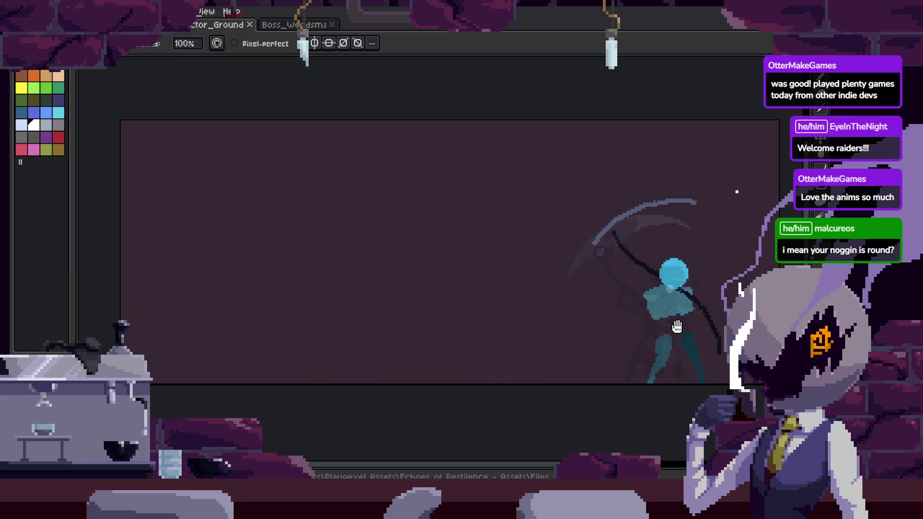
{"action": "scroll", "coordinate": [625, 334], "scroll_direction": "up", "scroll_amount": 1}
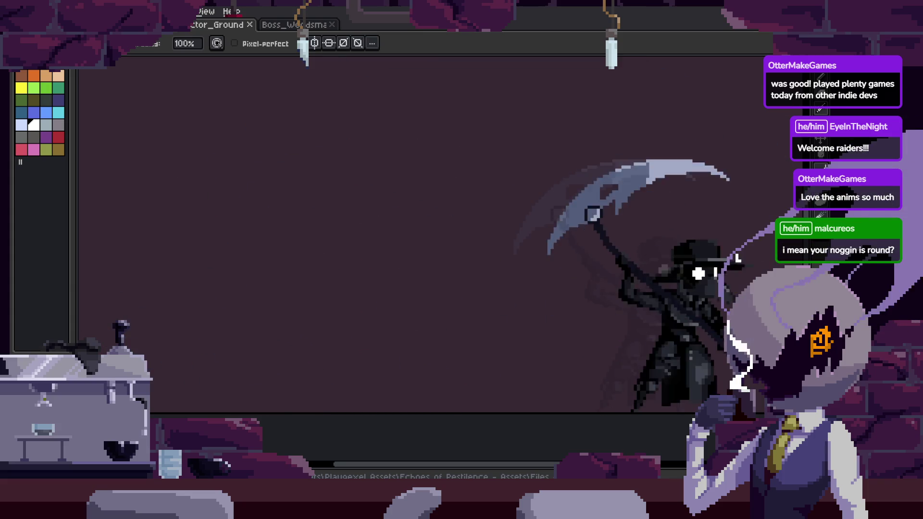
{"action": "scroll", "coordinate": [587, 316], "scroll_direction": "down", "scroll_amount": 3}
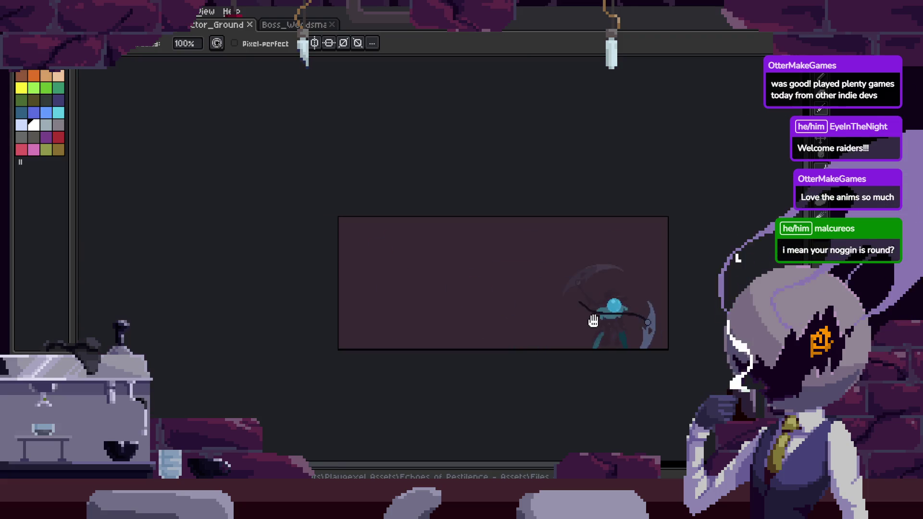
{"action": "scroll", "coordinate": [622, 288], "scroll_direction": "up", "scroll_amount": 2}
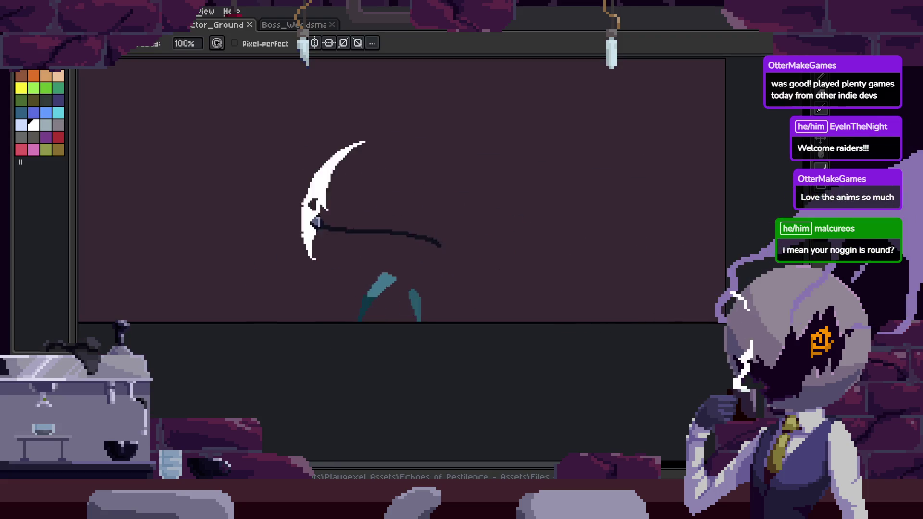
{"action": "scroll", "coordinate": [645, 345], "scroll_direction": "down", "scroll_amount": 1}
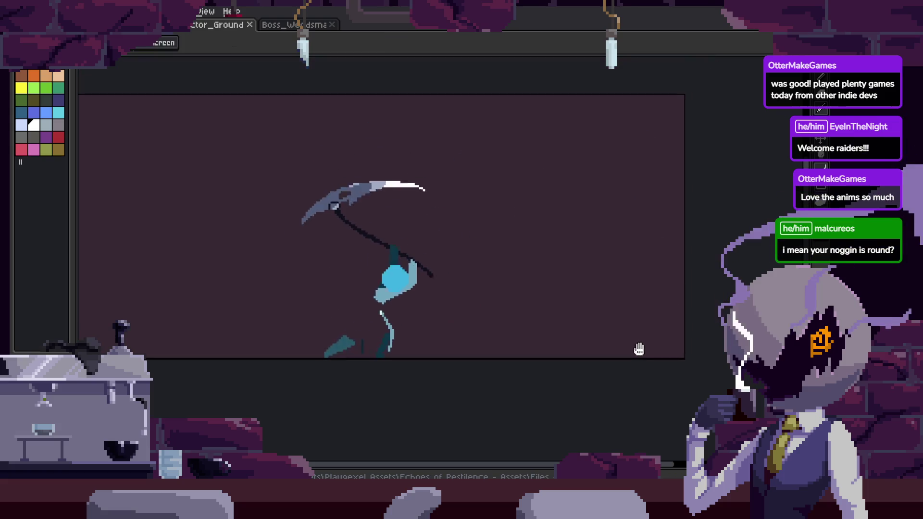
{"action": "key", "text": "Tab"}
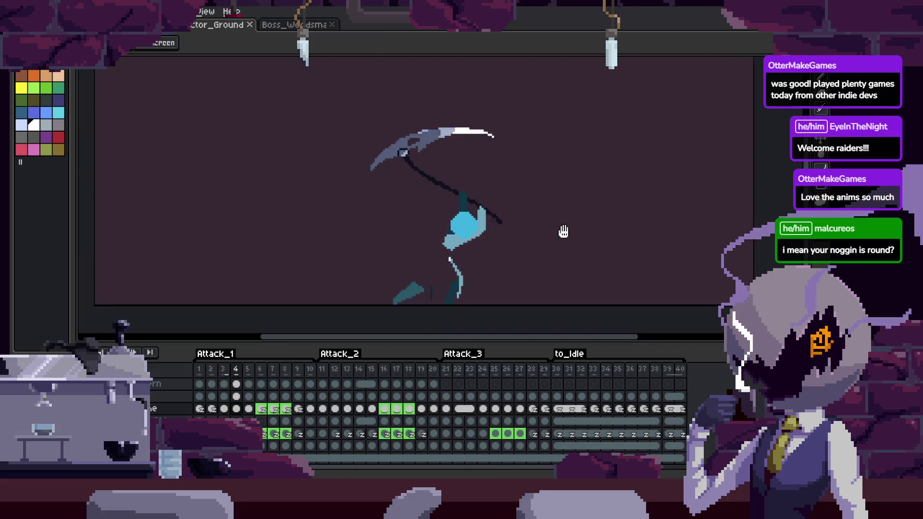
Open the F7 Preview window playing the Attack_1–Attack_3 and to_Idle animation.
{"action": "scroll", "coordinate": [505, 220], "scroll_direction": "up", "scroll_amount": 3}
{"action": "scroll", "coordinate": [504, 220], "scroll_direction": "down", "scroll_amount": 1}
{"action": "scroll", "coordinate": [535, 221], "scroll_direction": "down", "scroll_amount": 1}
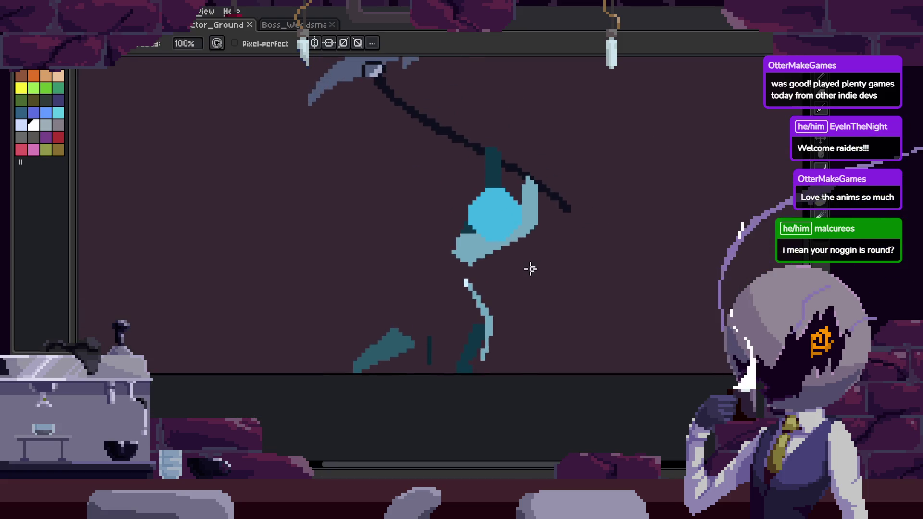
{"action": "scroll", "coordinate": [532, 266], "scroll_direction": "down", "scroll_amount": 1}
{"action": "scroll", "coordinate": [529, 250], "scroll_direction": "down", "scroll_amount": 1}
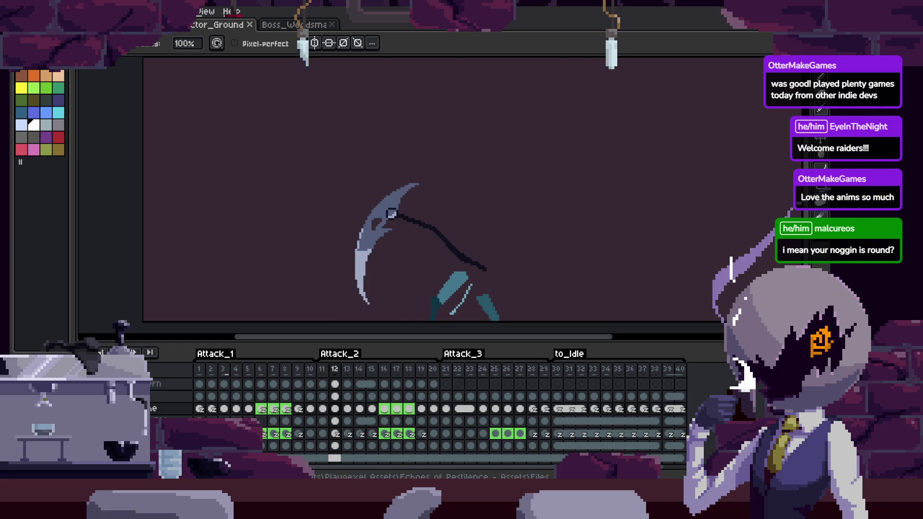
{"action": "key", "text": "F7"}
{"action": "key", "text": "Tab"}
{"action": "scroll", "coordinate": [515, 289], "scroll_direction": "up", "scroll_amount": 1}
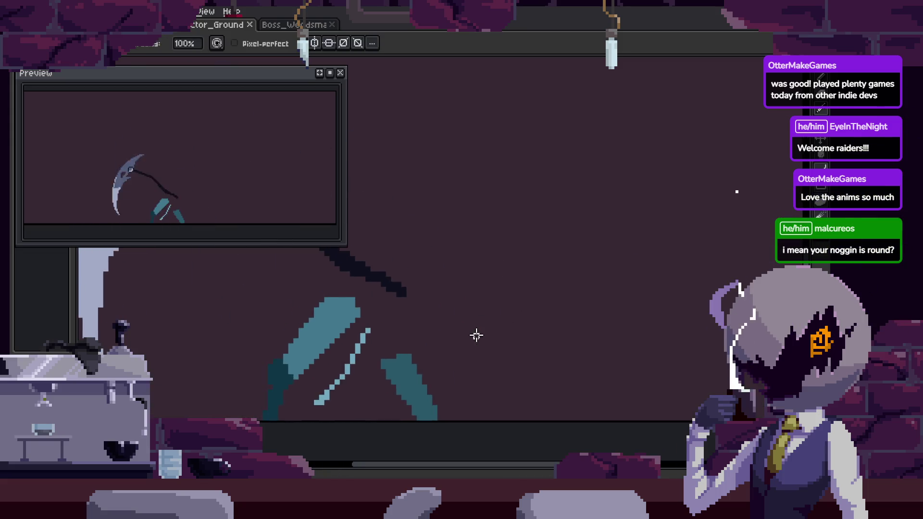
Bring the timeline back into view and switch between the Move and Pencil tools.
{"action": "scroll", "coordinate": [478, 333], "scroll_direction": "down", "scroll_amount": 1}
{"action": "key", "text": "Tab"}
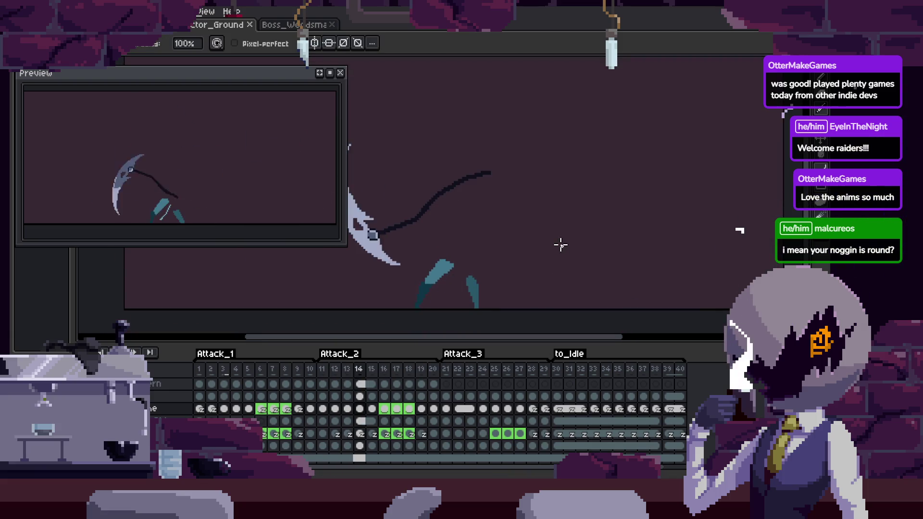
{"action": "key", "text": "Tab"}
{"action": "key", "text": "Tab"}
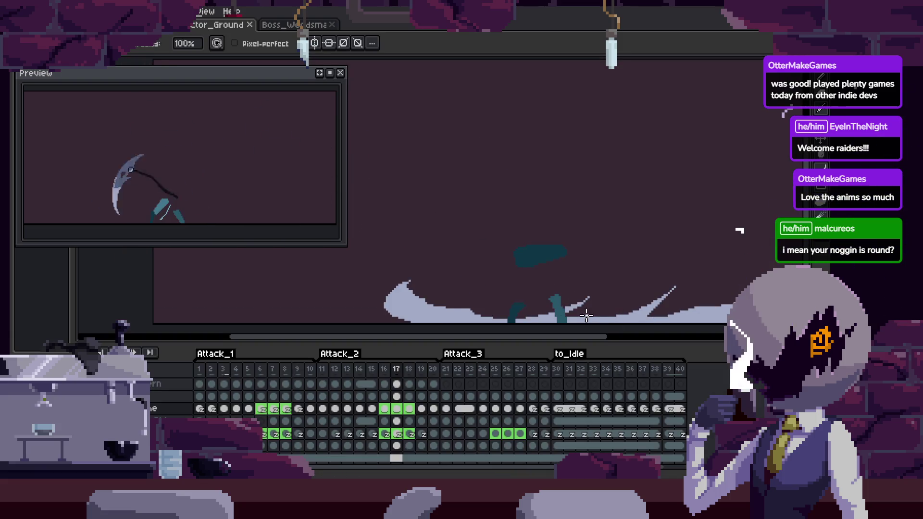
{"action": "key", "text": "Tab"}
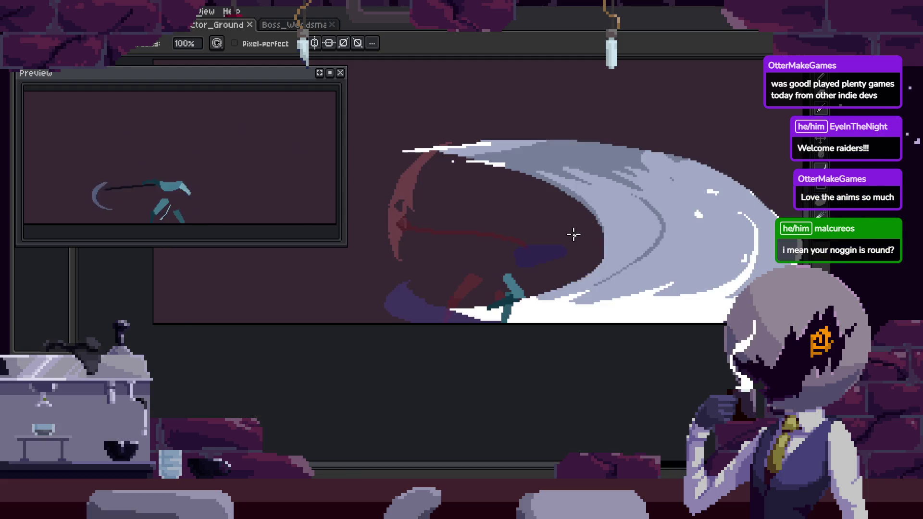
{"action": "key", "text": "v"}
{"action": "scroll", "coordinate": [522, 195], "scroll_direction": "up", "scroll_amount": 2}
{"action": "key", "text": "b"}
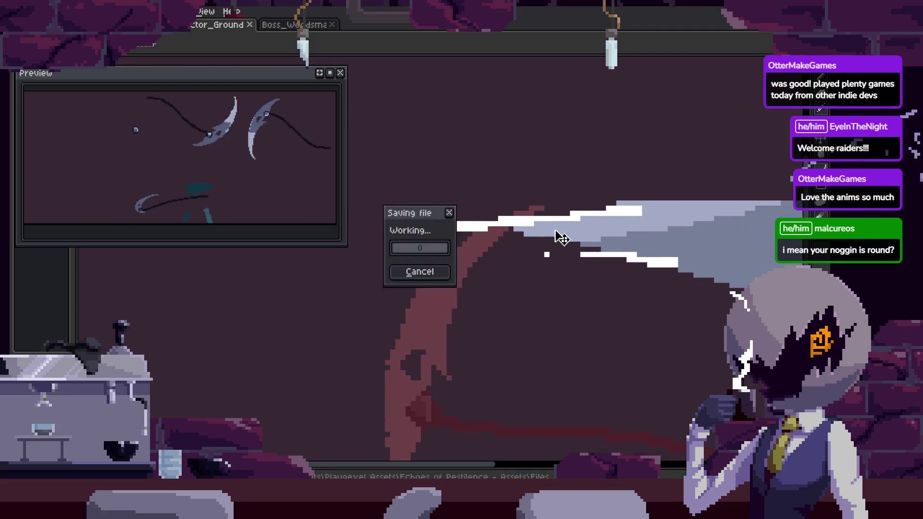
Select the upper slash streak with the Elliptical Marquee and shift it right.
{"action": "key", "text": "m"}
{"action": "scroll", "coordinate": [702, 299], "scroll_direction": "down", "scroll_amount": 2}
{"action": "key", "text": "ctrl+d"}
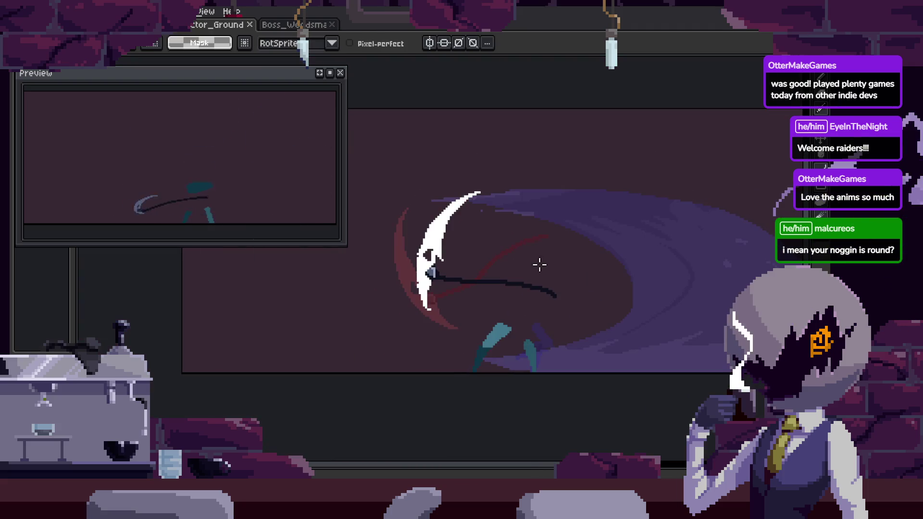
{"action": "key", "text": "h"}
{"action": "key", "text": "m"}
{"action": "scroll", "coordinate": [518, 256], "scroll_direction": "up", "scroll_amount": 2}
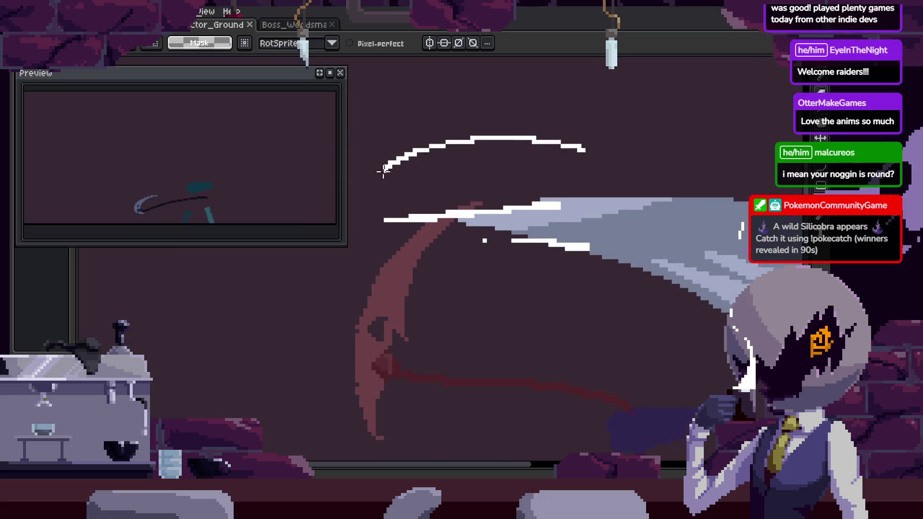
{"action": "left_click_drag", "start_coordinate": [371, 127], "coordinate": [734, 329]}
{"action": "left_click_drag", "start_coordinate": [631, 268], "coordinate": [691, 268]}
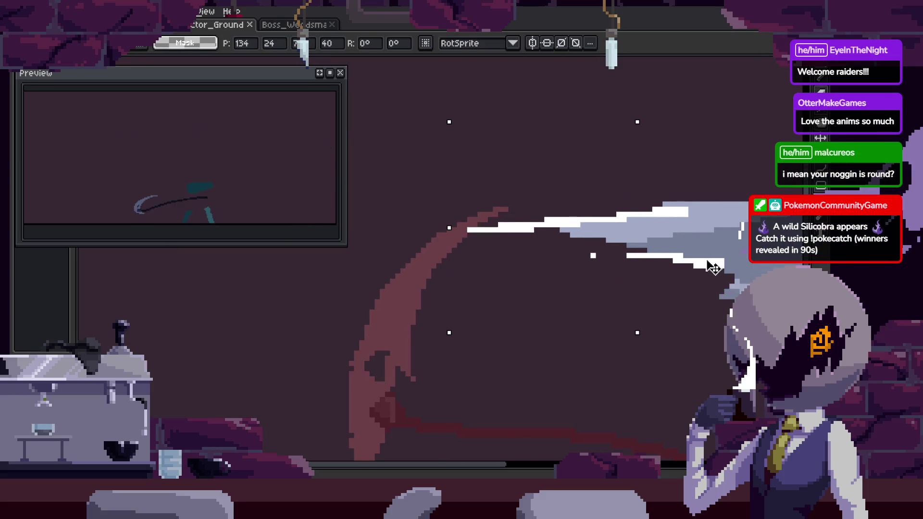
{"action": "key", "text": "Return"}
Undo the streak edits and re-apply the streak in its adjusted position.
{"action": "scroll", "coordinate": [533, 261], "scroll_direction": "down", "scroll_amount": 3}
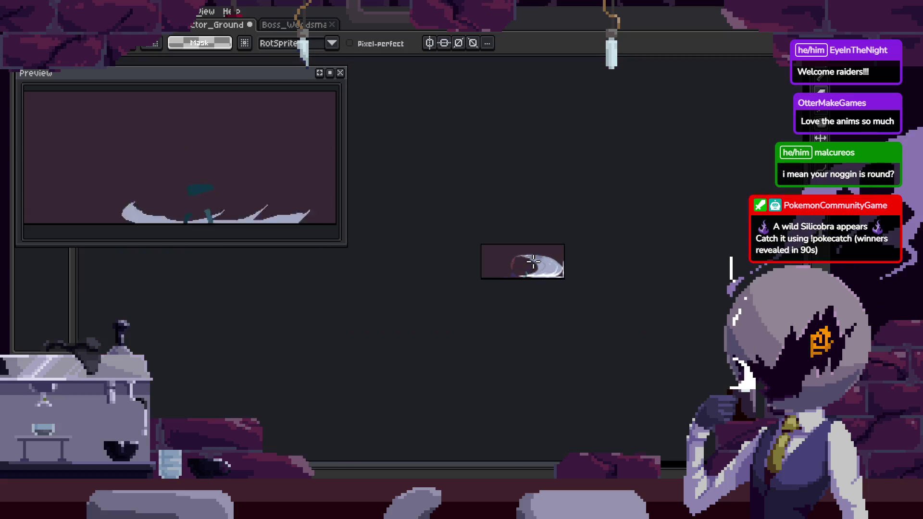
{"action": "scroll", "coordinate": [534, 261], "scroll_direction": "up", "scroll_amount": 1}
{"action": "scroll", "coordinate": [533, 261], "scroll_direction": "up", "scroll_amount": 2}
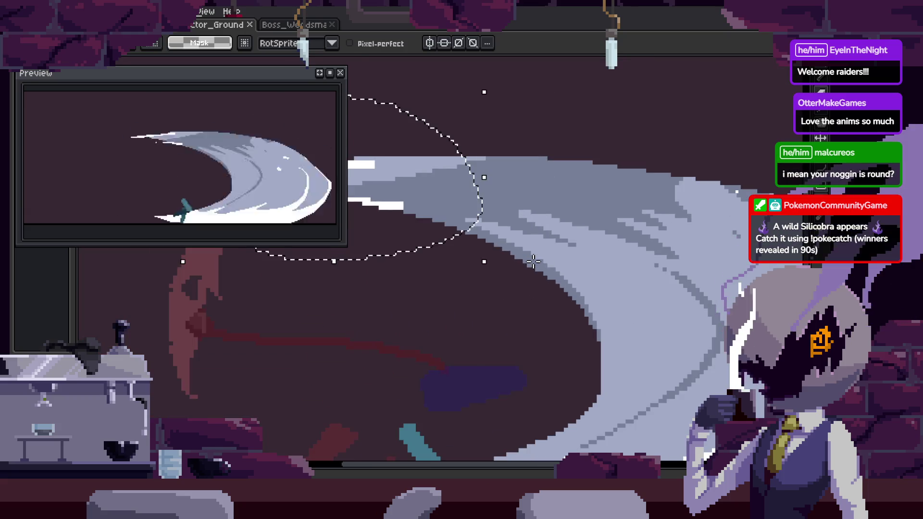
{"action": "key", "text": "ctrl+z"}
{"action": "key", "text": "ctrl+z"}
{"action": "key", "text": "ctrl+z"}
{"action": "key", "text": "ctrl+z"}
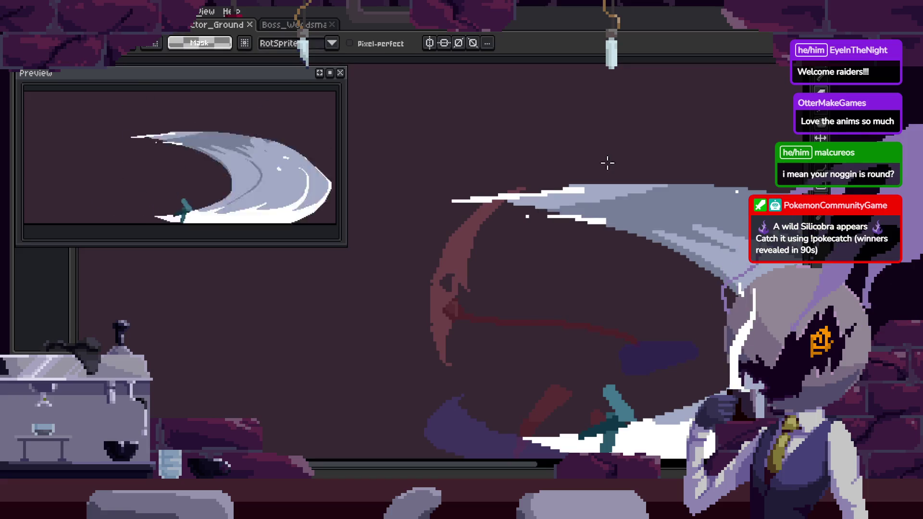
{"action": "key", "text": "ctrl+z"}
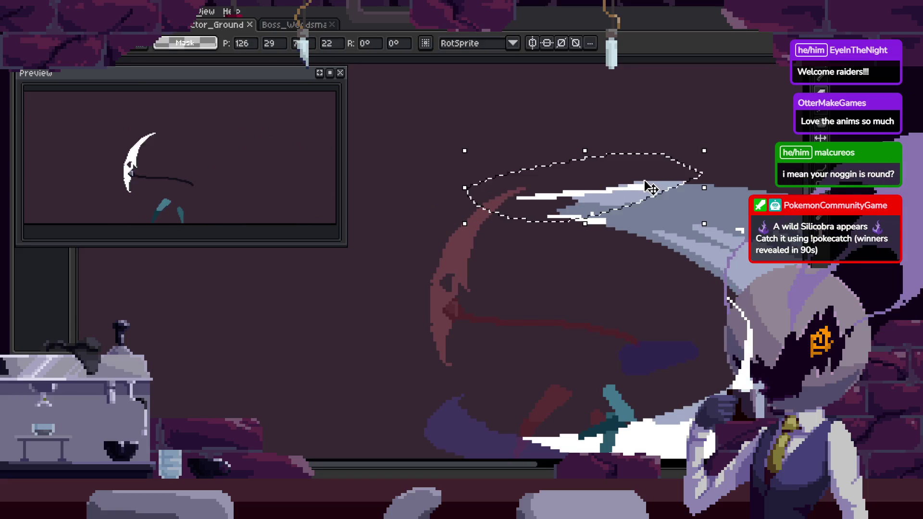
{"action": "key", "text": "Return"}
Check the repositioned streak and save the sprite file with Ctrl+S.
{"action": "scroll", "coordinate": [506, 156], "scroll_direction": "up", "scroll_amount": 2}
{"action": "scroll", "coordinate": [505, 173], "scroll_direction": "up", "scroll_amount": 2}
{"action": "scroll", "coordinate": [381, 211], "scroll_direction": "up", "scroll_amount": 2}
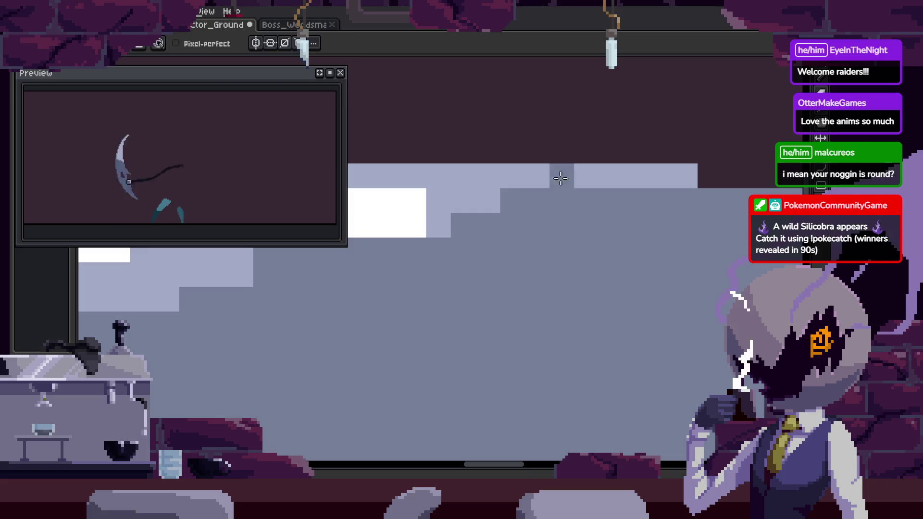
{"action": "scroll", "coordinate": [500, 231], "scroll_direction": "down", "scroll_amount": 3}
{"action": "key", "text": "ctrl+s"}
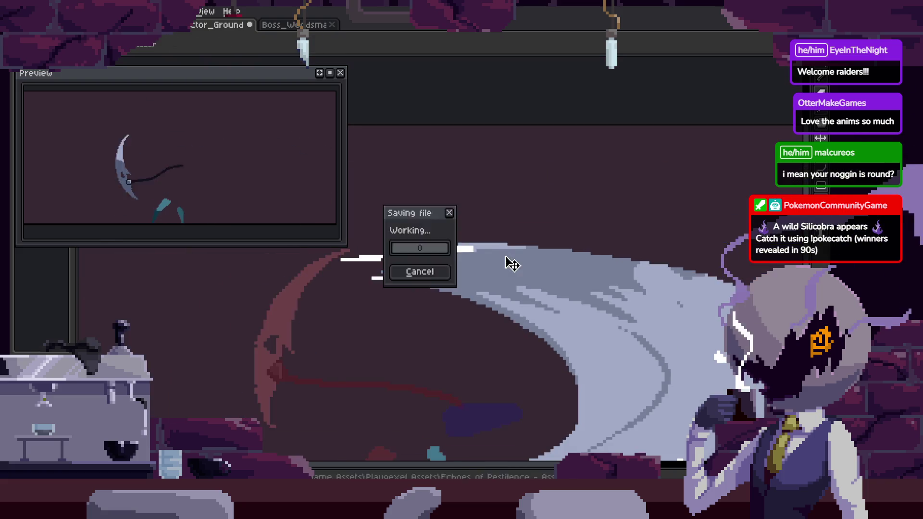
Extend the white slash trail further across the frame.
{"action": "scroll", "coordinate": [575, 234], "scroll_direction": "down", "scroll_amount": 1}
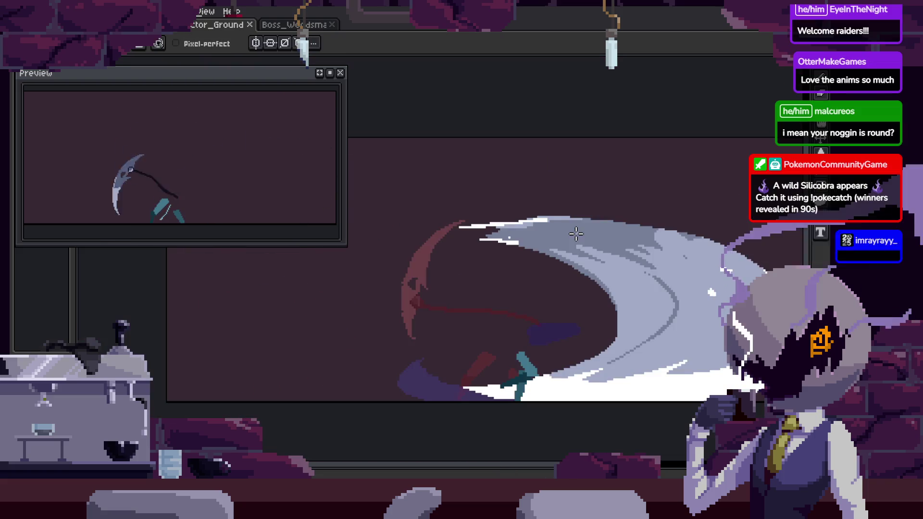
{"action": "scroll", "coordinate": [581, 240], "scroll_direction": "up", "scroll_amount": 2}
{"action": "scroll", "coordinate": [591, 253], "scroll_direction": "up", "scroll_amount": 2}
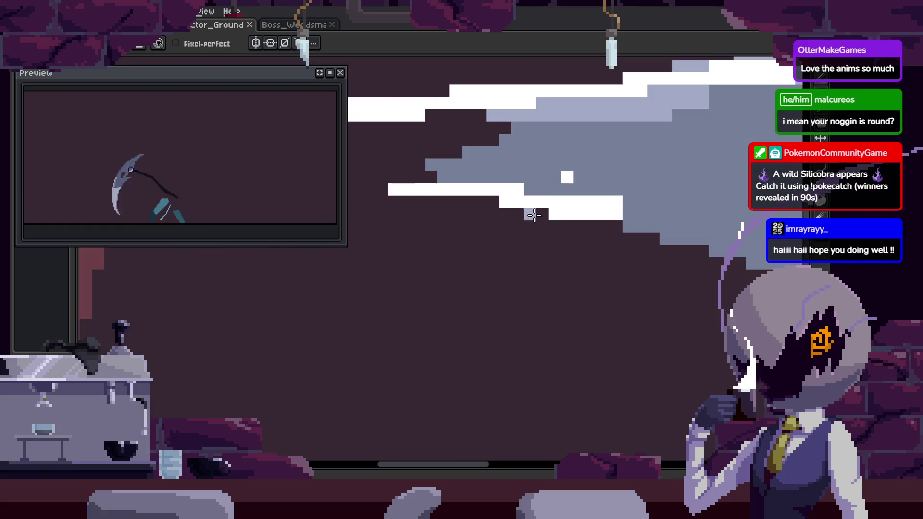
{"action": "left_click_drag", "start_coordinate": [548, 227], "coordinate": [639, 229]}
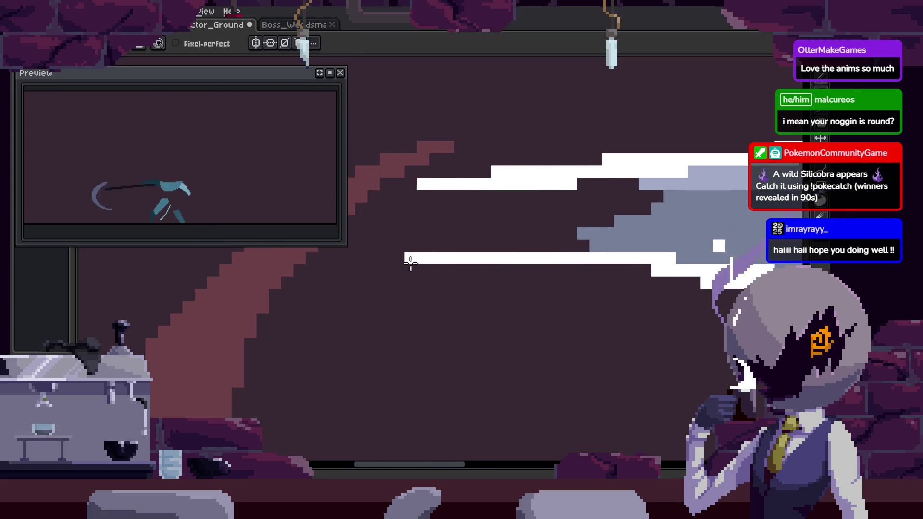
{"action": "left_click_drag", "start_coordinate": [609, 273], "coordinate": [530, 265]}
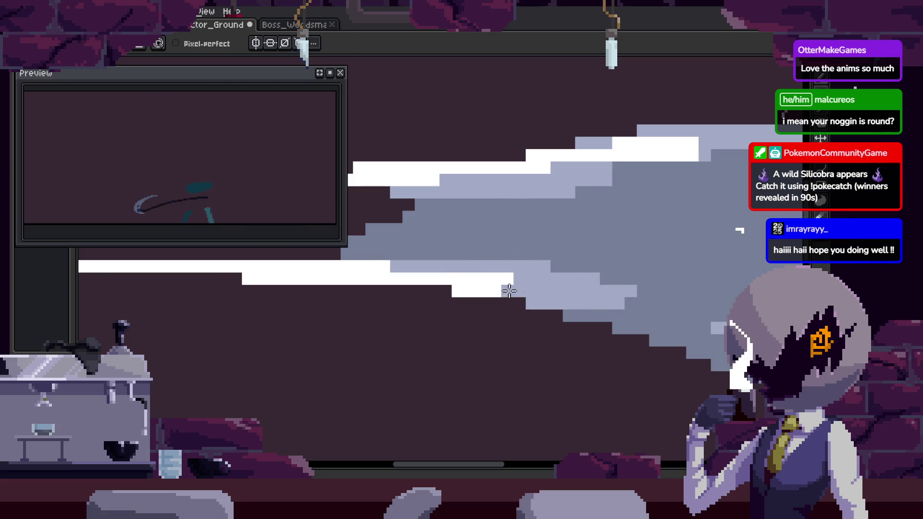
Zoom around the frame-19 scythe blades and switch to the Move tool.
{"action": "scroll", "coordinate": [556, 269], "scroll_direction": "down", "scroll_amount": 6}
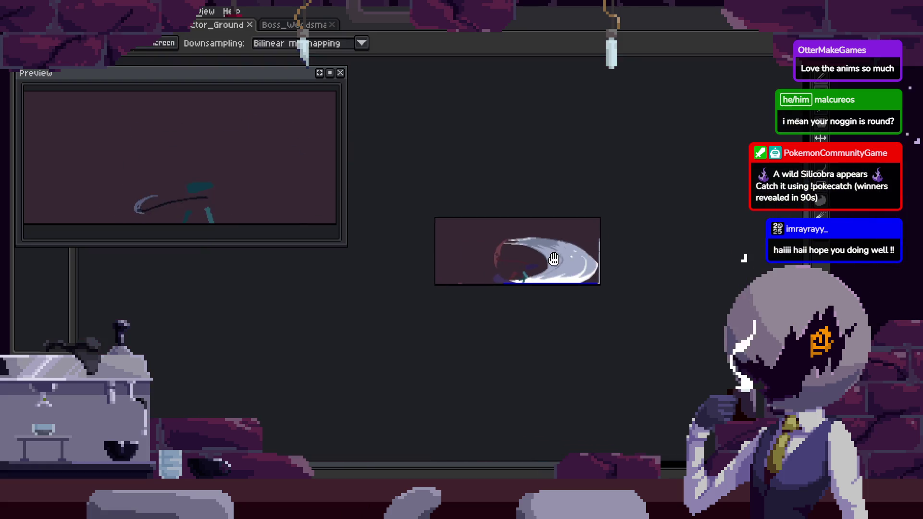
{"action": "scroll", "coordinate": [557, 261], "scroll_direction": "up", "scroll_amount": 6}
{"action": "scroll", "coordinate": [592, 262], "scroll_direction": "up", "scroll_amount": 1}
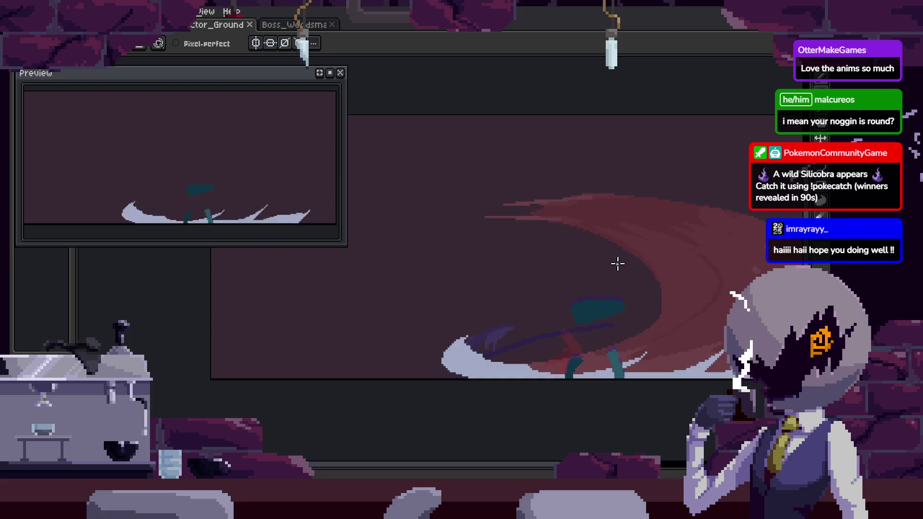
{"action": "scroll", "coordinate": [482, 187], "scroll_direction": "up", "scroll_amount": 3}
{"action": "scroll", "coordinate": [482, 187], "scroll_direction": "down", "scroll_amount": 3}
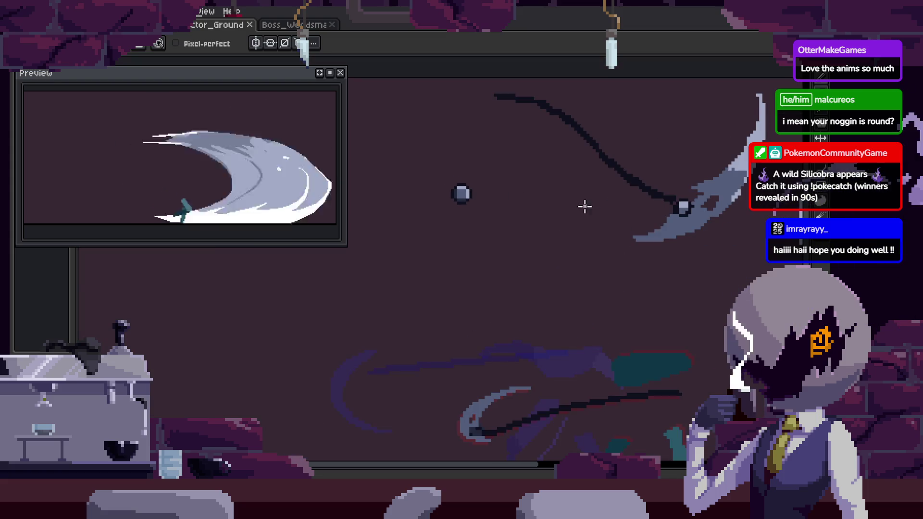
{"action": "key", "text": "v"}
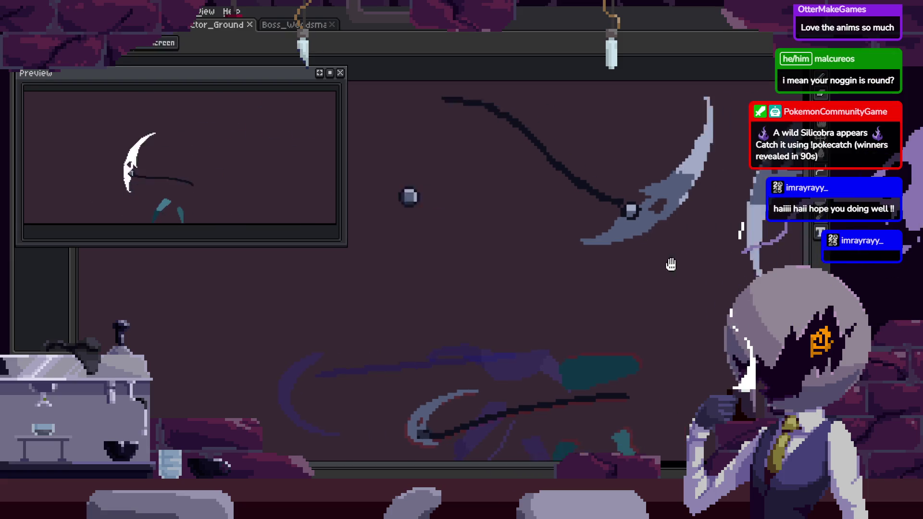
{"action": "scroll", "coordinate": [686, 259], "scroll_direction": "down", "scroll_amount": 1}
{"action": "scroll", "coordinate": [572, 212], "scroll_direction": "down", "scroll_amount": 2}
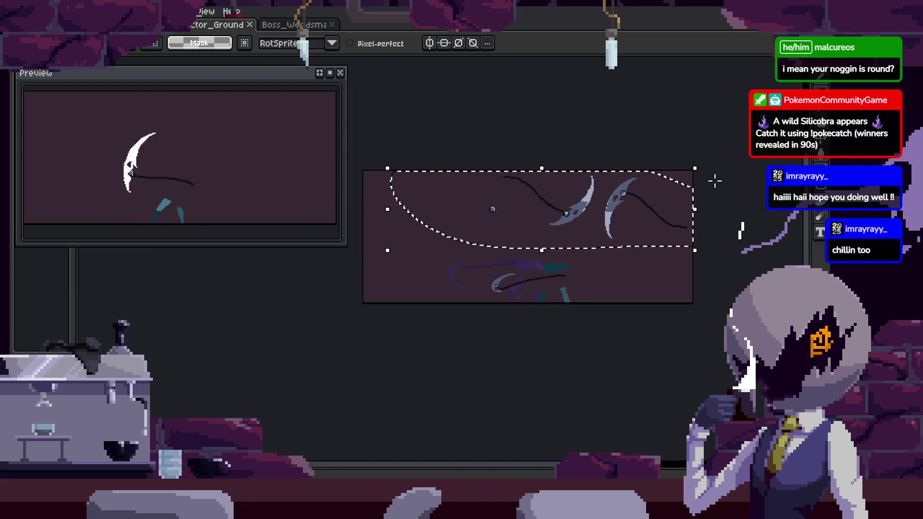
Cut the two scythe blades and paste them back further left.
{"action": "key", "text": "Delete"}
{"action": "key", "text": "Tab"}
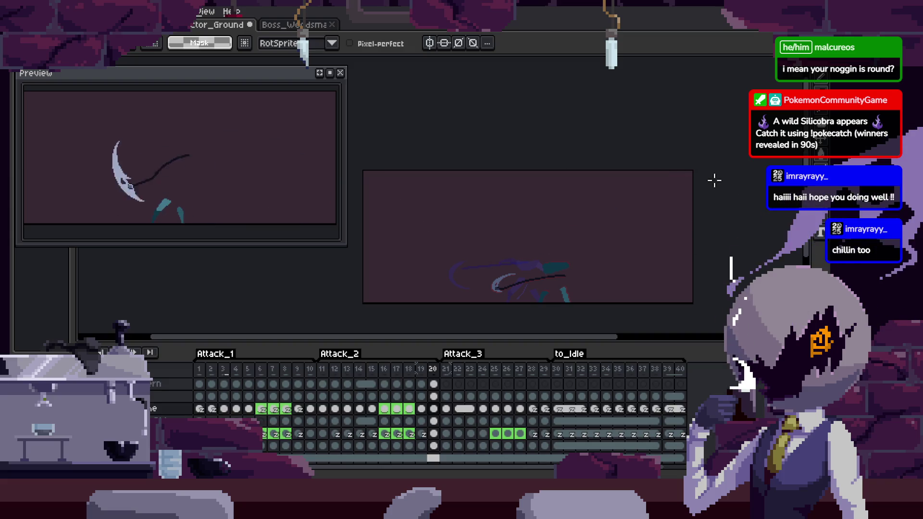
{"action": "key", "text": "Tab"}
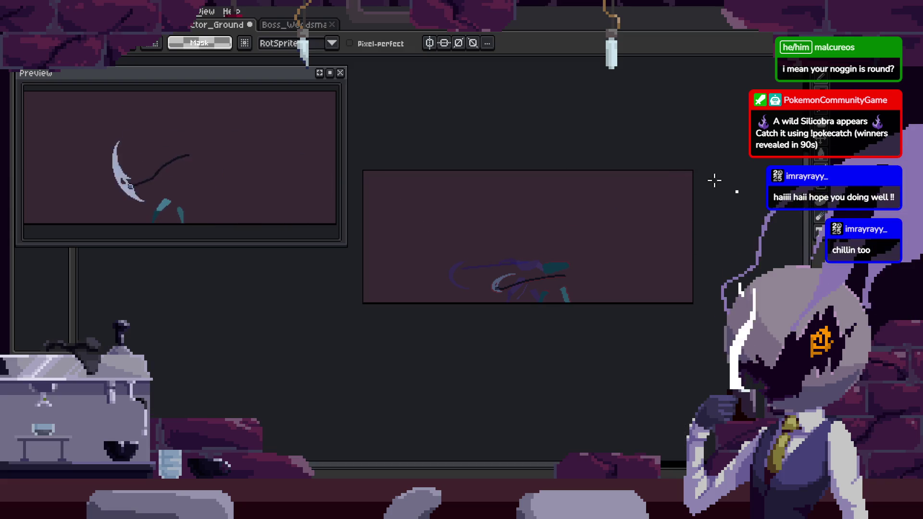
{"action": "key", "text": "ctrl+z"}
{"action": "key", "text": "ctrl+d"}
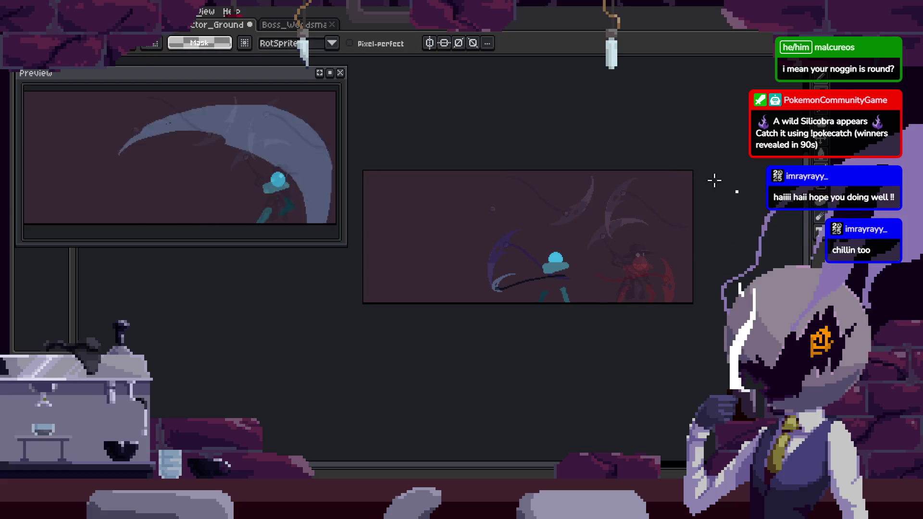
{"action": "key", "text": "ctrl+v"}
{"action": "left_click_drag", "start_coordinate": [680, 222], "coordinate": [582, 216]}
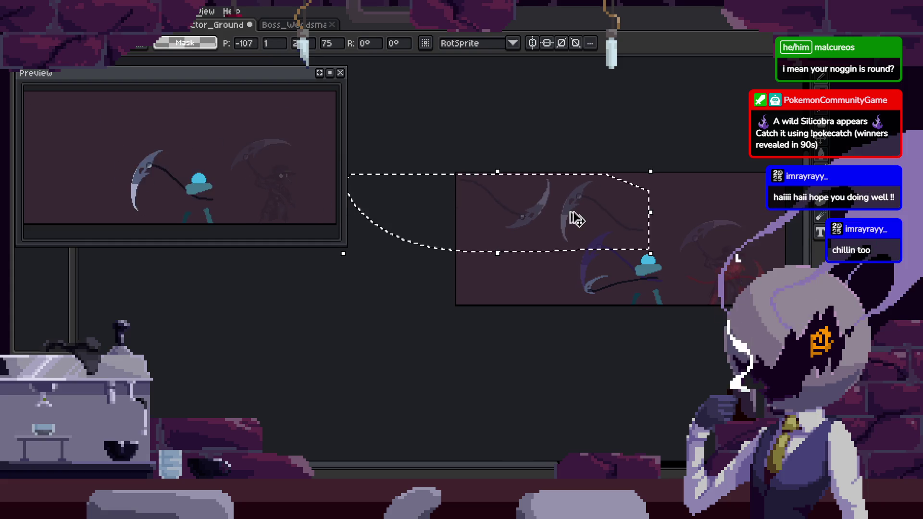
{"action": "key", "text": "b"}
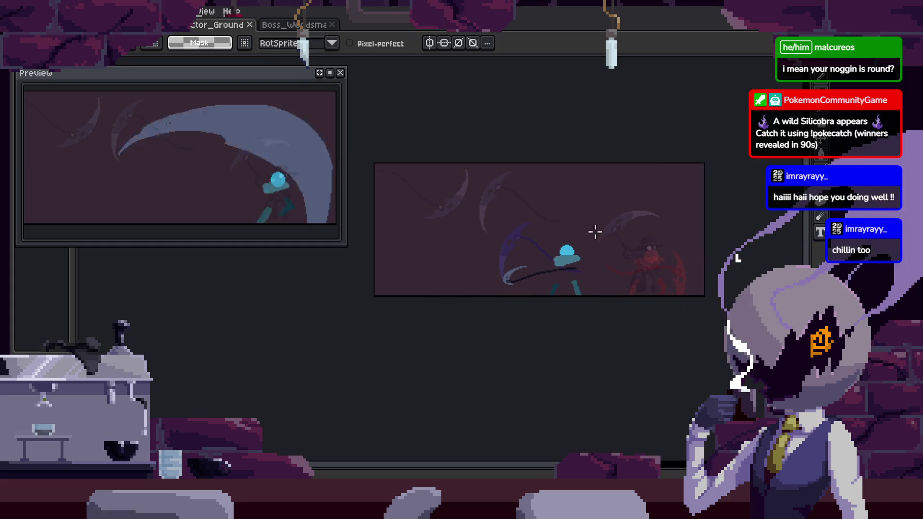
Show the timeline and jump to frame 21, the start of Attack_3.
{"action": "scroll", "coordinate": [565, 233], "scroll_direction": "up", "scroll_amount": 3}
{"action": "key", "text": "Tab"}
{"action": "key", "text": "Left"}
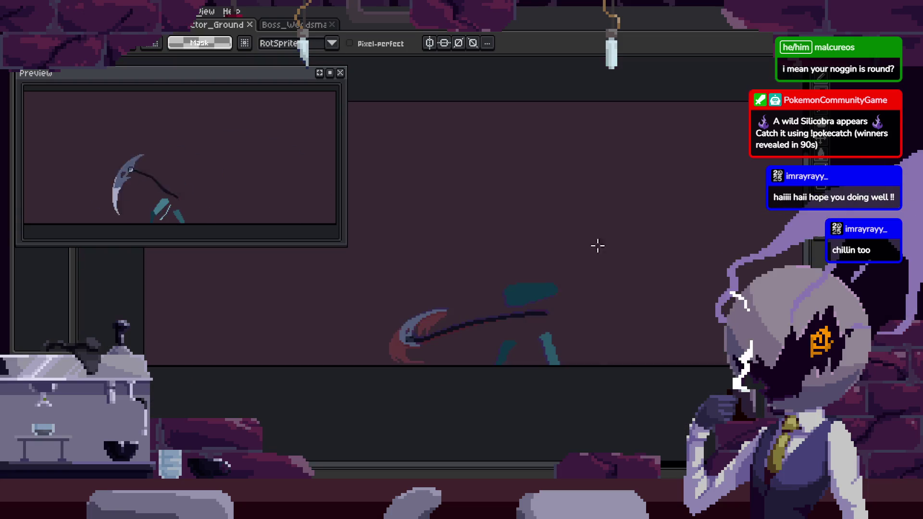
{"action": "key", "text": "Left"}
{"action": "key", "text": "Left"}
{"action": "left_click", "coordinate": [446, 381]}
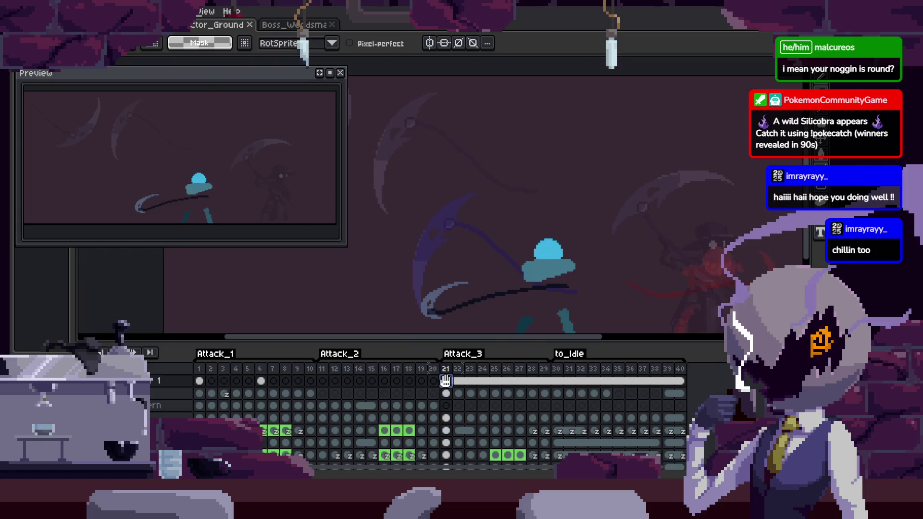
Select the right part of the frame-21 drawing and shift it left.
{"action": "scroll", "coordinate": [618, 262], "scroll_direction": "down", "scroll_amount": 4}
{"action": "left_click_drag", "start_coordinate": [593, 214], "coordinate": [671, 284]}
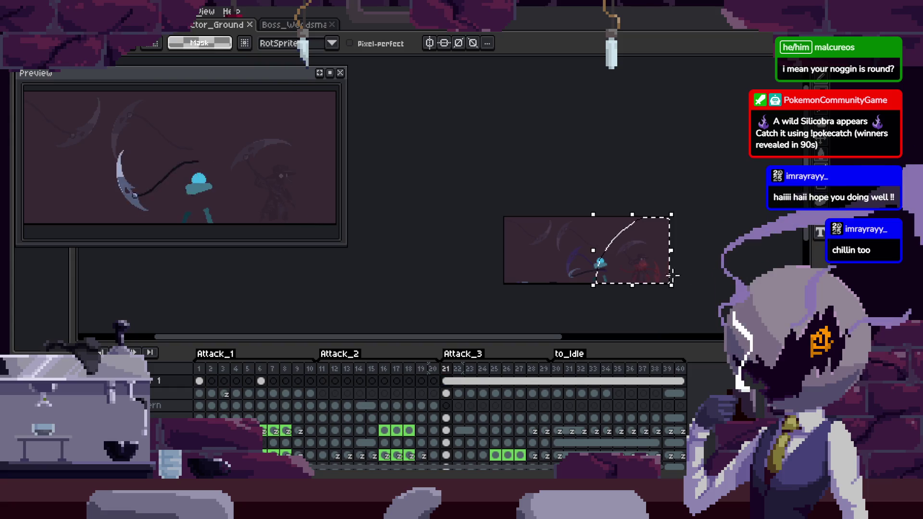
{"action": "key", "text": "Tab"}
{"action": "scroll", "coordinate": [551, 286], "scroll_direction": "up", "scroll_amount": 5}
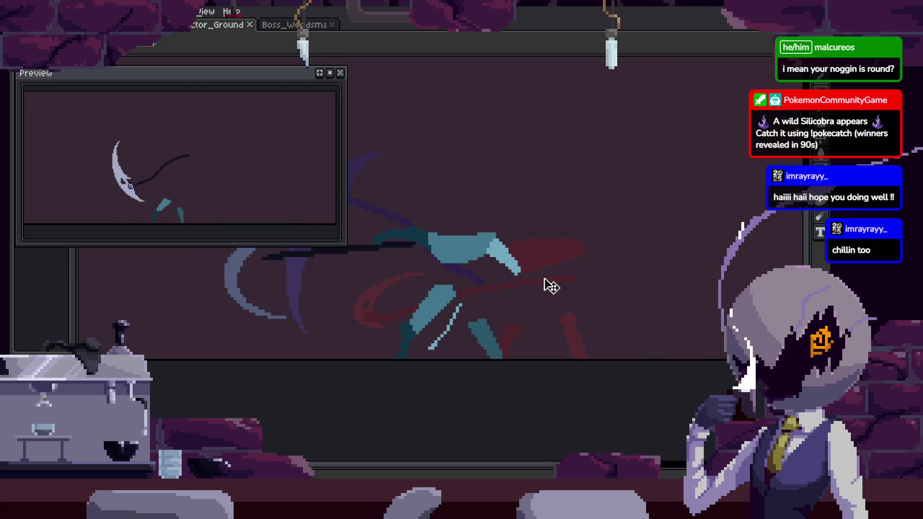
{"action": "left_click_drag", "start_coordinate": [734, 292], "coordinate": [449, 295]}
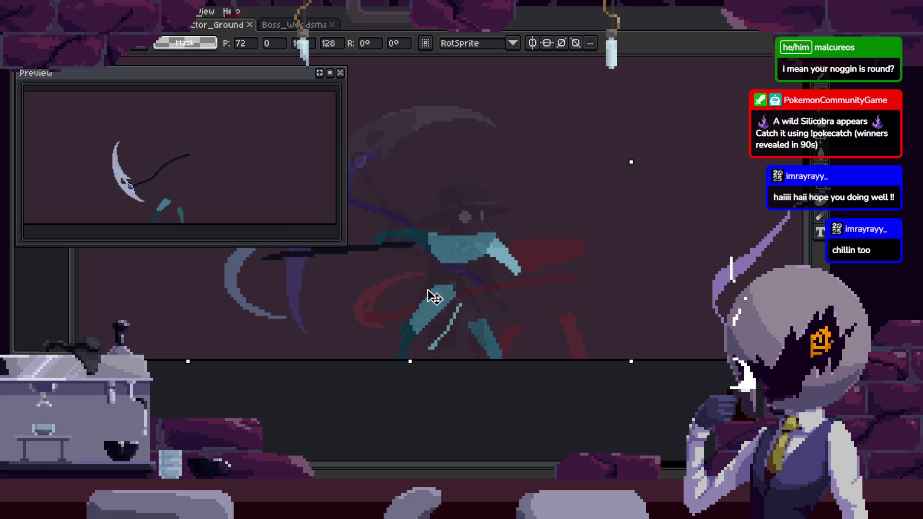
{"action": "scroll", "coordinate": [431, 298], "scroll_direction": "down", "scroll_amount": 3}
{"action": "key", "text": "Tab"}
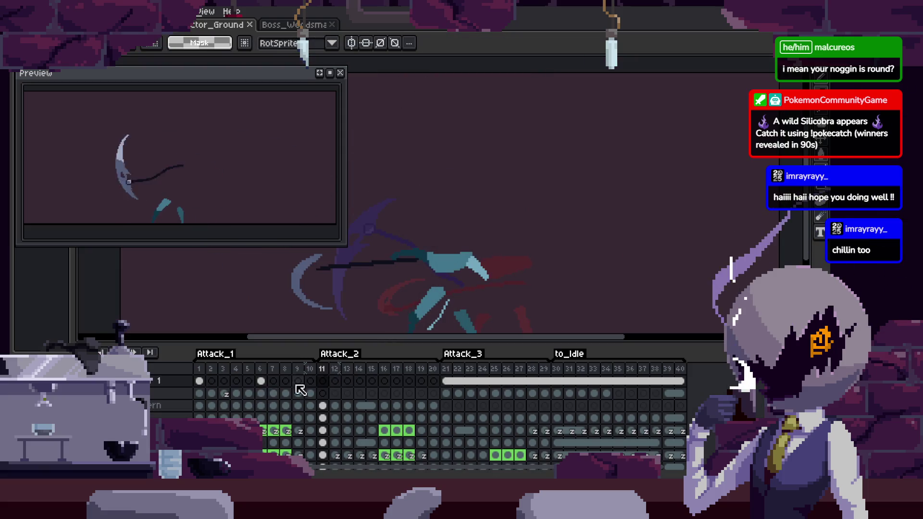
{"action": "key", "text": "b"}
Open frame 2 and select the plague-doctor figure with its scythe.
{"action": "key", "text": "Right"}
{"action": "key", "text": "Tab"}
{"action": "key", "text": "Tab"}
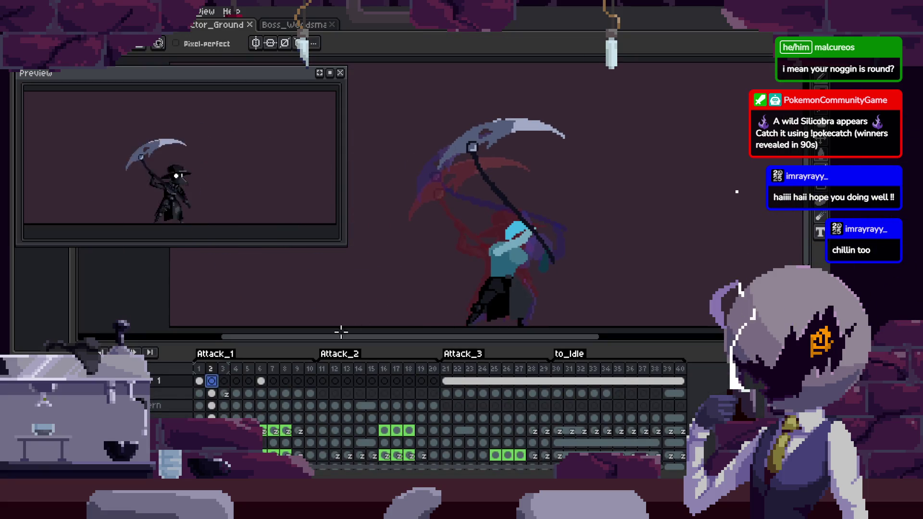
{"action": "left_click", "coordinate": [210, 382]}
{"action": "key", "text": "Tab"}
{"action": "left_click_drag", "start_coordinate": [502, 123], "coordinate": [620, 239]}
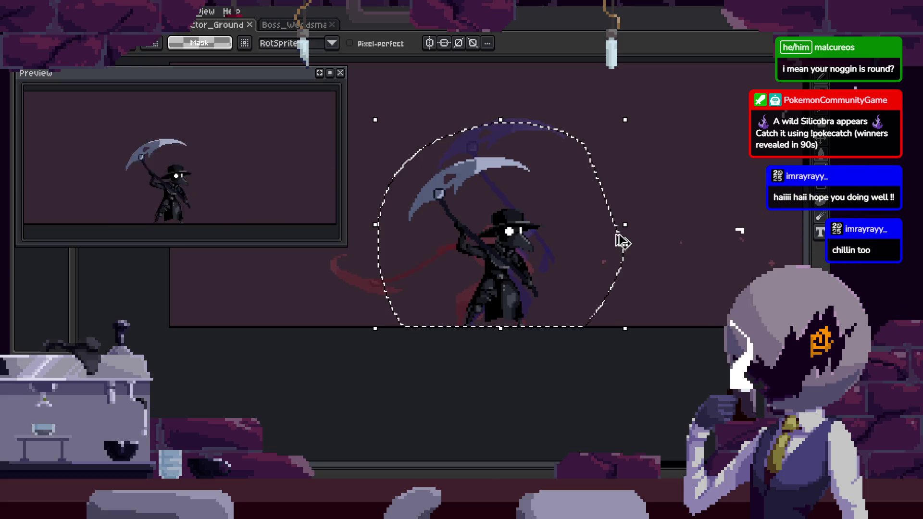
{"action": "key", "text": "Tab"}
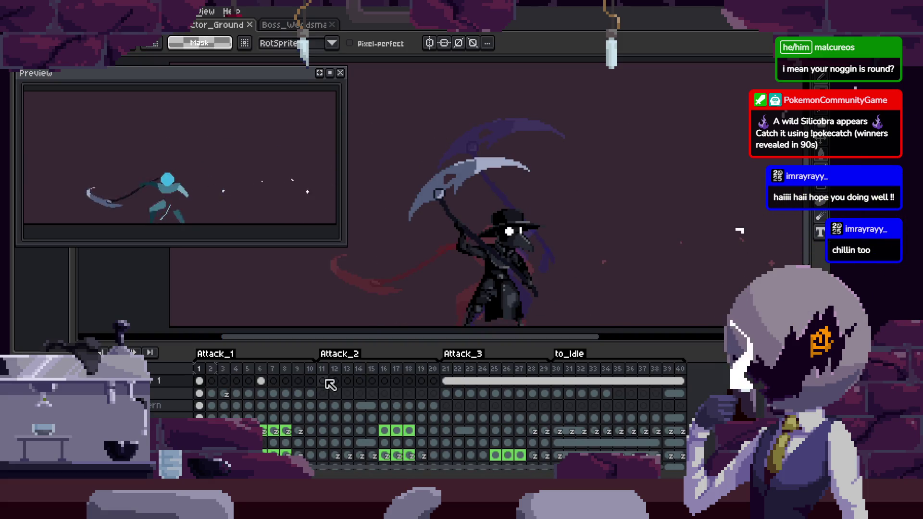
Link layer 1's cels across frames 11–20 with Link Cels.
{"action": "left_click", "coordinate": [324, 382]}
{"action": "key", "text": "Tab"}
{"action": "key", "text": "Tab"}
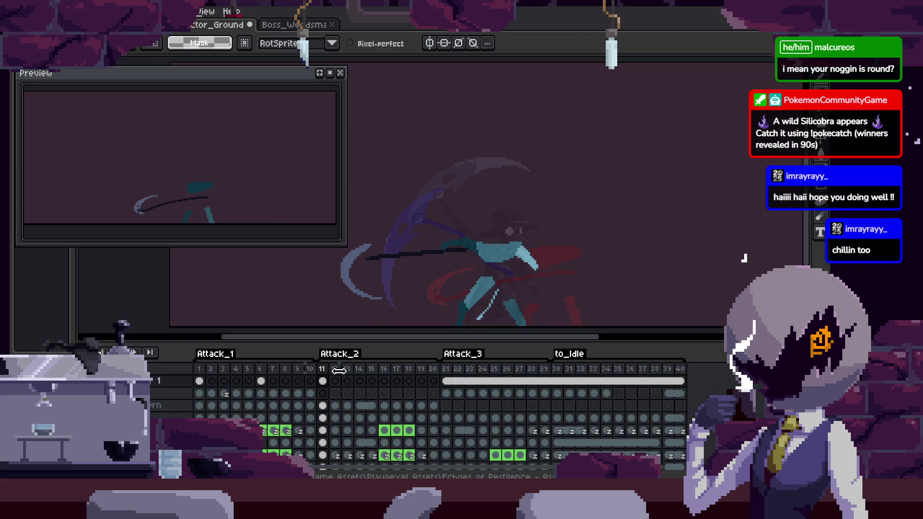
{"action": "left_click_drag", "start_coordinate": [332, 382], "coordinate": [433, 381]}
{"action": "right_click", "coordinate": [435, 383]}
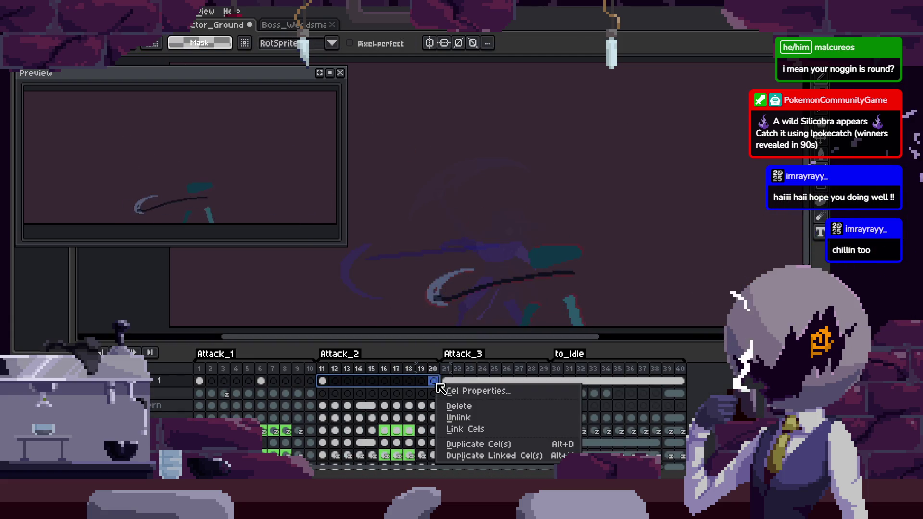
{"action": "left_click", "coordinate": [475, 429]}
Clear the selection and play through the frames to check the motion.
{"action": "key", "text": "Tab"}
{"action": "scroll", "coordinate": [532, 266], "scroll_direction": "up", "scroll_amount": 2}
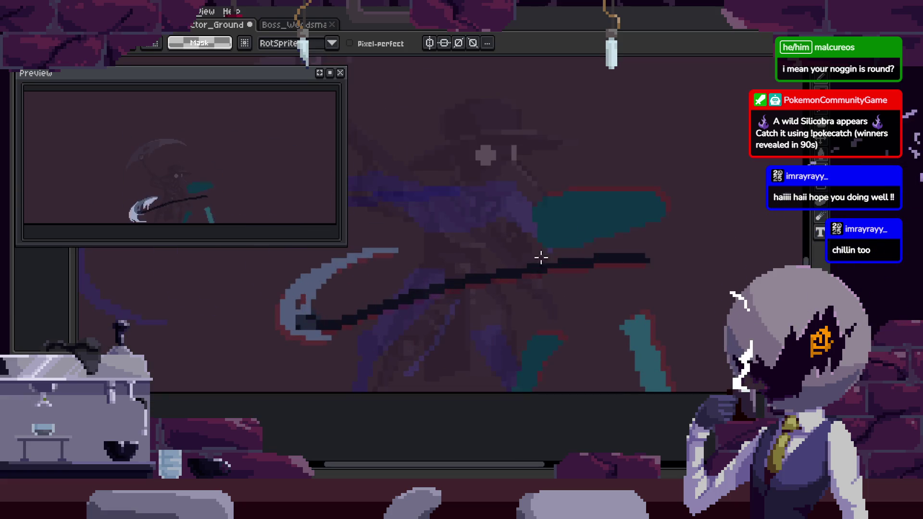
{"action": "key", "text": "ctrl+d"}
{"action": "scroll", "coordinate": [610, 230], "scroll_direction": "down", "scroll_amount": 1}
{"action": "key", "text": "Return"}
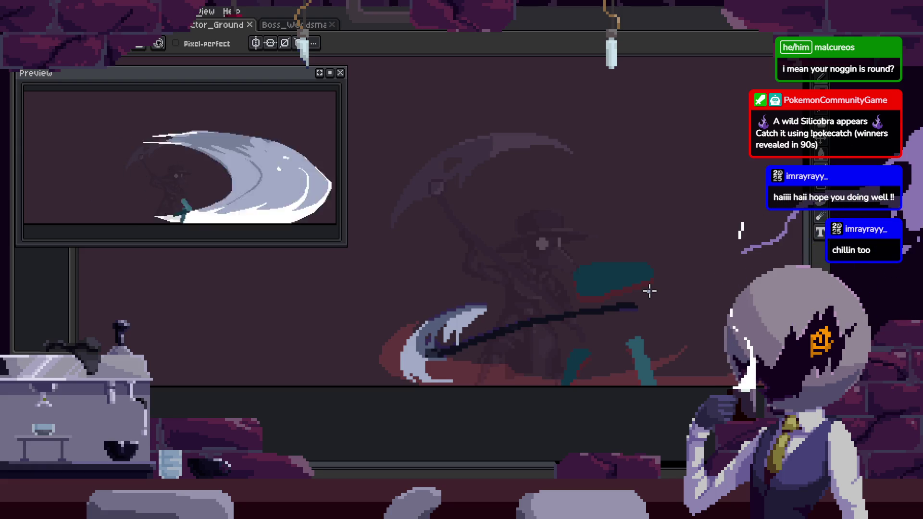
{"action": "key", "text": "Tab"}
{"action": "key", "text": "Tab"}
{"action": "scroll", "coordinate": [521, 258], "scroll_direction": "up", "scroll_amount": 2}
{"action": "scroll", "coordinate": [497, 241], "scroll_direction": "up", "scroll_amount": 2}
{"action": "key", "text": "Tab"}
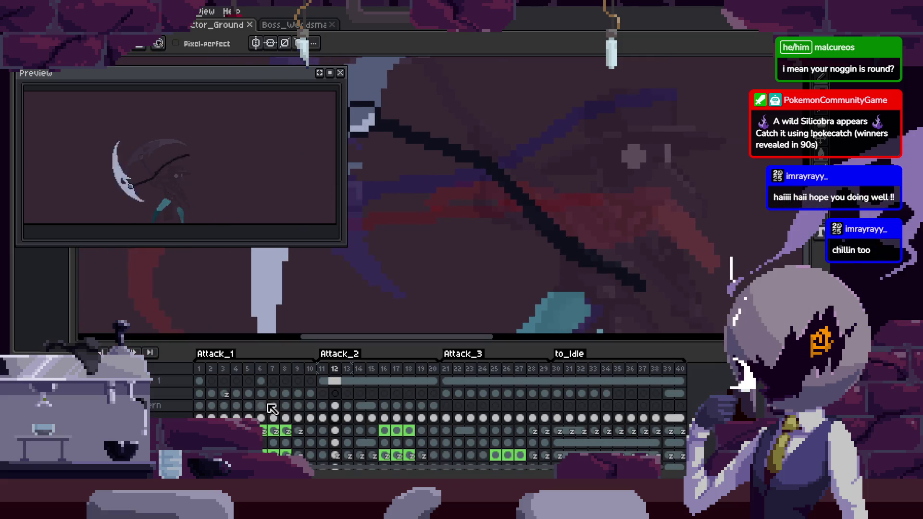
{"action": "left_click", "coordinate": [323, 393]}
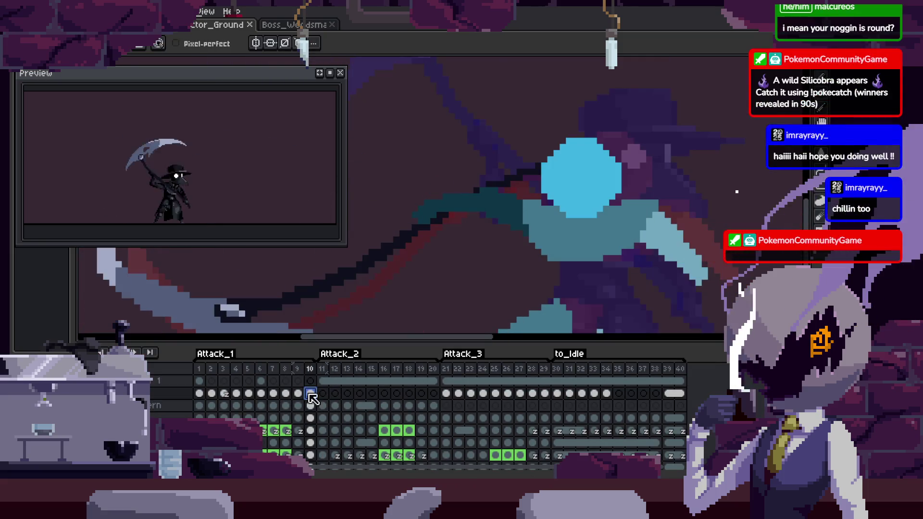
Reselect the cyan head and carry it to the previous frame.
{"action": "key", "text": "Tab"}
{"action": "key", "text": "ctrl+shift+d"}
{"action": "key", "text": "comma"}
{"action": "key", "text": "comma"}
{"action": "key", "text": "ctrl+shift+d"}
{"action": "key", "text": "Return"}
{"action": "key", "text": "Tab"}
{"action": "key", "text": "Tab"}
Pan to the figure's left side and step back through the scythe poses.
{"action": "left_click_drag", "start_coordinate": [588, 258], "coordinate": [518, 249]}
{"action": "scroll", "coordinate": [519, 245], "scroll_direction": "down", "scroll_amount": 2}
{"action": "key", "text": "comma"}
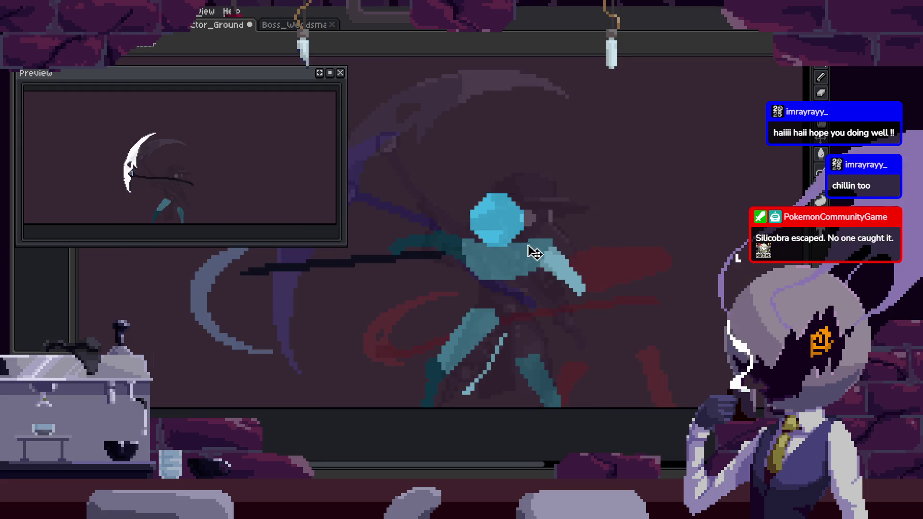
{"action": "key", "text": "comma"}
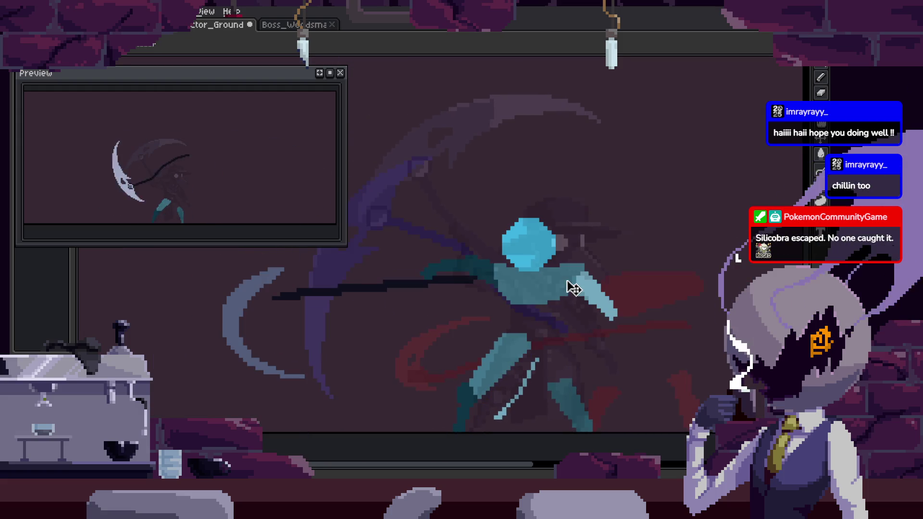
{"action": "key", "text": "comma"}
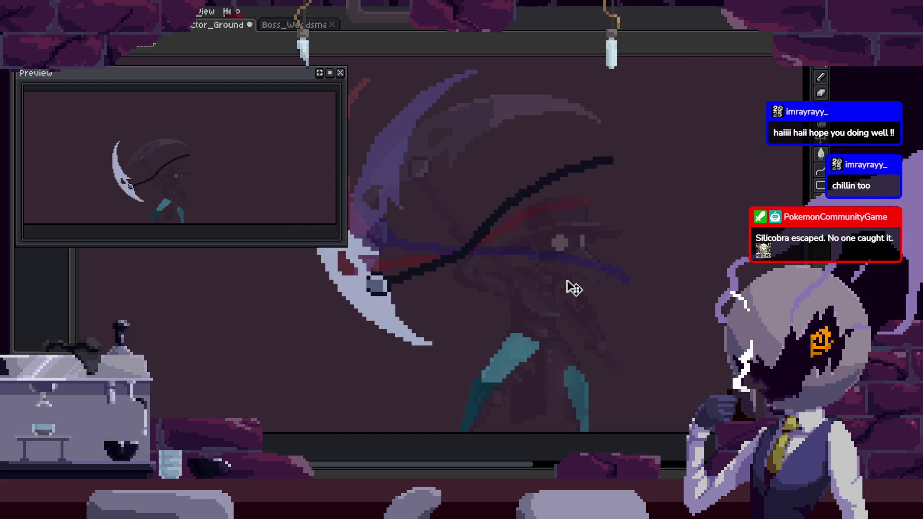
{"action": "scroll", "coordinate": [538, 283], "scroll_direction": "up", "scroll_amount": 2}
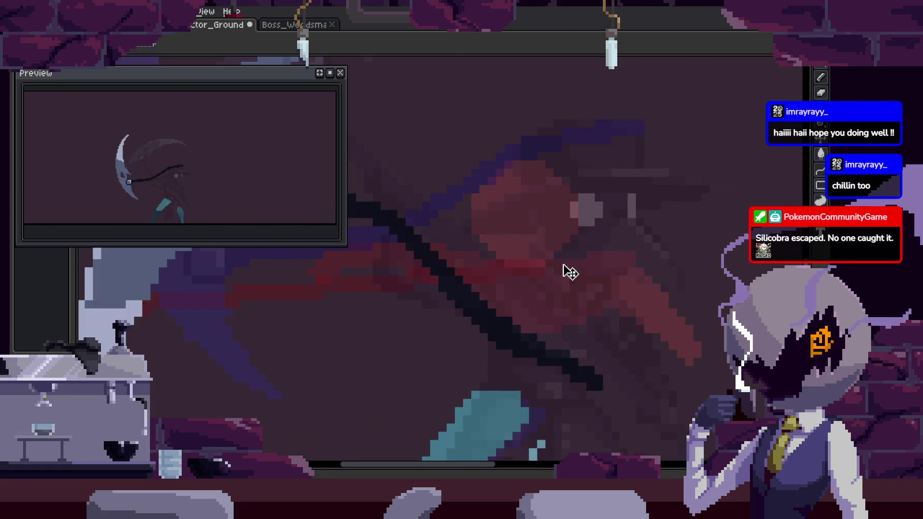
Paste the cyan head and place it up onto the body.
{"action": "key", "text": "ctrl+v"}
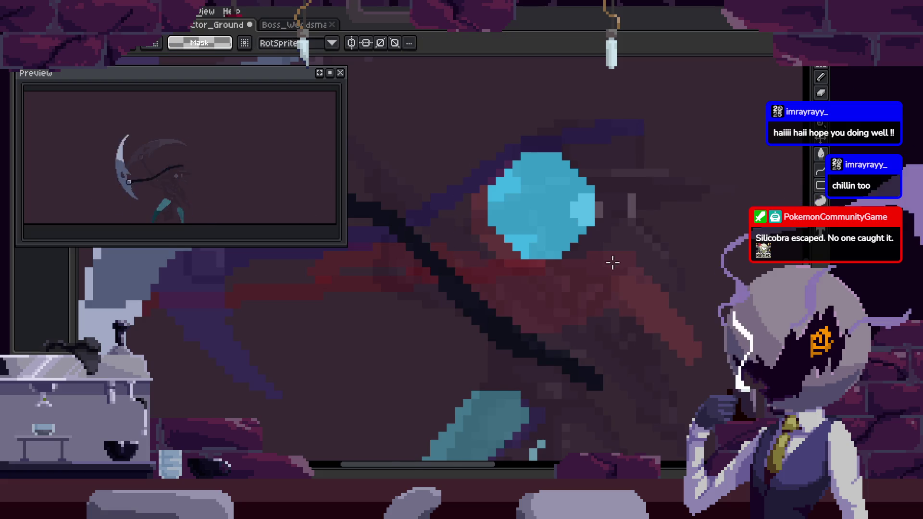
{"action": "key", "text": "ctrl+v"}
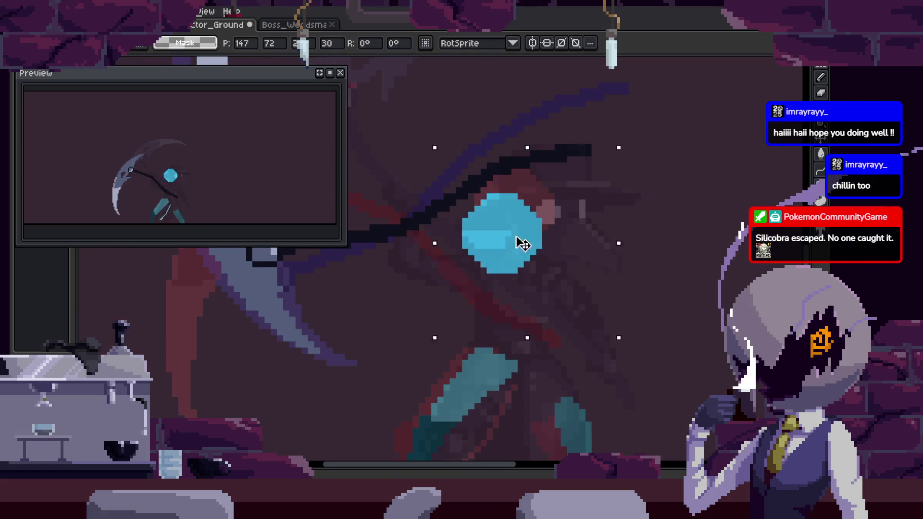
{"action": "left_click_drag", "start_coordinate": [515, 247], "coordinate": [560, 214]}
{"action": "key", "text": "Return"}
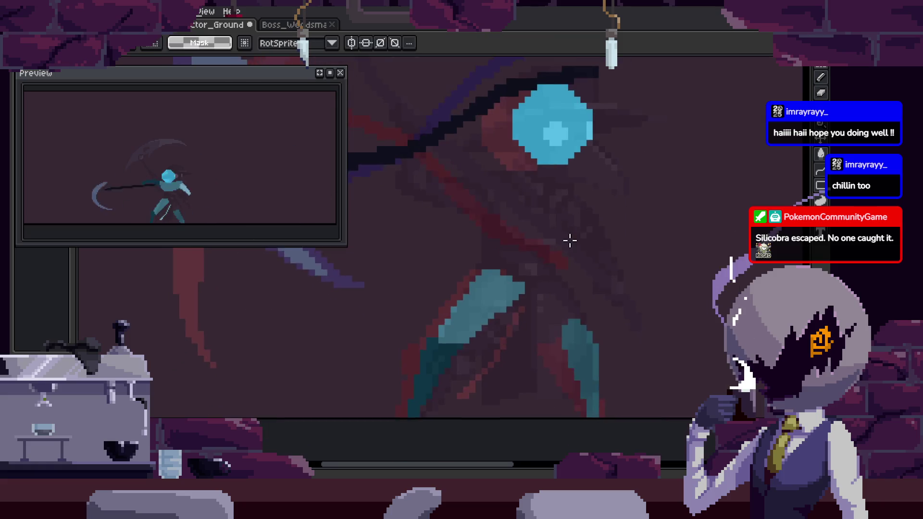
Move the long-cel layer down below the green-cel layer.
{"action": "key", "text": "Tab"}
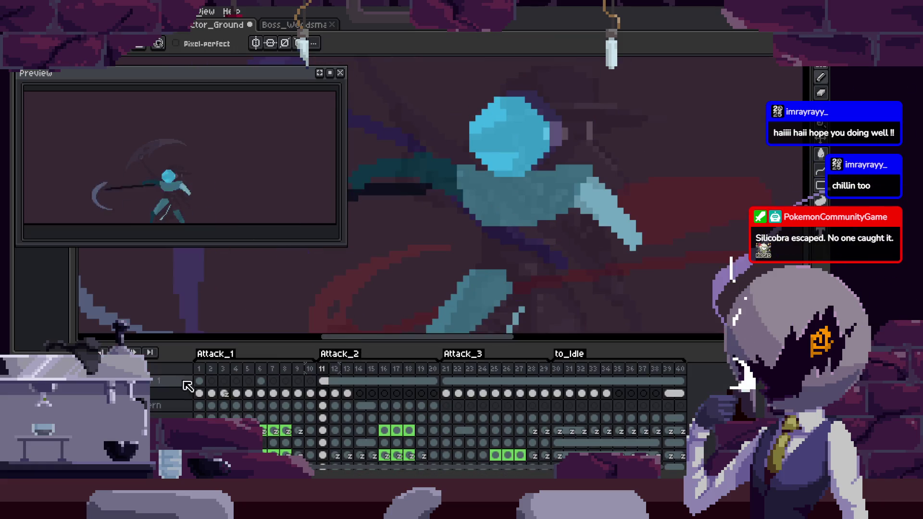
{"action": "left_click_drag", "start_coordinate": [157, 388], "coordinate": [157, 442]}
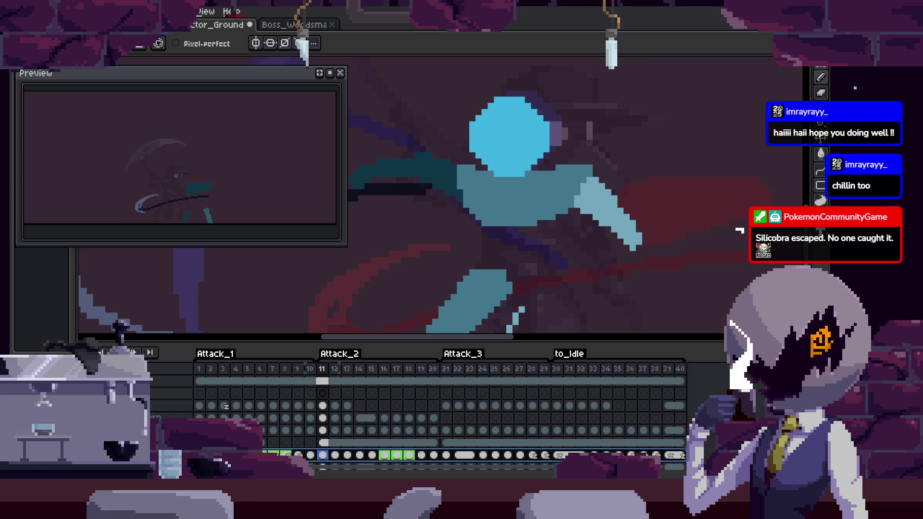
{"action": "left_click_drag", "start_coordinate": [157, 443], "coordinate": [158, 455]}
{"action": "key", "text": "Tab"}
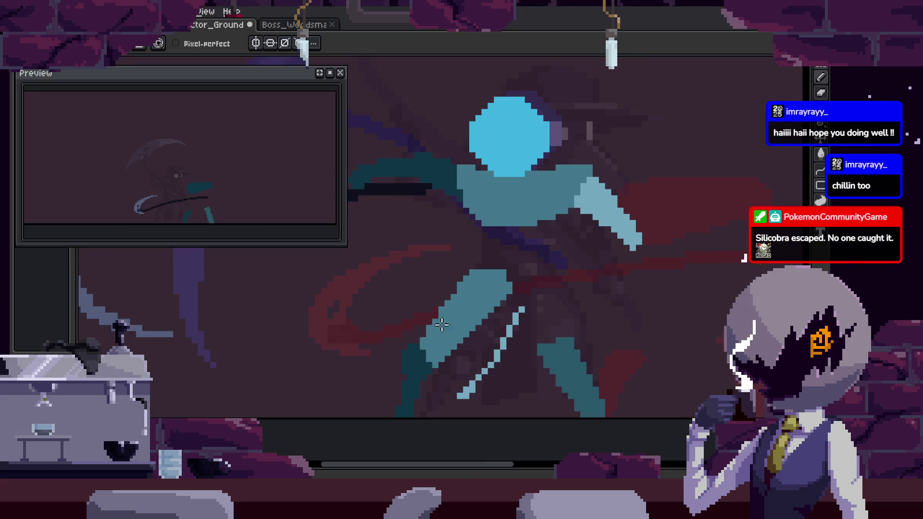
Play the animation and trace a teal torso outline below the cyan head.
{"action": "key", "text": "Return"}
{"action": "scroll", "coordinate": [527, 250], "scroll_direction": "up", "scroll_amount": 1}
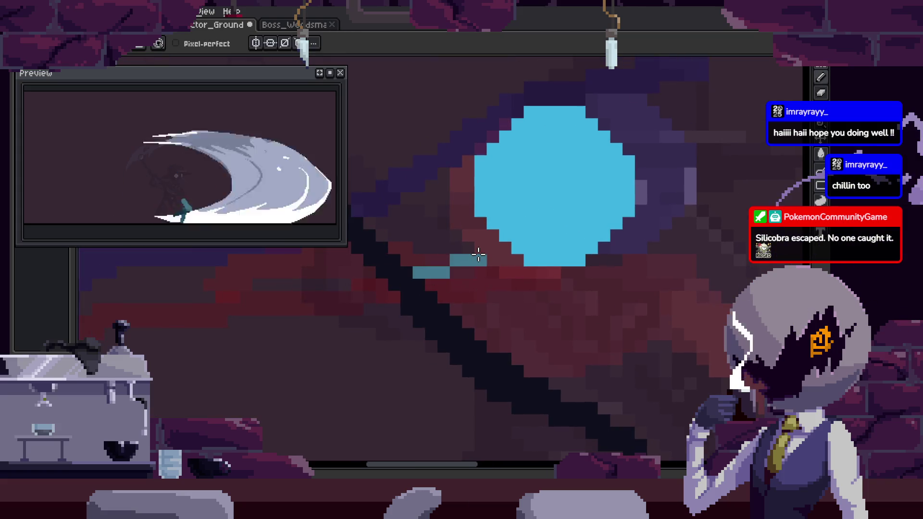
{"action": "scroll", "coordinate": [477, 253], "scroll_direction": "down", "scroll_amount": 1}
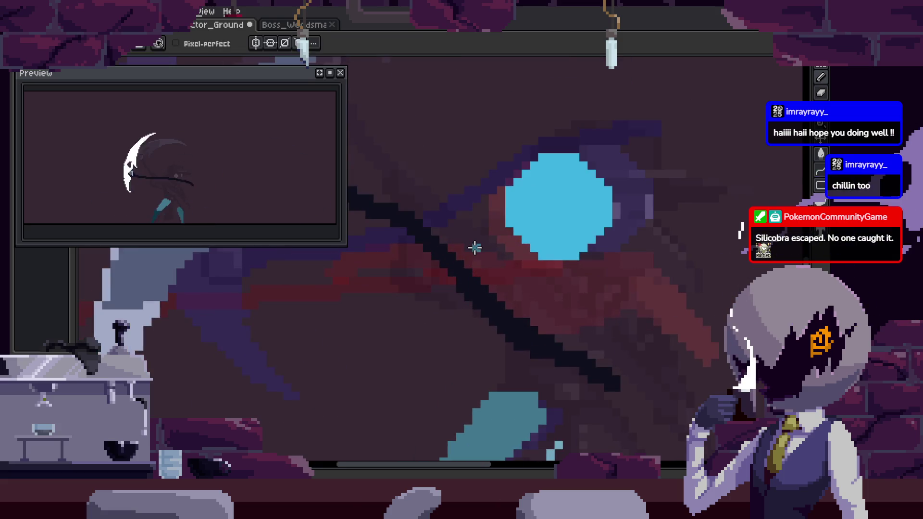
{"action": "left_click_drag", "start_coordinate": [475, 250], "coordinate": [483, 249]}
{"action": "scroll", "coordinate": [418, 259], "scroll_direction": "up", "scroll_amount": 1}
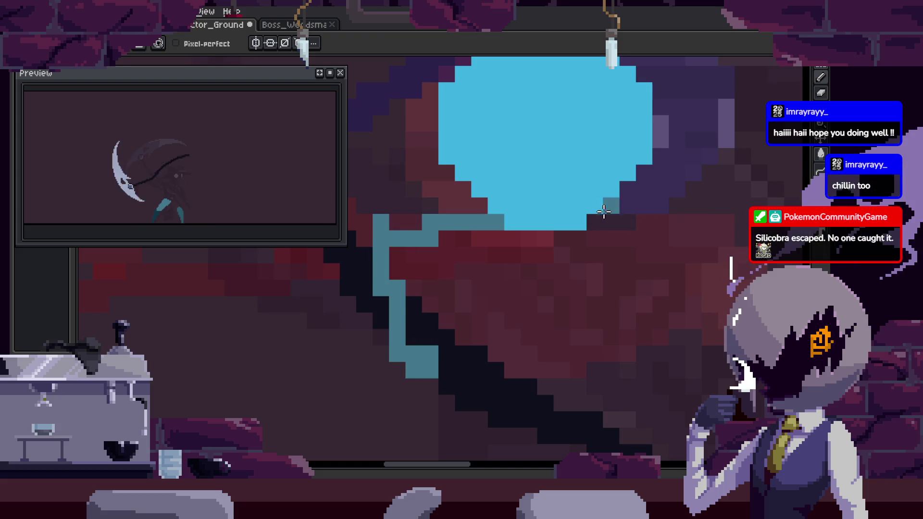
Close the teal torso outline, flood-fill it with teal, and save.
{"action": "left_click_drag", "start_coordinate": [464, 222], "coordinate": [593, 385]}
{"action": "key", "text": "g"}
{"action": "left_click", "coordinate": [601, 330]}
{"action": "key", "text": "ctrl+s"}
{"action": "key", "text": "b"}
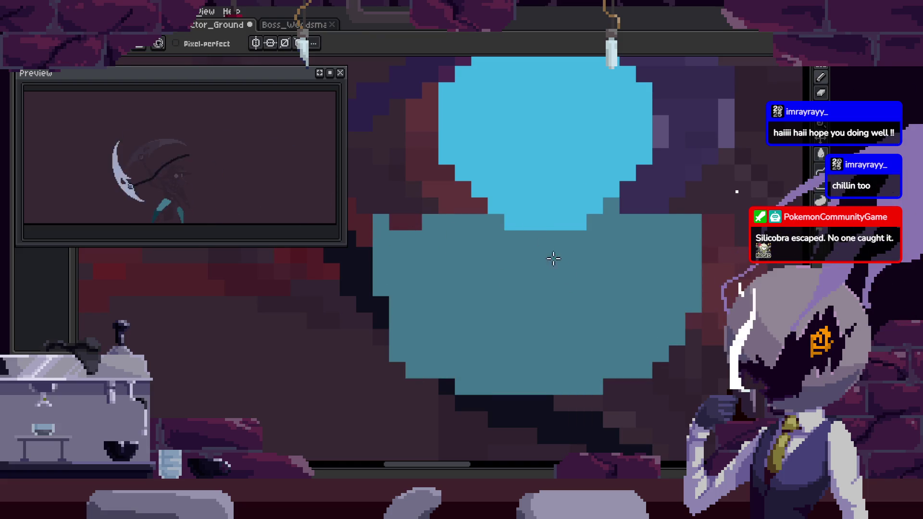
Pencil a stepped lower-left edge onto the teal torso and save the file.
{"action": "scroll", "coordinate": [461, 270], "scroll_direction": "down", "scroll_amount": 3}
{"action": "scroll", "coordinate": [442, 316], "scroll_direction": "up", "scroll_amount": 3}
{"action": "left_click_drag", "start_coordinate": [441, 267], "coordinate": [508, 333]}
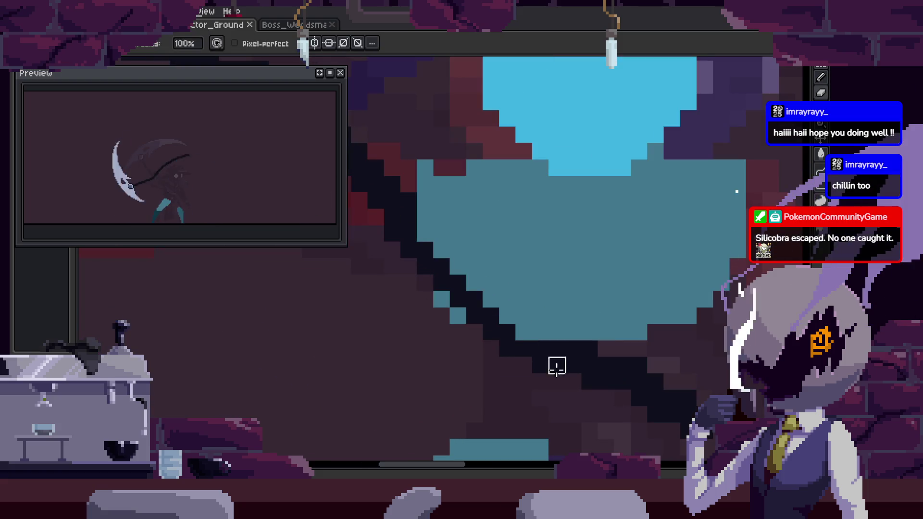
{"action": "scroll", "coordinate": [532, 272], "scroll_direction": "up", "scroll_amount": 3}
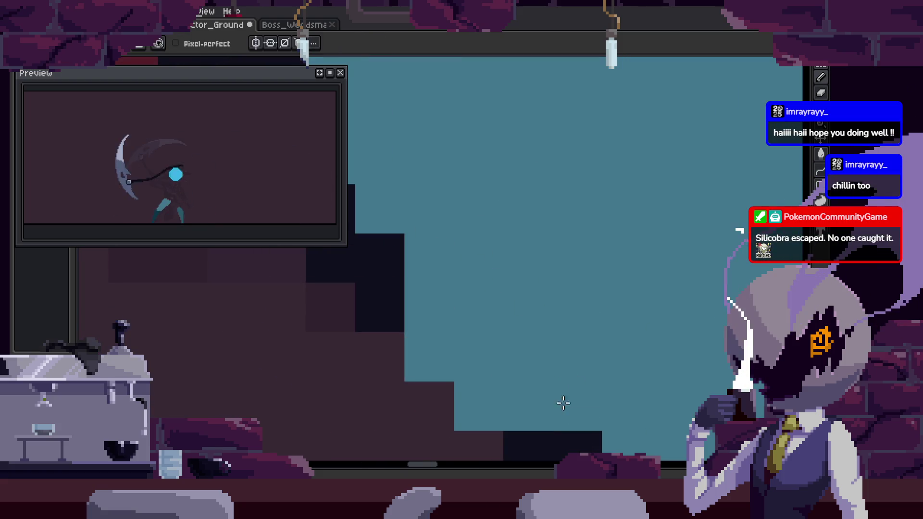
{"action": "scroll", "coordinate": [569, 275], "scroll_direction": "down", "scroll_amount": 2}
{"action": "scroll", "coordinate": [691, 301], "scroll_direction": "down", "scroll_amount": 2}
{"action": "key", "text": "ctrl+s"}
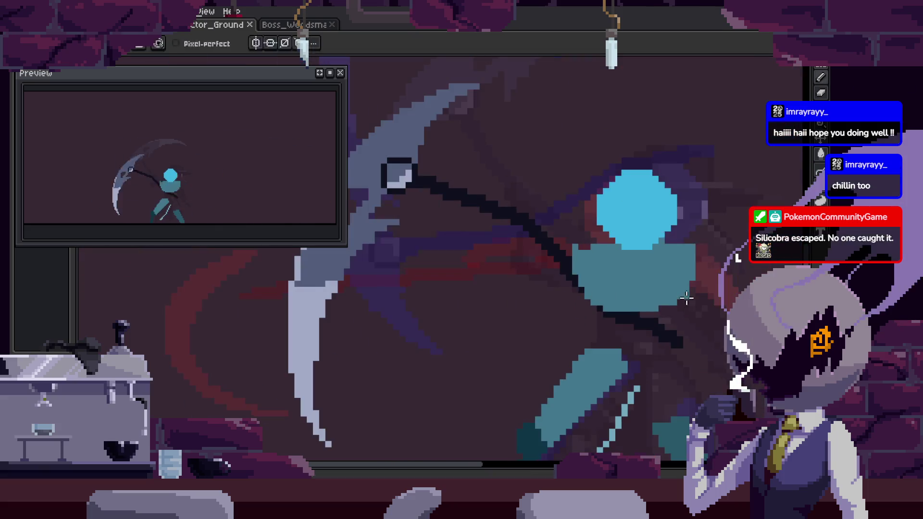
{"action": "scroll", "coordinate": [474, 289], "scroll_direction": "up", "scroll_amount": 3}
{"action": "scroll", "coordinate": [439, 279], "scroll_direction": "down", "scroll_amount": 3}
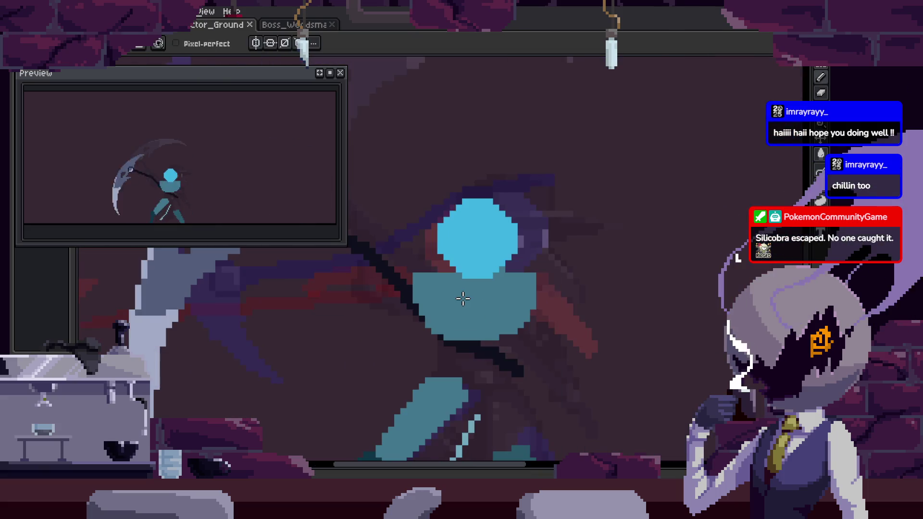
{"action": "scroll", "coordinate": [506, 307], "scroll_direction": "up", "scroll_amount": 1}
{"action": "key", "text": "ctrl+s"}
{"action": "scroll", "coordinate": [562, 313], "scroll_direction": "down", "scroll_amount": 1}
{"action": "scroll", "coordinate": [536, 306], "scroll_direction": "up", "scroll_amount": 1}
Play the animation to check the poses, then return to the pencil.
{"action": "key", "text": "Return"}
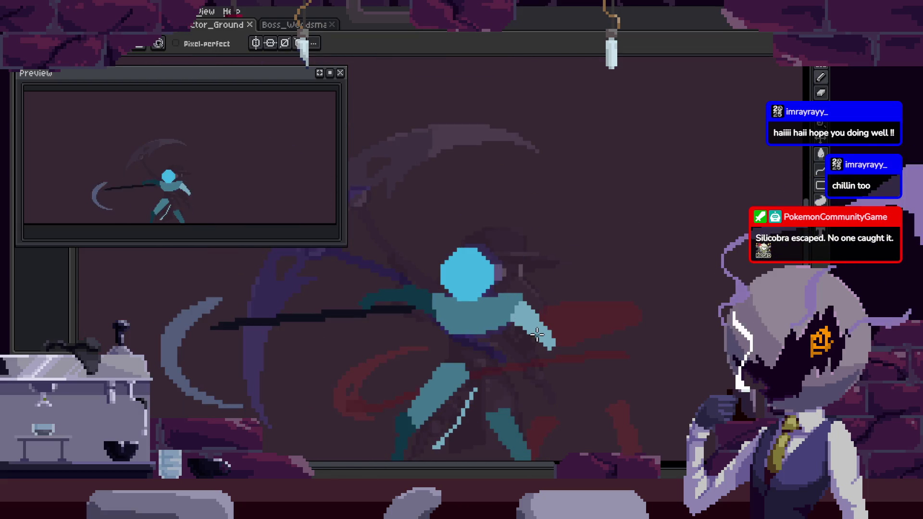
{"action": "scroll", "coordinate": [598, 330], "scroll_direction": "up", "scroll_amount": 1}
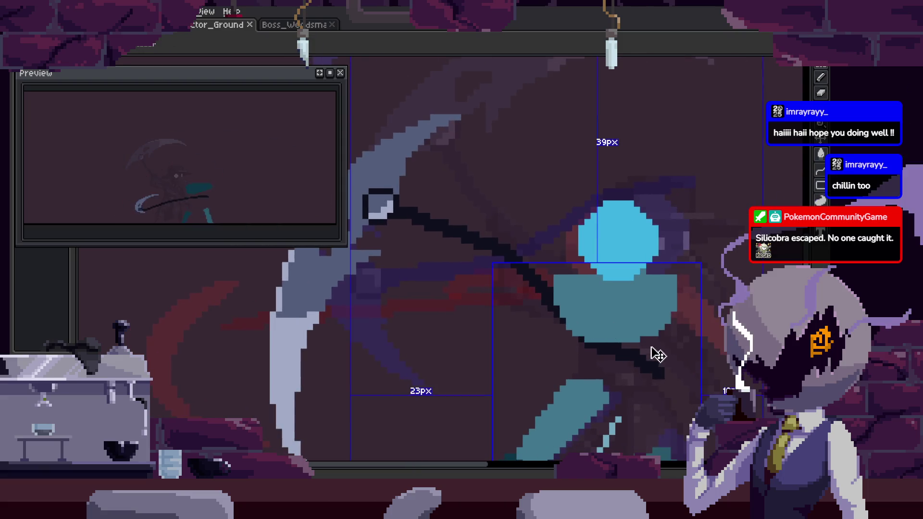
{"action": "key", "text": "b"}
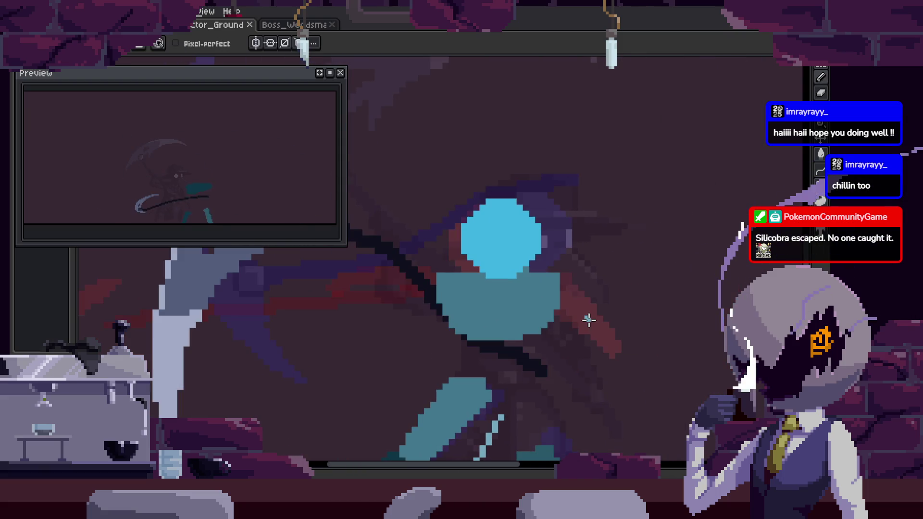
{"action": "scroll", "coordinate": [562, 311], "scroll_direction": "up", "scroll_amount": 2}
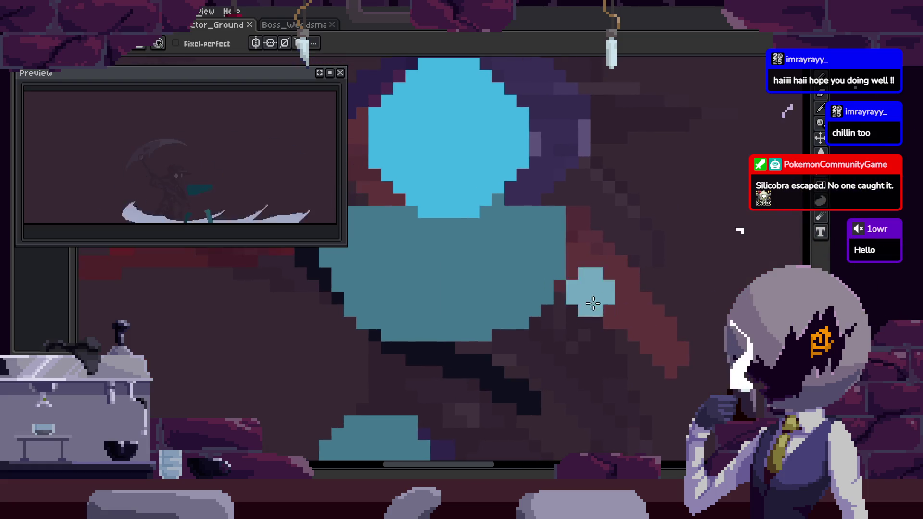
Draw a light-blue arm reaching down from the torso and save.
{"action": "left_click_drag", "start_coordinate": [556, 257], "coordinate": [613, 379]}
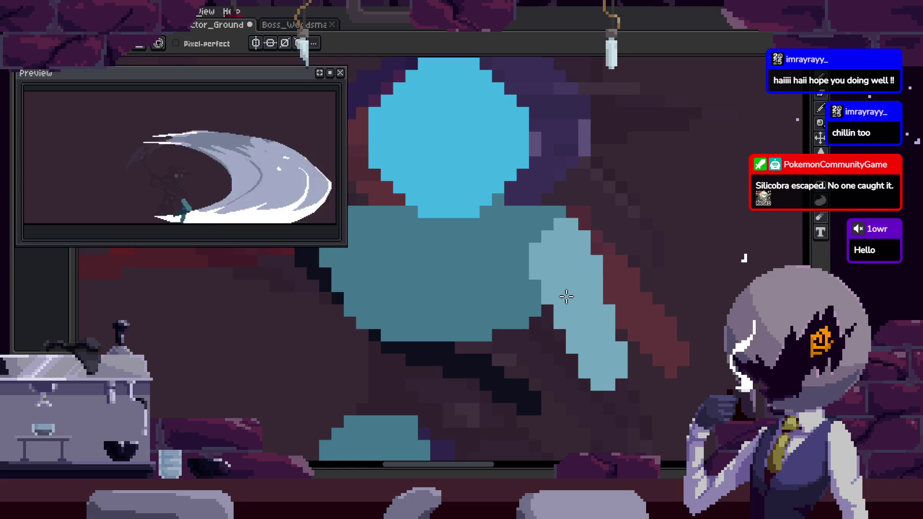
{"action": "key", "text": "ctrl+s"}
{"action": "scroll", "coordinate": [565, 294], "scroll_direction": "down", "scroll_amount": 2}
{"action": "scroll", "coordinate": [557, 288], "scroll_direction": "up", "scroll_amount": 3}
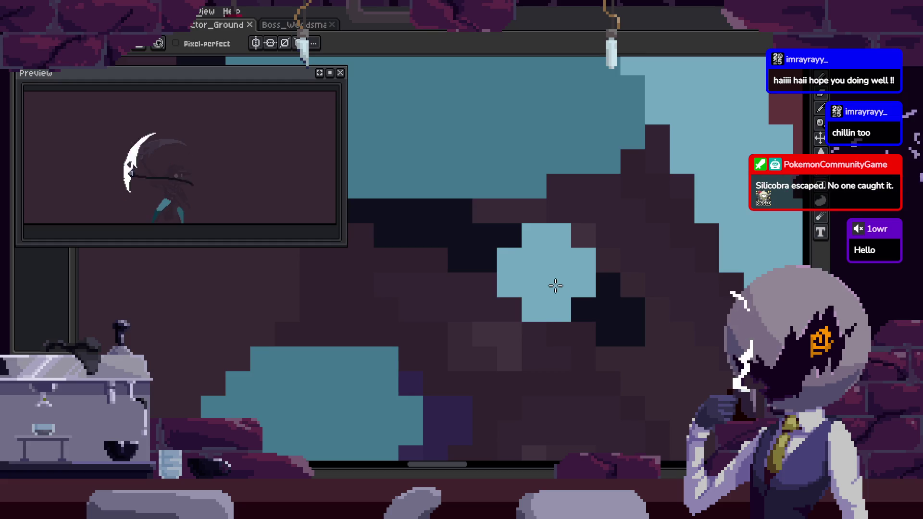
{"action": "scroll", "coordinate": [601, 293], "scroll_direction": "down", "scroll_amount": 5}
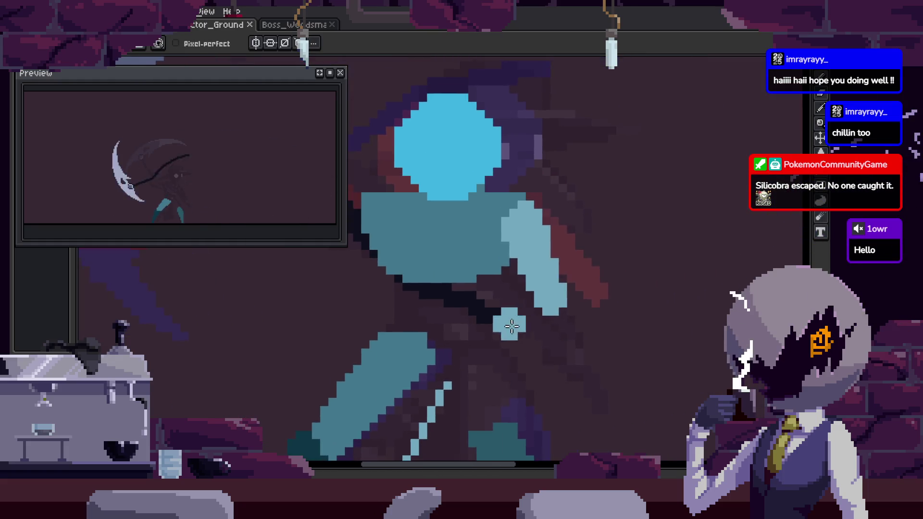
{"action": "scroll", "coordinate": [524, 312], "scroll_direction": "up", "scroll_amount": 2}
{"action": "scroll", "coordinate": [510, 310], "scroll_direction": "up", "scroll_amount": 2}
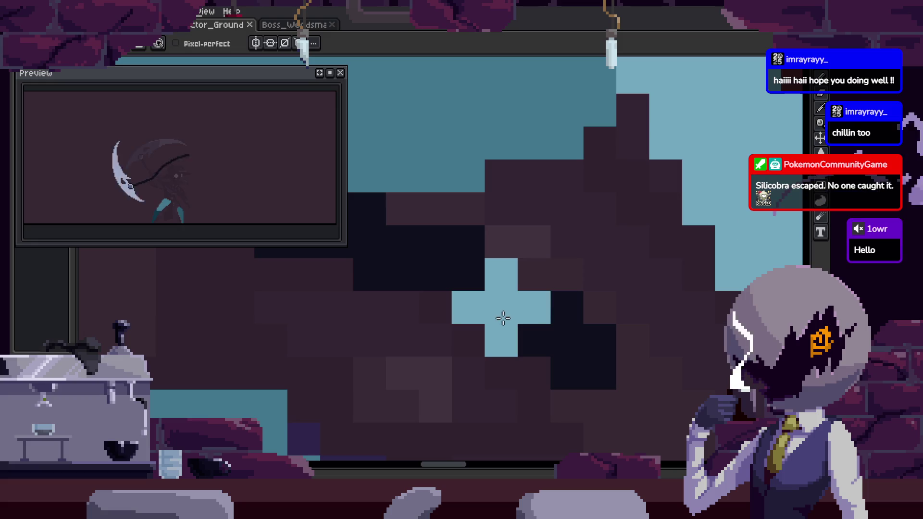
{"action": "scroll", "coordinate": [492, 283], "scroll_direction": "down", "scroll_amount": 4}
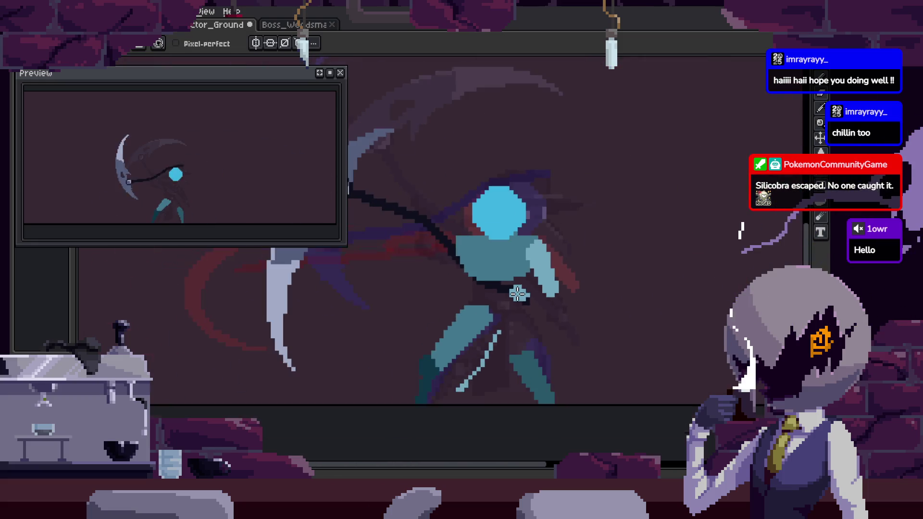
{"action": "scroll", "coordinate": [505, 282], "scroll_direction": "down", "scroll_amount": 2}
{"action": "key", "text": "alt"}
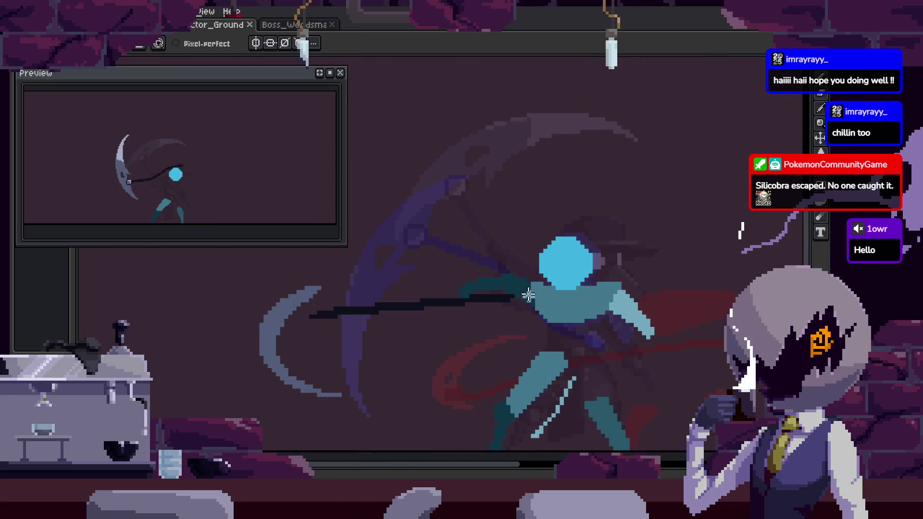
Review the animation and paint a teal strip across the scythe shaft.
{"action": "scroll", "coordinate": [529, 298], "scroll_direction": "up", "scroll_amount": 2}
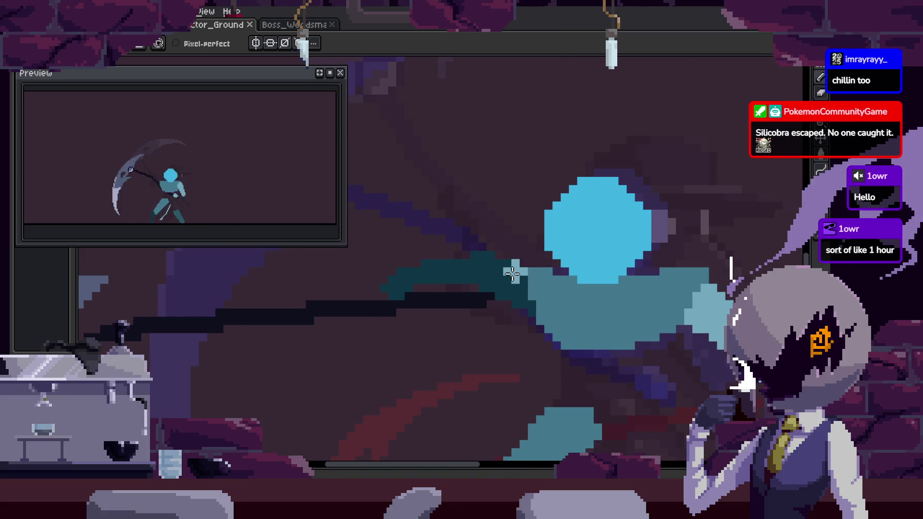
{"action": "key", "text": "Return"}
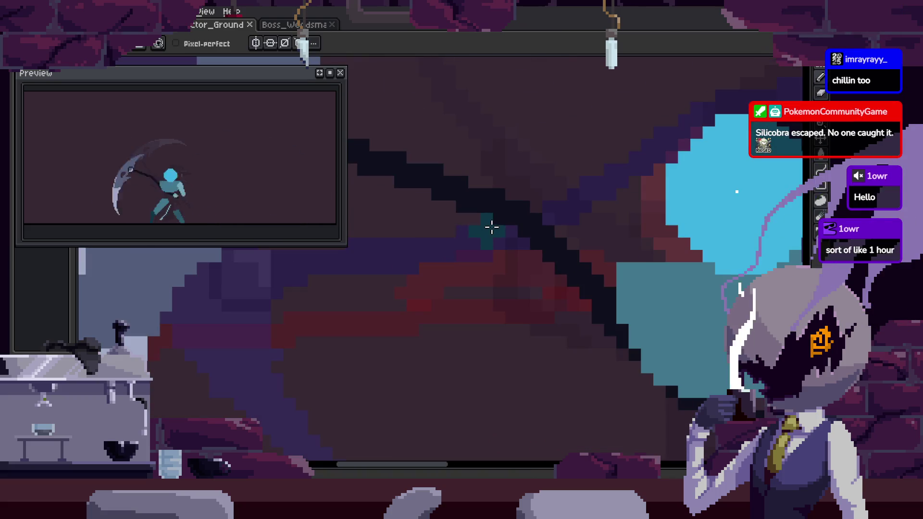
{"action": "left_click", "coordinate": [527, 301]}
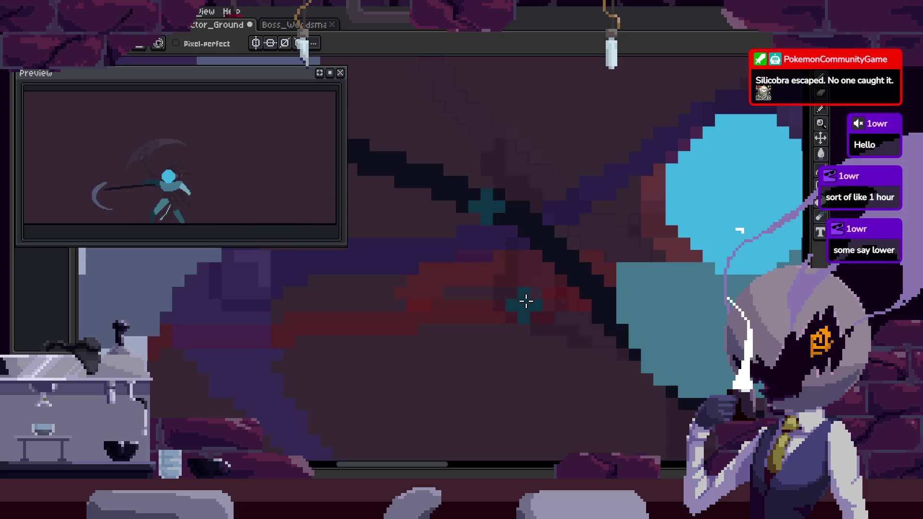
{"action": "key", "text": "ctrl+z"}
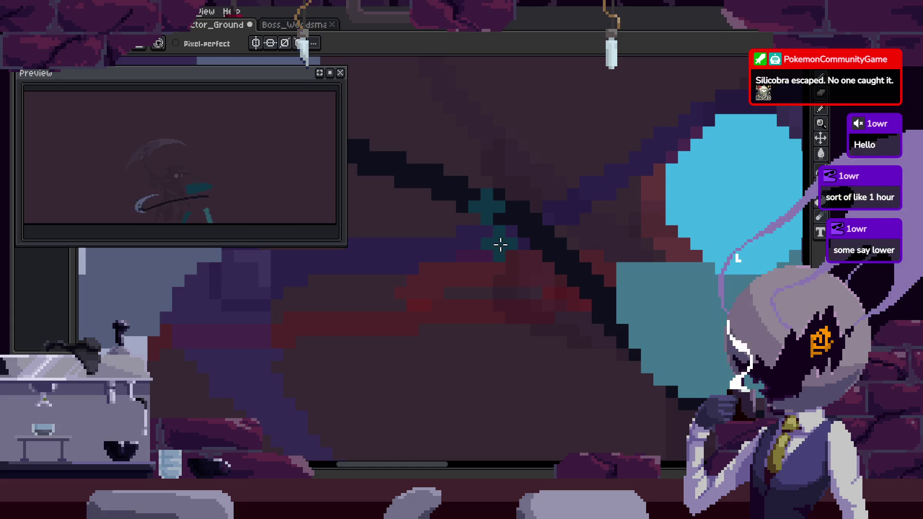
{"action": "left_click_drag", "start_coordinate": [486, 195], "coordinate": [499, 199]}
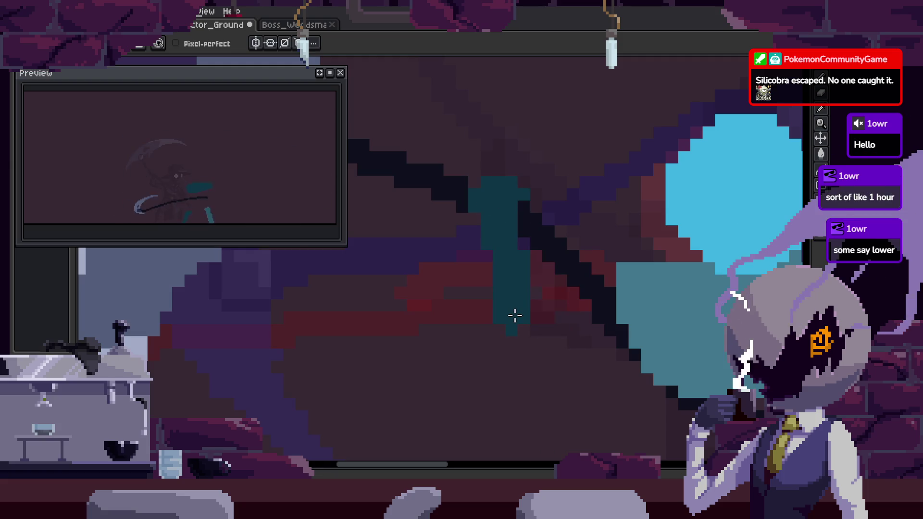
{"action": "scroll", "coordinate": [615, 337], "scroll_direction": "down", "scroll_amount": 3}
{"action": "scroll", "coordinate": [553, 331], "scroll_direction": "up", "scroll_amount": 1}
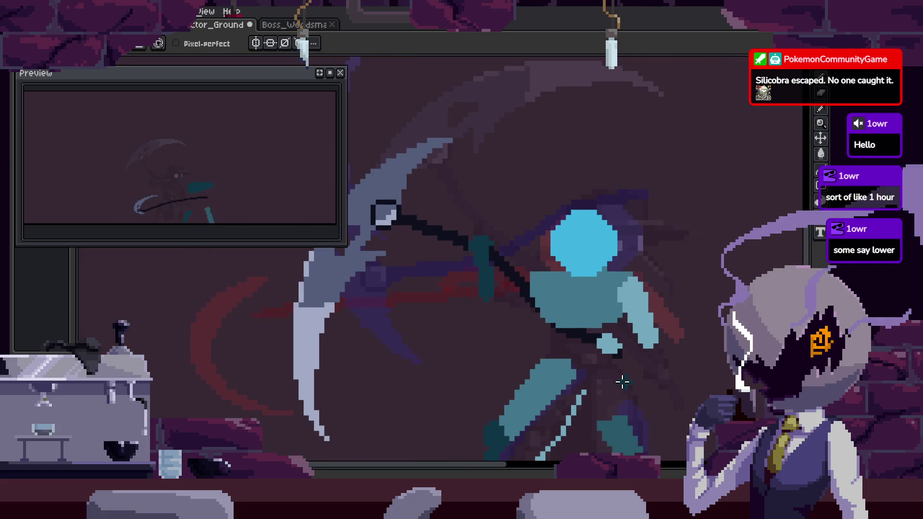
{"action": "scroll", "coordinate": [468, 243], "scroll_direction": "up", "scroll_amount": 2}
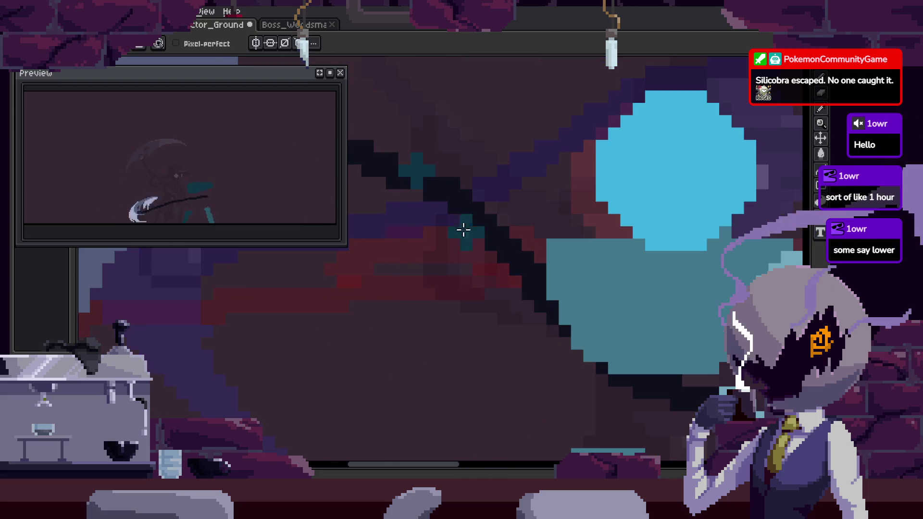
Select and transform the teal strip, then undo the lower teal strip.
{"action": "left_click_drag", "start_coordinate": [443, 154], "coordinate": [470, 211]}
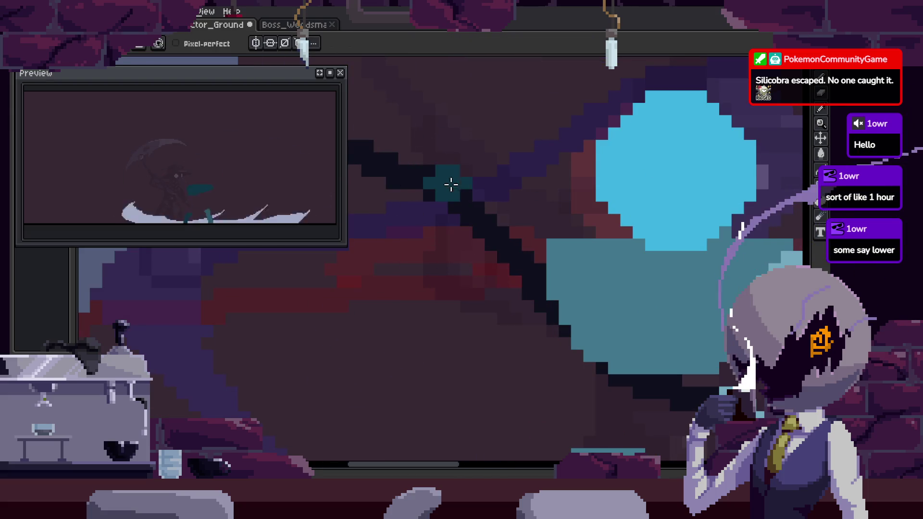
{"action": "key", "text": "Return"}
{"action": "key", "text": "ctrl+z"}
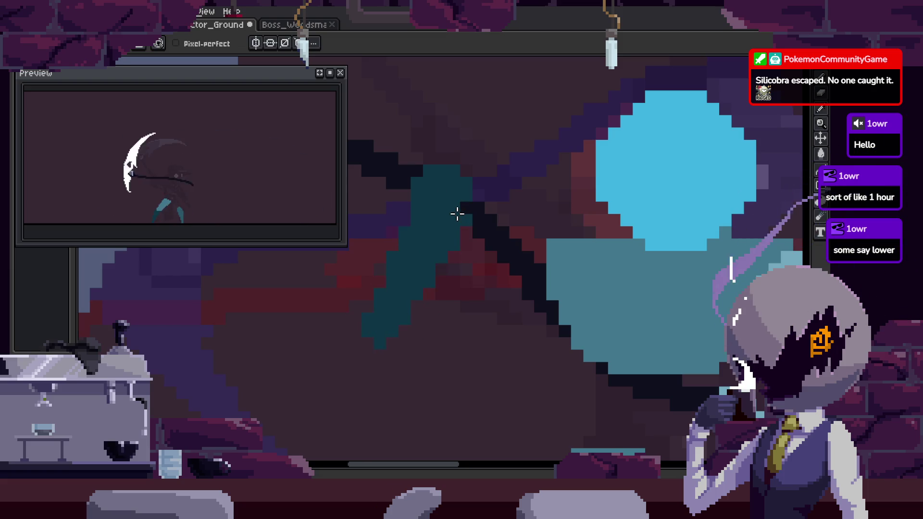
{"action": "scroll", "coordinate": [408, 304], "scroll_direction": "down", "scroll_amount": 2}
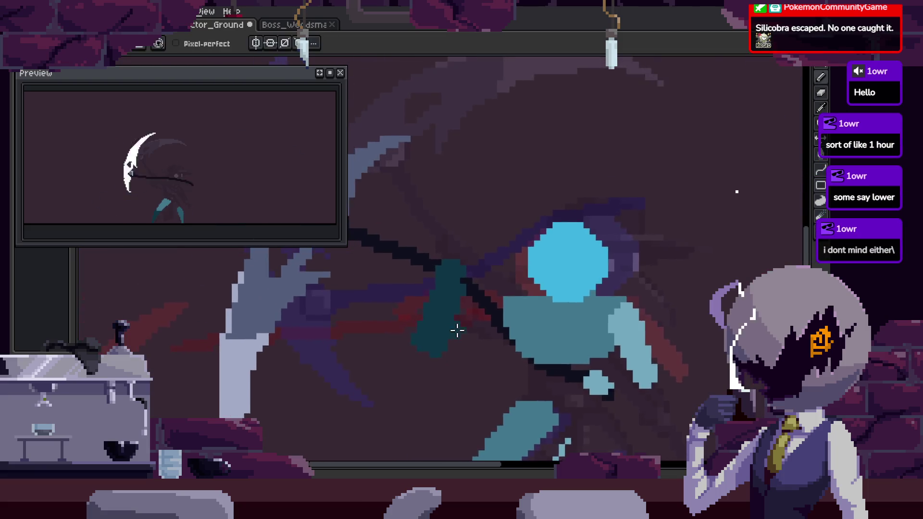
{"action": "scroll", "coordinate": [496, 247], "scroll_direction": "up", "scroll_amount": 3}
{"action": "scroll", "coordinate": [445, 377], "scroll_direction": "up", "scroll_amount": 1}
{"action": "scroll", "coordinate": [532, 324], "scroll_direction": "down", "scroll_amount": 1}
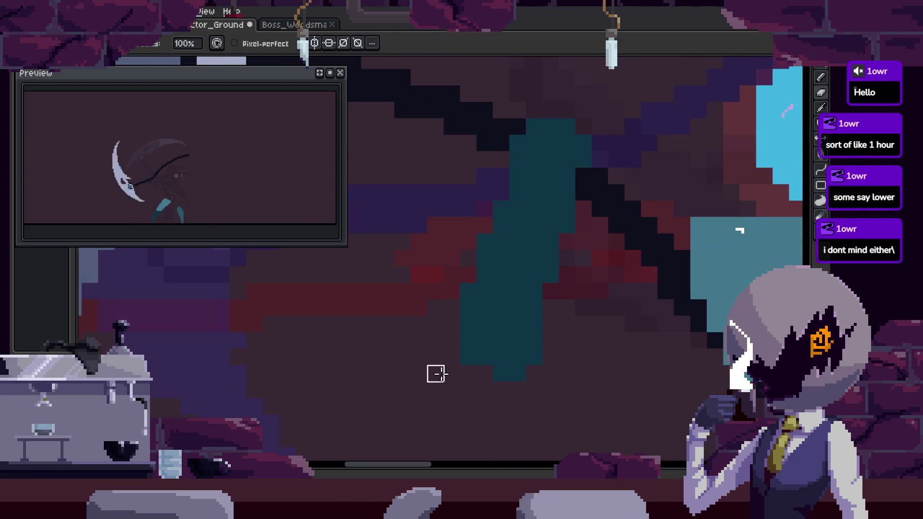
{"action": "scroll", "coordinate": [484, 359], "scroll_direction": "down", "scroll_amount": 2}
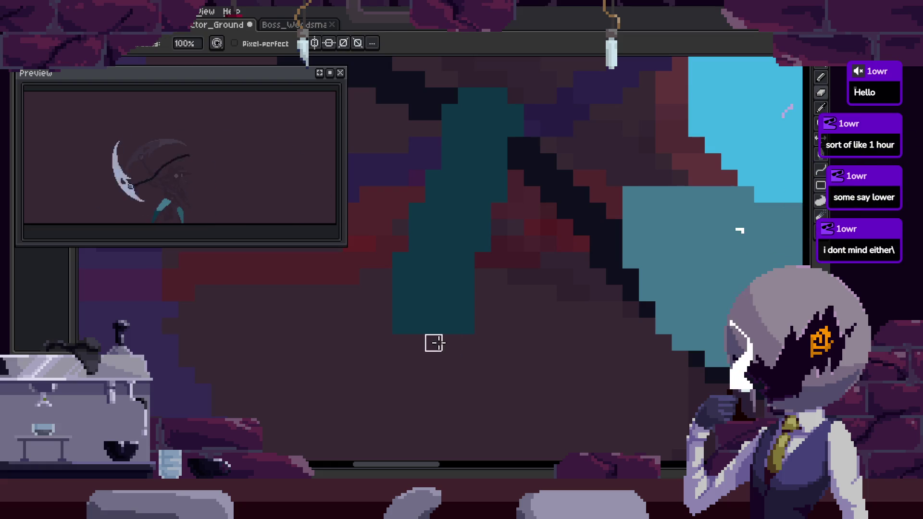
{"action": "scroll", "coordinate": [443, 268], "scroll_direction": "up", "scroll_amount": 2}
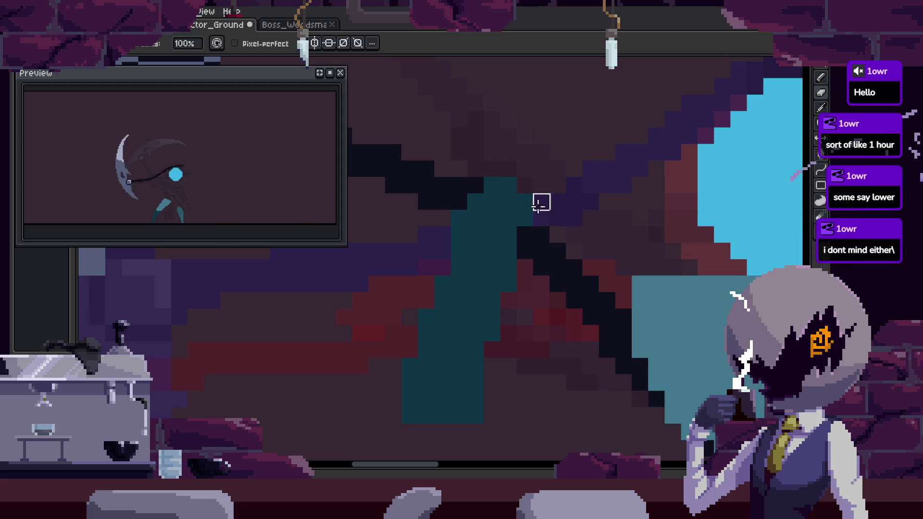
Step through the animation frames and save the file.
{"action": "key", "text": "Return"}
{"action": "key", "text": "ctrl+s"}
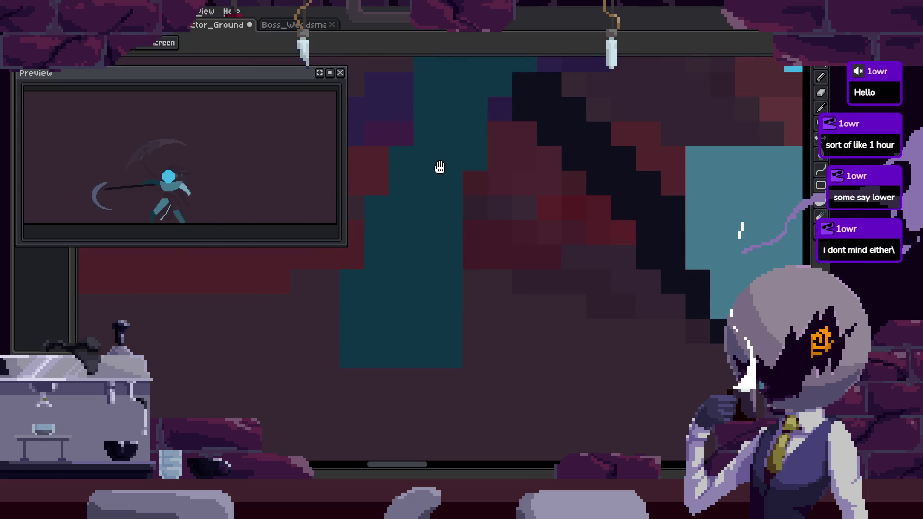
{"action": "scroll", "coordinate": [446, 231], "scroll_direction": "down", "scroll_amount": 3}
{"action": "scroll", "coordinate": [481, 269], "scroll_direction": "down", "scroll_amount": 1}
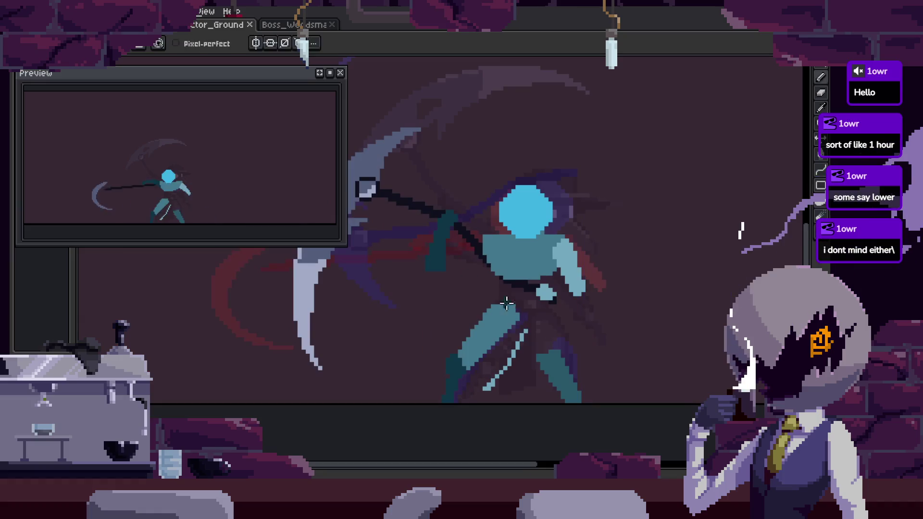
{"action": "scroll", "coordinate": [453, 295], "scroll_direction": "up", "scroll_amount": 1}
{"action": "scroll", "coordinate": [423, 242], "scroll_direction": "up", "scroll_amount": 1}
Select around the teal arm with freehand and rectangular selections.
{"action": "key", "text": "q"}
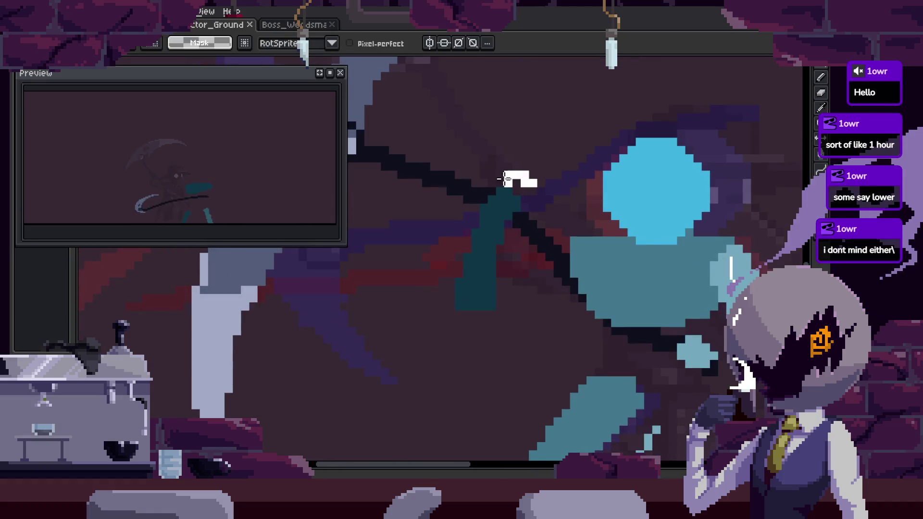
{"action": "left_click_drag", "start_coordinate": [525, 182], "coordinate": [477, 312]}
{"action": "scroll", "coordinate": [481, 288], "scroll_direction": "up", "scroll_amount": 2}
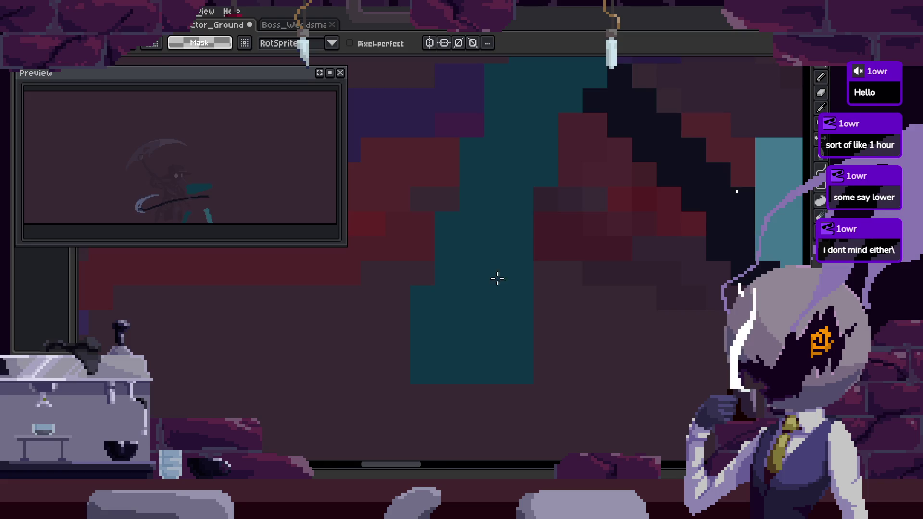
{"action": "scroll", "coordinate": [488, 274], "scroll_direction": "down", "scroll_amount": 1}
{"action": "left_click_drag", "start_coordinate": [462, 226], "coordinate": [603, 391]}
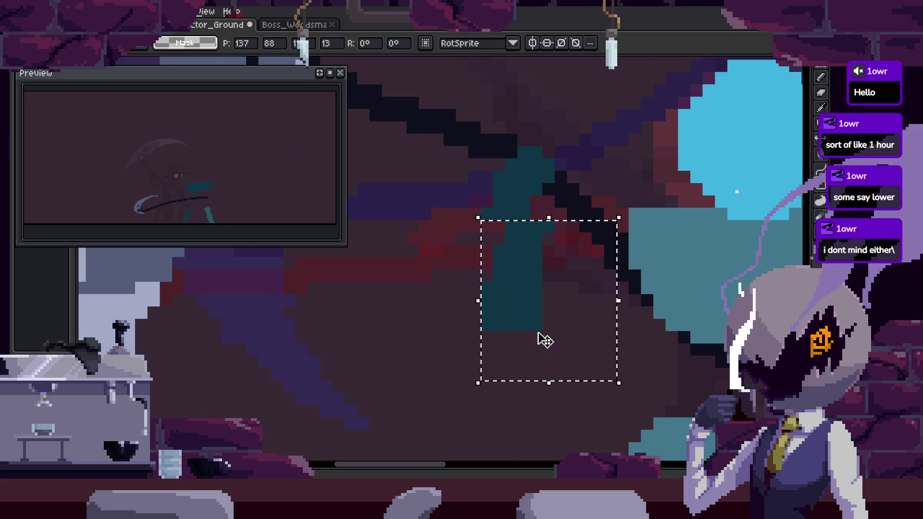
Pick the teal arm colour for the pencil and pan toward the cyan head.
{"action": "key", "text": "b"}
{"action": "scroll", "coordinate": [548, 253], "scroll_direction": "up", "scroll_amount": 2}
{"action": "left_click", "coordinate": [432, 158], "text": "alt"}
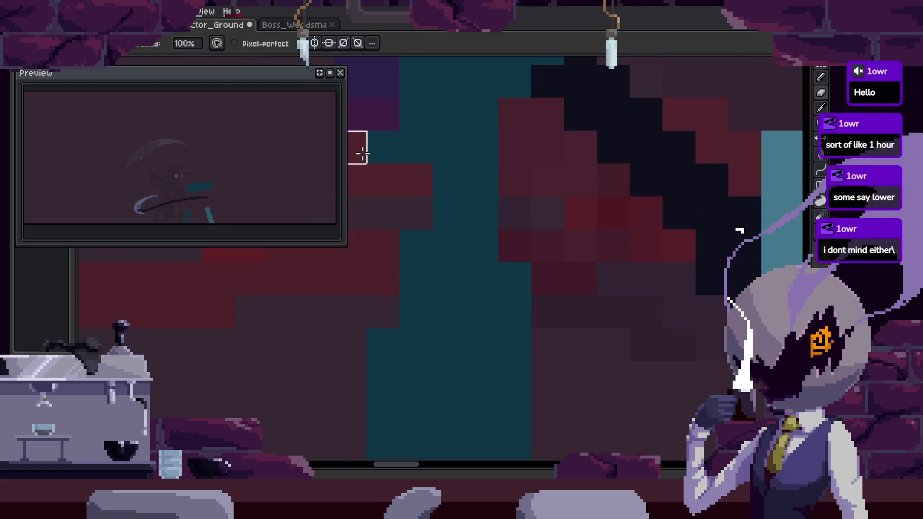
{"action": "scroll", "coordinate": [398, 186], "scroll_direction": "down", "scroll_amount": 1}
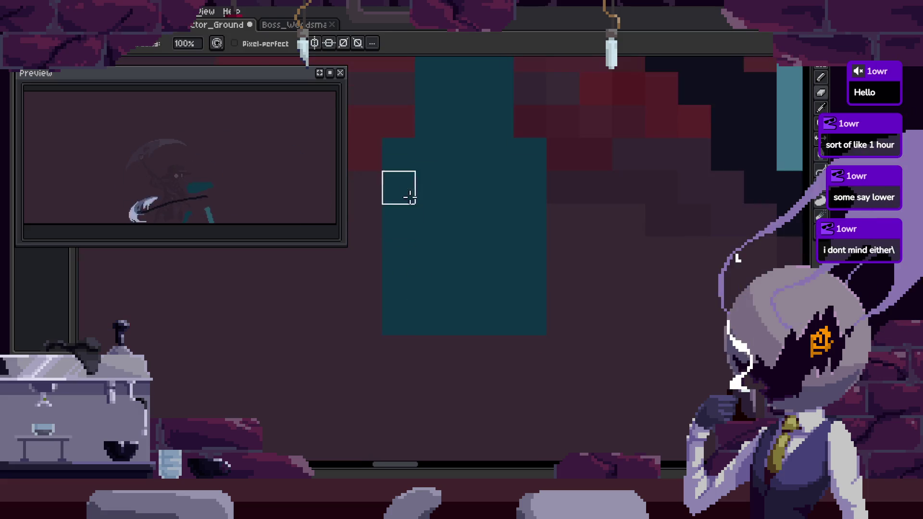
{"action": "left_click_drag", "start_coordinate": [397, 186], "coordinate": [404, 223]}
{"action": "left_click_drag", "start_coordinate": [467, 260], "coordinate": [453, 218]}
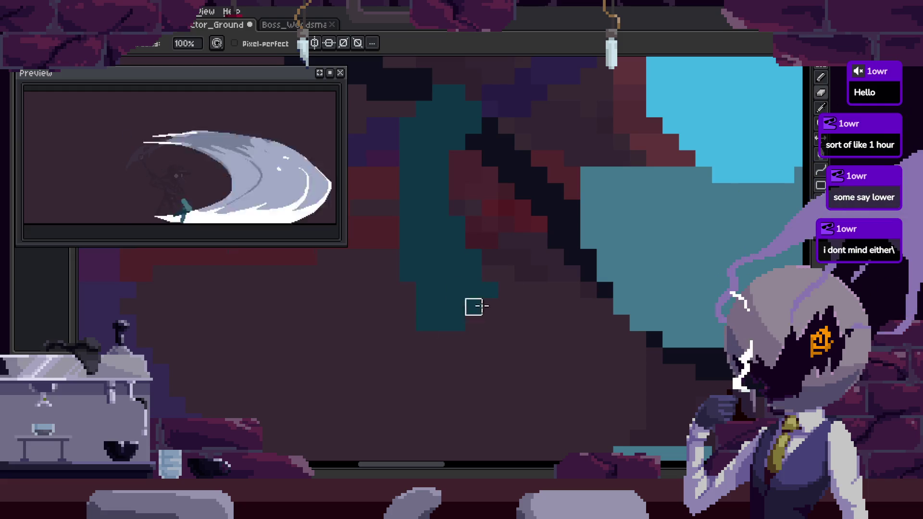
Move to another attack frame and play the animation.
{"action": "scroll", "coordinate": [529, 317], "scroll_direction": "down", "scroll_amount": 1}
{"action": "scroll", "coordinate": [601, 346], "scroll_direction": "up", "scroll_amount": 1}
{"action": "scroll", "coordinate": [600, 346], "scroll_direction": "down", "scroll_amount": 1}
{"action": "key", "text": "Right"}
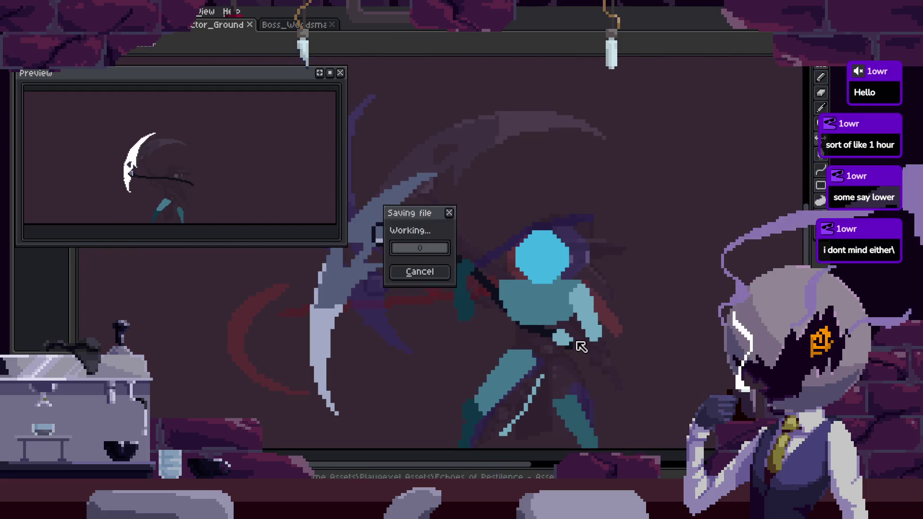
{"action": "scroll", "coordinate": [499, 262], "scroll_direction": "up", "scroll_amount": 1}
{"action": "key", "text": "Return"}
{"action": "scroll", "coordinate": [499, 262], "scroll_direction": "up", "scroll_amount": 1}
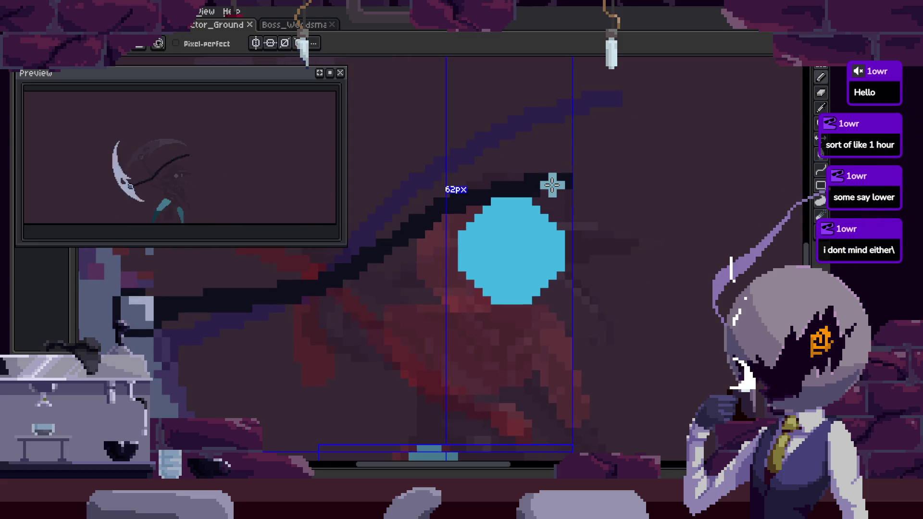
Draw a light-blue scythe blade beside the head, erasing and refilling its lower part, then save.
{"action": "left_click_drag", "start_coordinate": [552, 185], "coordinate": [592, 244]}
{"action": "left_click_drag", "start_coordinate": [588, 301], "coordinate": [625, 318]}
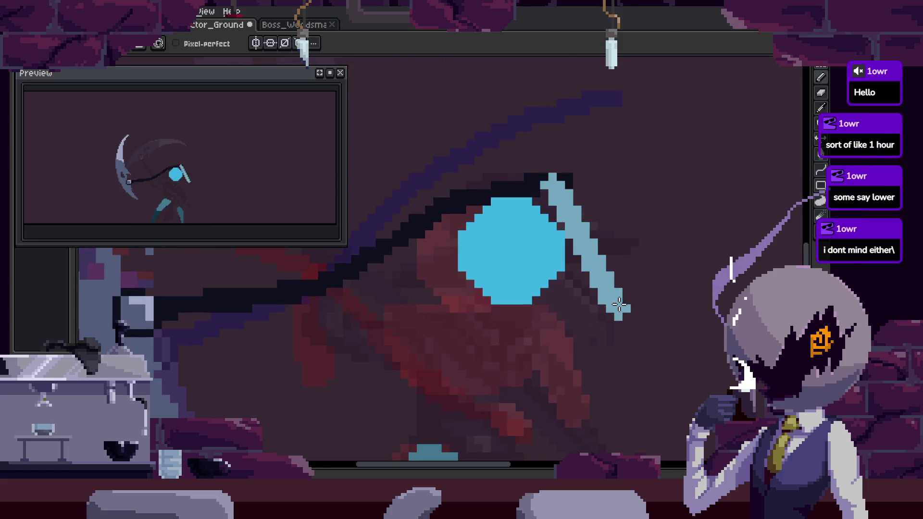
{"action": "scroll", "coordinate": [563, 197], "scroll_direction": "up", "scroll_amount": 1}
{"action": "key", "text": "e"}
{"action": "mouse_move", "coordinate": [562, 212]}
{"action": "left_mouse_down"}
{"action": "mouse_move", "coordinate": [584, 255]}
{"action": "mouse_move", "coordinate": [596, 323]}
{"action": "left_mouse_up"}
{"action": "key", "text": "b"}
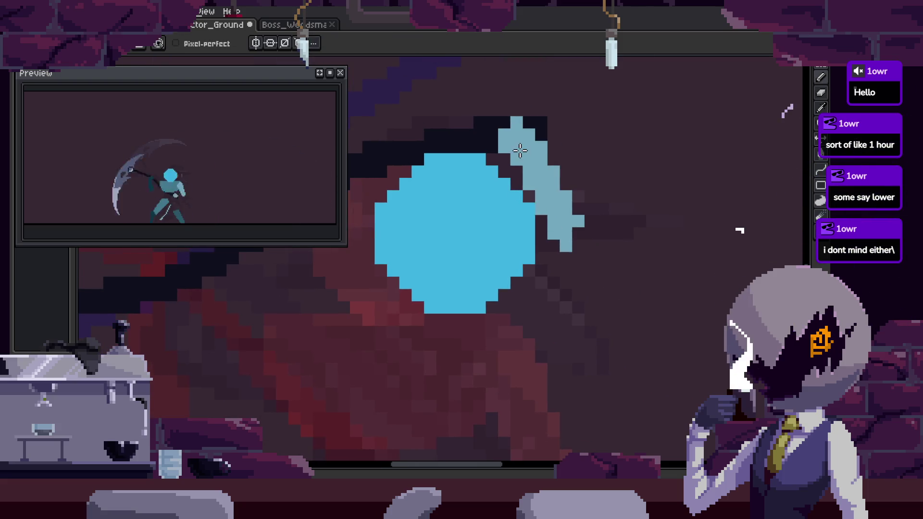
{"action": "mouse_move", "coordinate": [516, 139]}
{"action": "left_mouse_down"}
{"action": "mouse_move", "coordinate": [581, 287]}
{"action": "mouse_move", "coordinate": [567, 202]}
{"action": "mouse_move", "coordinate": [513, 273]}
{"action": "mouse_move", "coordinate": [513, 307]}
{"action": "mouse_move", "coordinate": [567, 299]}
{"action": "left_mouse_up"}
{"action": "scroll", "coordinate": [515, 291], "scroll_direction": "down", "scroll_amount": 3}
{"action": "scroll", "coordinate": [500, 313], "scroll_direction": "down", "scroll_amount": 2}
{"action": "key", "text": "ctrl+s"}
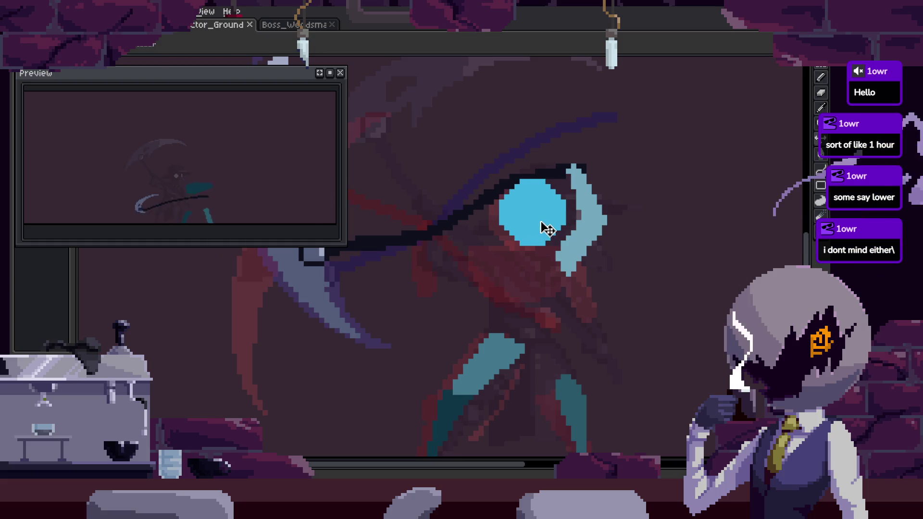
Extend the dark scythe shaft and draw a teal forearm line, then save.
{"action": "key", "text": "ctrl+z"}
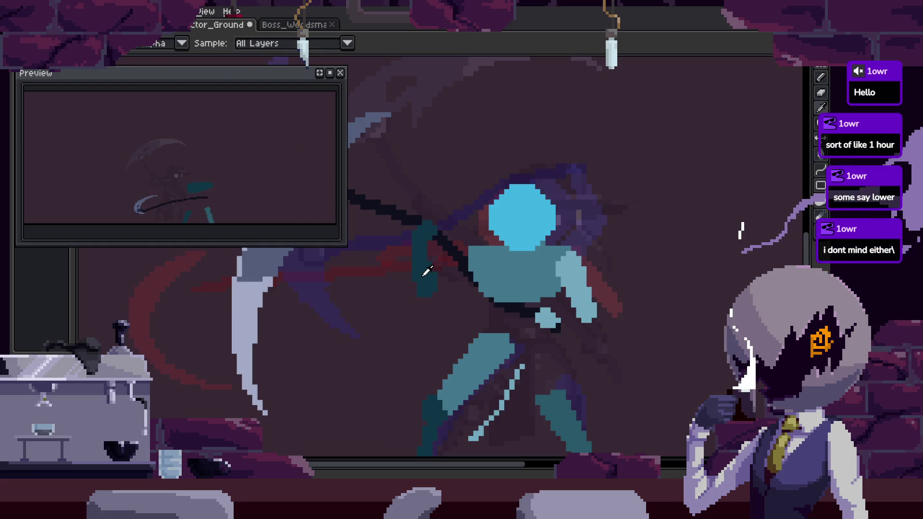
{"action": "scroll", "coordinate": [497, 224], "scroll_direction": "up", "scroll_amount": 2}
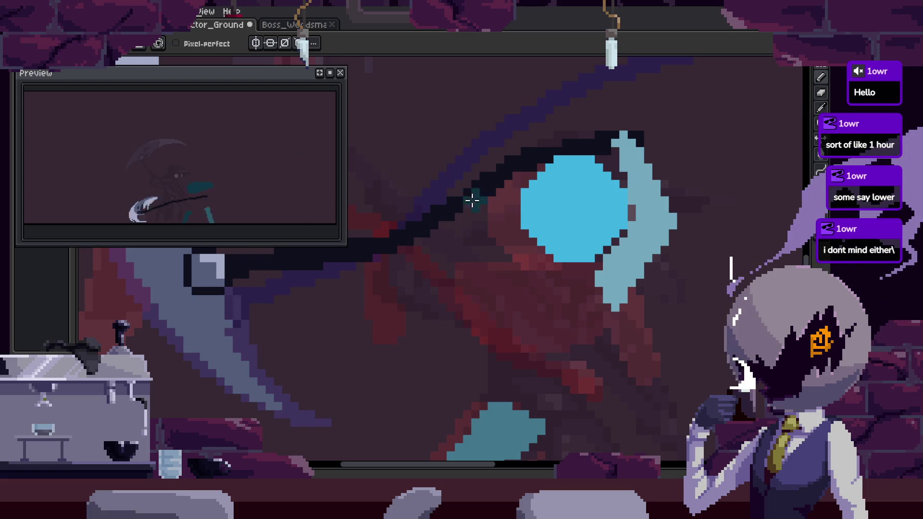
{"action": "left_click_drag", "start_coordinate": [433, 226], "coordinate": [418, 218]}
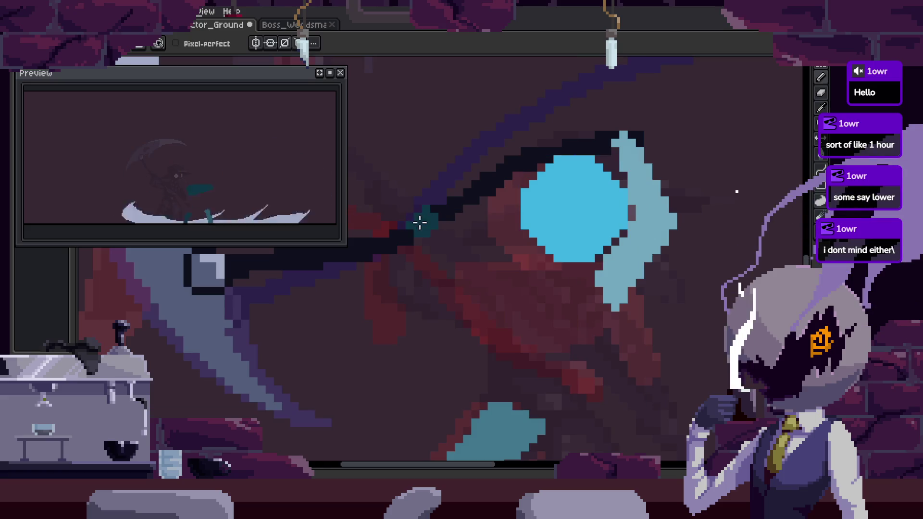
{"action": "mouse_move", "coordinate": [468, 298]}
{"action": "left_mouse_down"}
{"action": "mouse_move", "coordinate": [423, 340]}
{"action": "mouse_move", "coordinate": [493, 293]}
{"action": "left_mouse_up"}
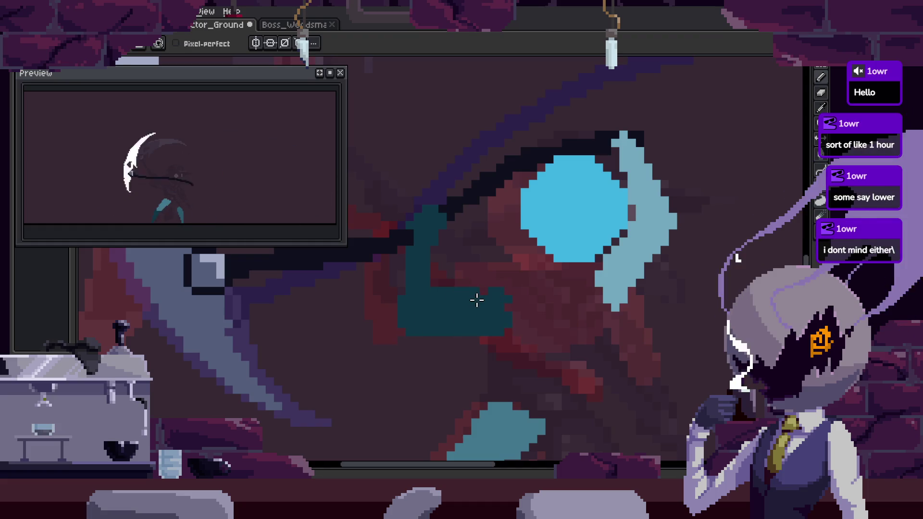
{"action": "scroll", "coordinate": [418, 252], "scroll_direction": "up", "scroll_amount": 2}
{"action": "scroll", "coordinate": [500, 231], "scroll_direction": "down", "scroll_amount": 3}
{"action": "key", "text": "ctrl+s"}
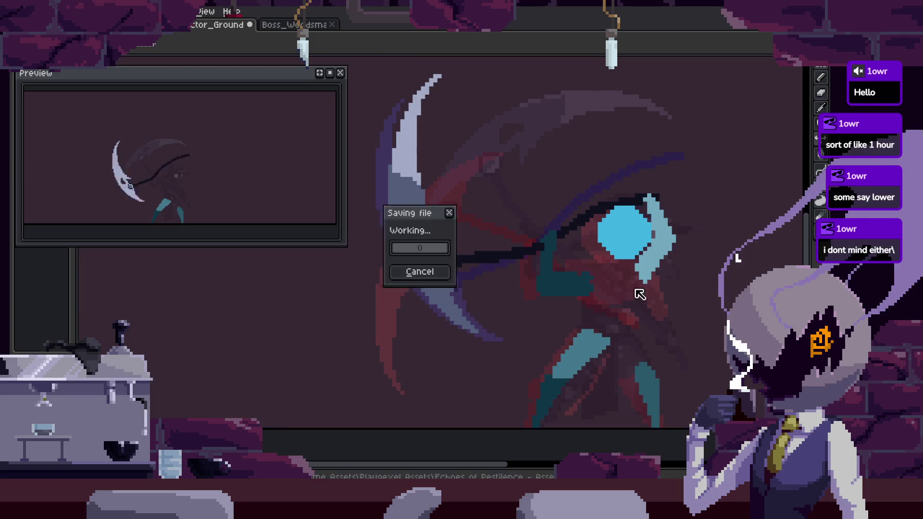
{"action": "scroll", "coordinate": [567, 290], "scroll_direction": "down", "scroll_amount": 2}
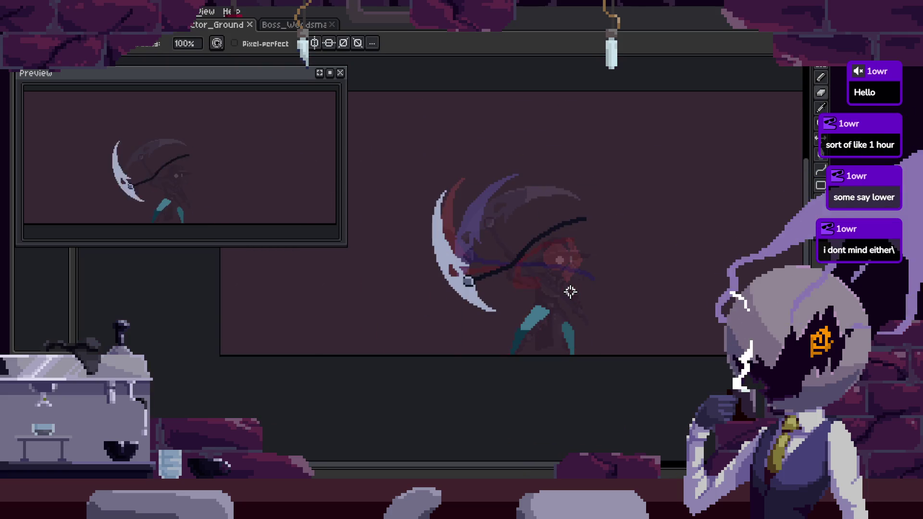
Extend the teal arm downward with more pixels, compare neighbouring frames, and save.
{"action": "scroll", "coordinate": [553, 273], "scroll_direction": "up", "scroll_amount": 3}
{"action": "scroll", "coordinate": [538, 249], "scroll_direction": "up", "scroll_amount": 1}
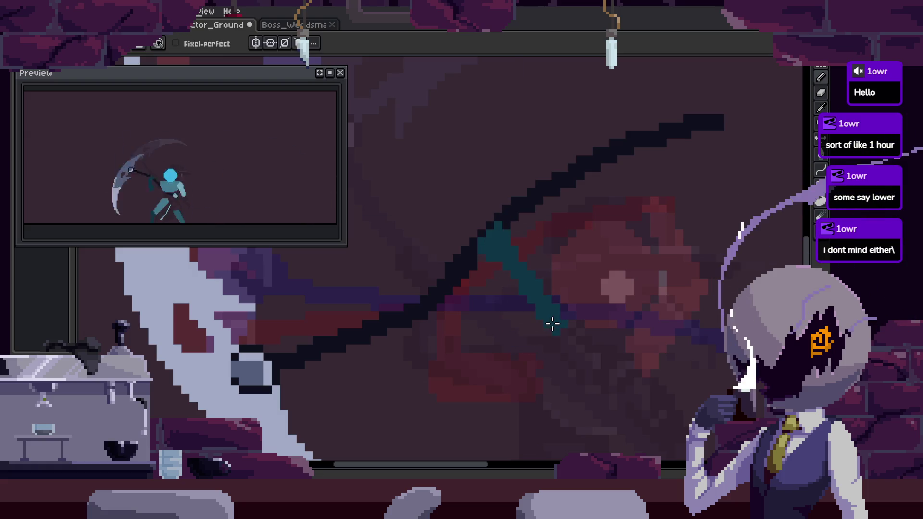
{"action": "left_click_drag", "start_coordinate": [553, 324], "coordinate": [540, 386]}
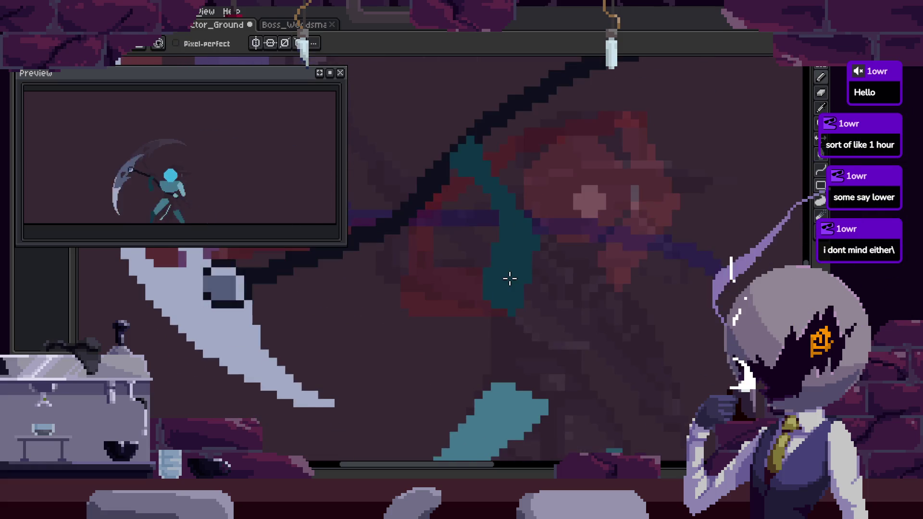
{"action": "scroll", "coordinate": [519, 239], "scroll_direction": "up", "scroll_amount": 2}
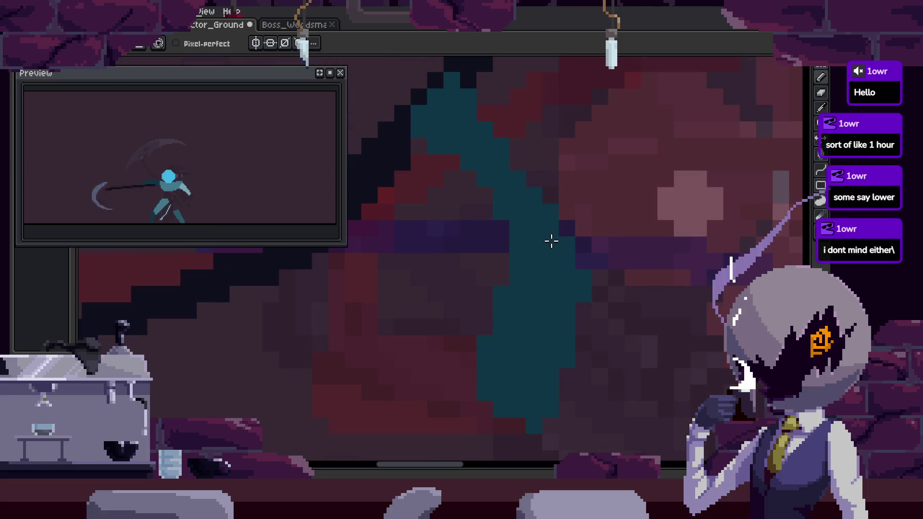
{"action": "left_click_drag", "start_coordinate": [567, 229], "coordinate": [583, 245]}
{"action": "scroll", "coordinate": [409, 187], "scroll_direction": "down", "scroll_amount": 1}
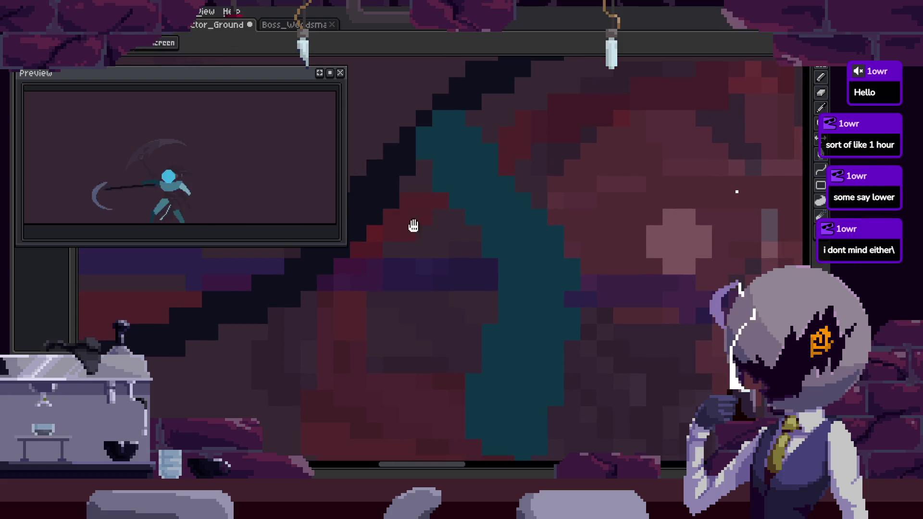
{"action": "scroll", "coordinate": [404, 197], "scroll_direction": "up", "scroll_amount": 1}
{"action": "scroll", "coordinate": [557, 263], "scroll_direction": "down", "scroll_amount": 2}
{"action": "key", "text": "Right"}
{"action": "key", "text": "Left"}
{"action": "key", "text": "ctrl+s"}
{"action": "scroll", "coordinate": [595, 245], "scroll_direction": "up", "scroll_amount": 1}
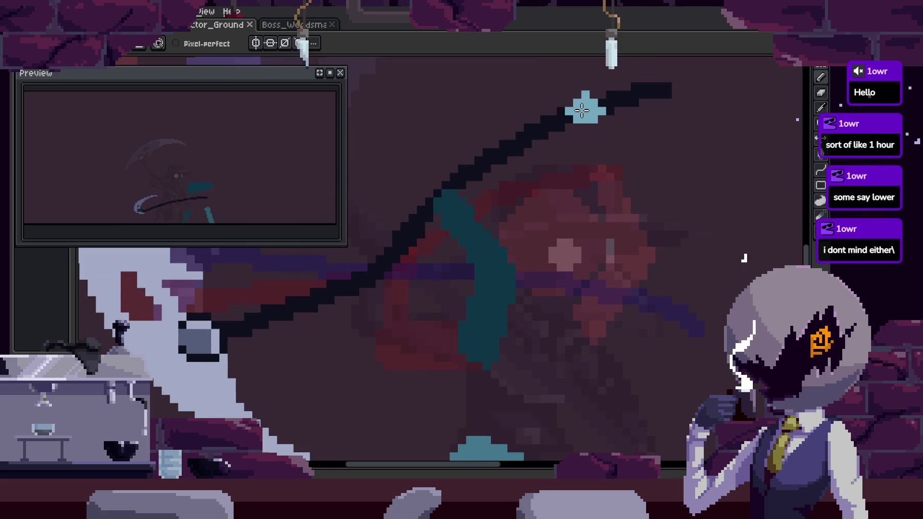
Draw a light-blue blade down from the shaft tip, widen it, erase its right bulge, and save.
{"action": "left_click_drag", "start_coordinate": [580, 114], "coordinate": [605, 201]}
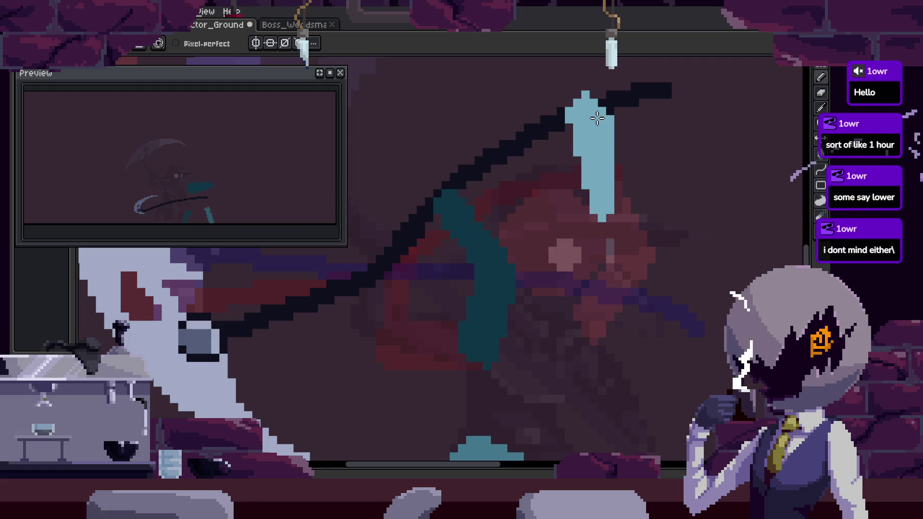
{"action": "key", "text": "e"}
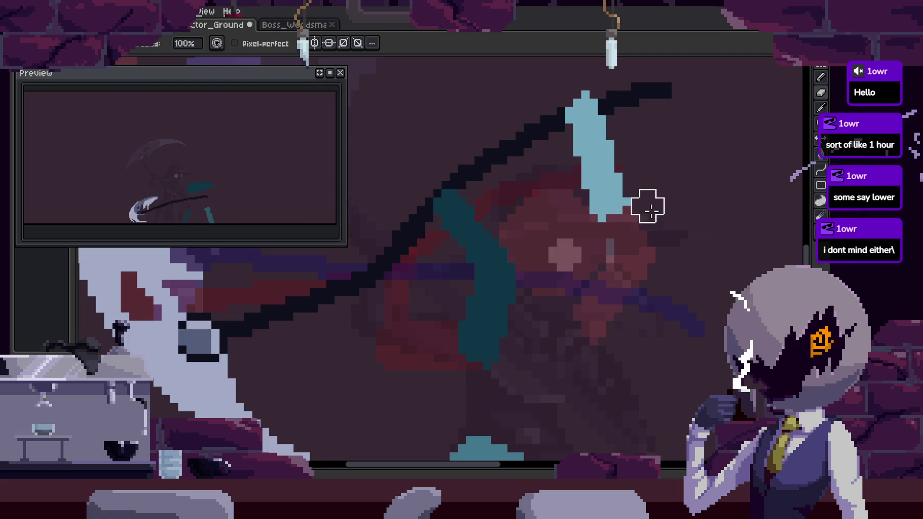
{"action": "mouse_move", "coordinate": [583, 290]}
{"action": "left_mouse_down"}
{"action": "mouse_move", "coordinate": [616, 218]}
{"action": "mouse_move", "coordinate": [645, 233]}
{"action": "left_mouse_up"}
{"action": "key", "text": "e"}
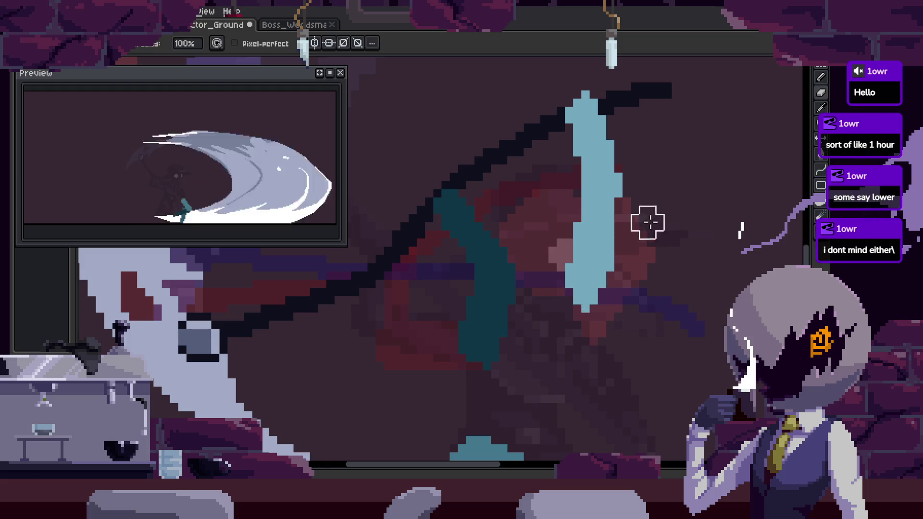
{"action": "key", "text": "b"}
{"action": "scroll", "coordinate": [567, 222], "scroll_direction": "up", "scroll_amount": 3}
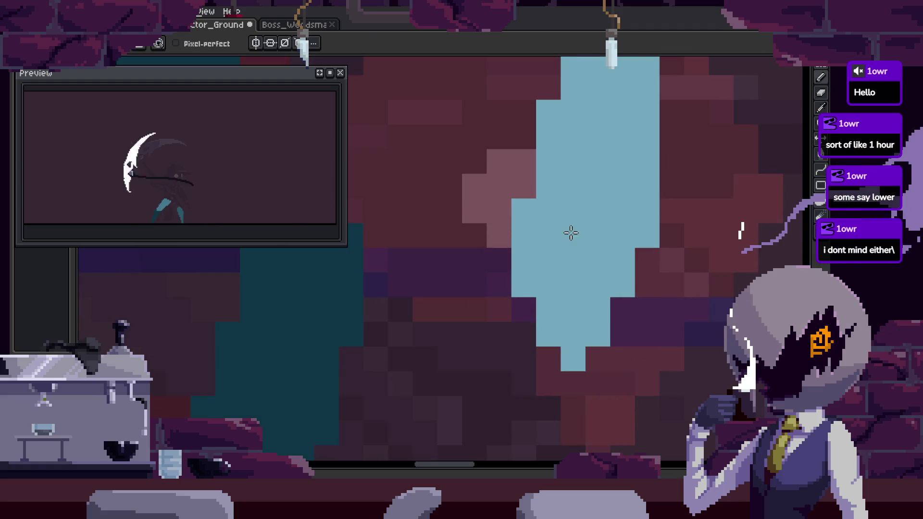
{"action": "key", "text": "e"}
{"action": "scroll", "coordinate": [561, 202], "scroll_direction": "up", "scroll_amount": 3}
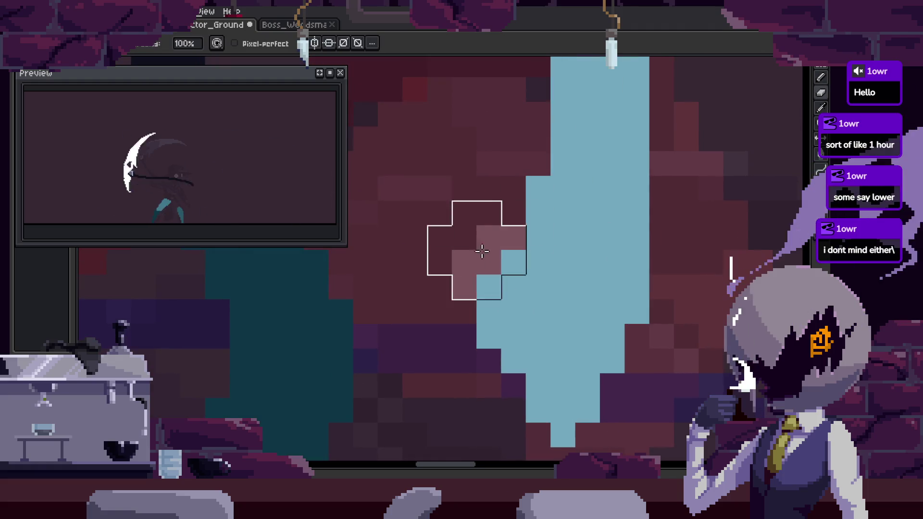
{"action": "scroll", "coordinate": [552, 271], "scroll_direction": "down", "scroll_amount": 2}
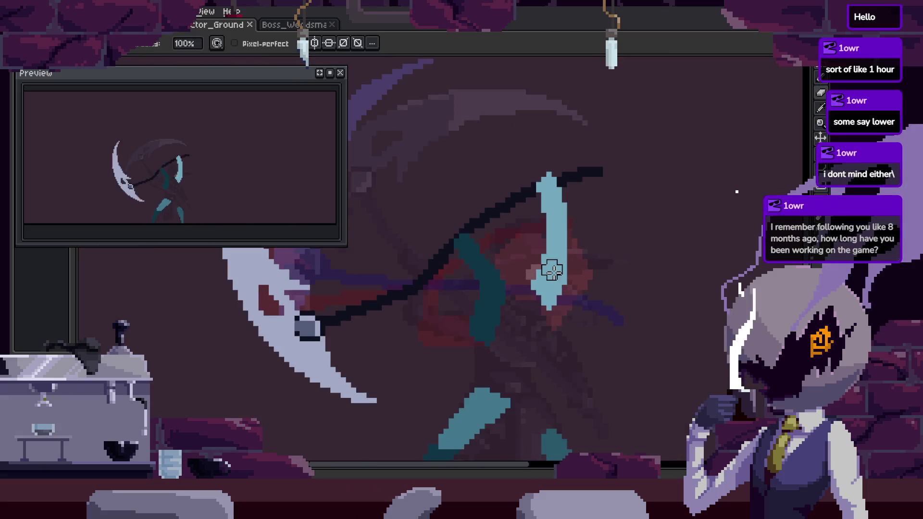
{"action": "scroll", "coordinate": [542, 260], "scroll_direction": "down", "scroll_amount": 2}
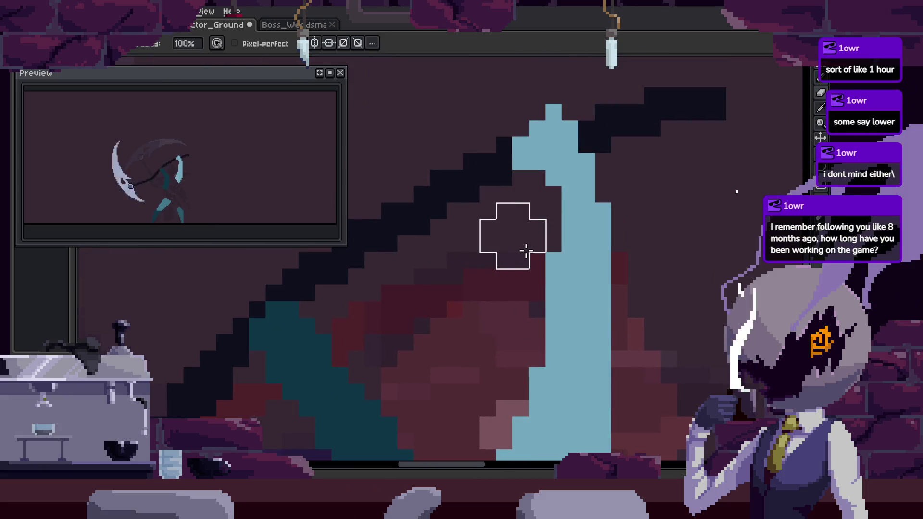
{"action": "scroll", "coordinate": [513, 236], "scroll_direction": "up", "scroll_amount": 3}
{"action": "scroll", "coordinate": [513, 235], "scroll_direction": "down", "scroll_amount": 2}
{"action": "scroll", "coordinate": [521, 233], "scroll_direction": "up", "scroll_amount": 2}
{"action": "scroll", "coordinate": [560, 216], "scroll_direction": "down", "scroll_amount": 2}
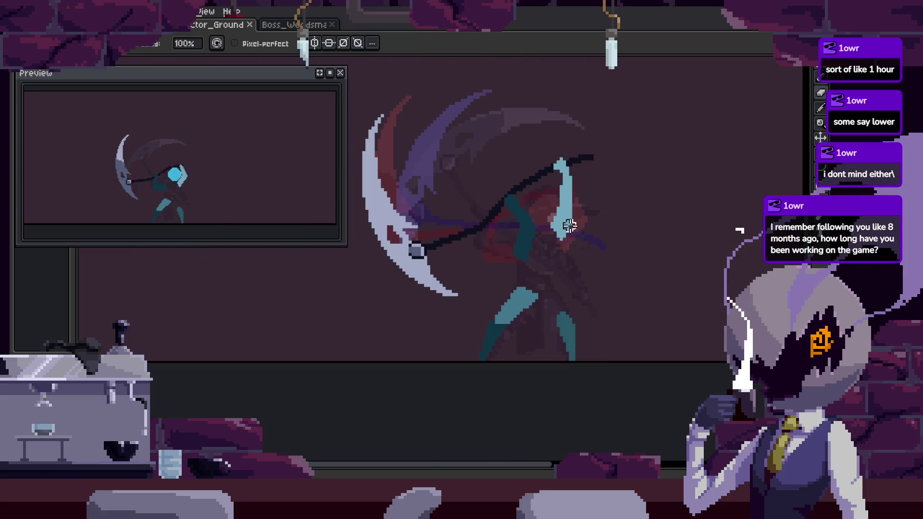
{"action": "scroll", "coordinate": [569, 221], "scroll_direction": "up", "scroll_amount": 3}
{"action": "key", "text": "ctrl+s"}
Save the sprite again and play the attack animation, recentring the character.
{"action": "scroll", "coordinate": [567, 214], "scroll_direction": "up", "scroll_amount": 2}
{"action": "scroll", "coordinate": [541, 236], "scroll_direction": "up", "scroll_amount": 1}
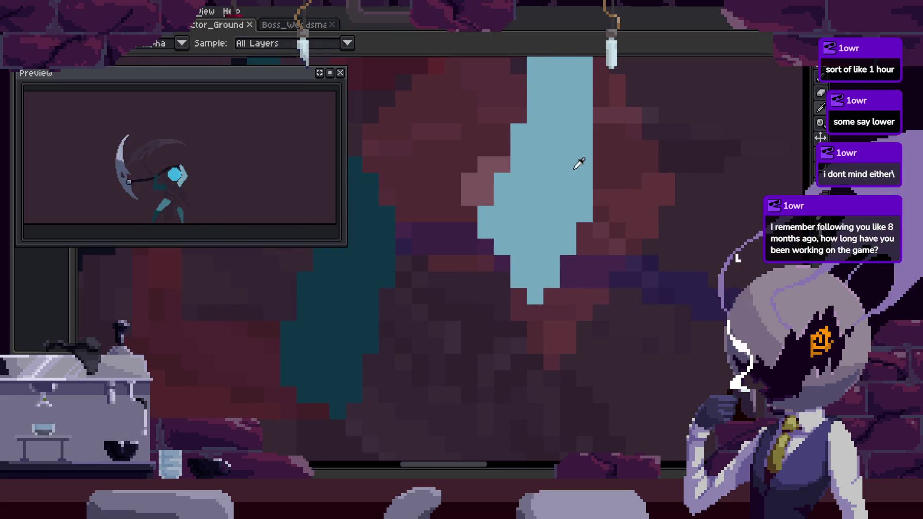
{"action": "scroll", "coordinate": [472, 361], "scroll_direction": "down", "scroll_amount": 1}
{"action": "scroll", "coordinate": [471, 360], "scroll_direction": "up", "scroll_amount": 1}
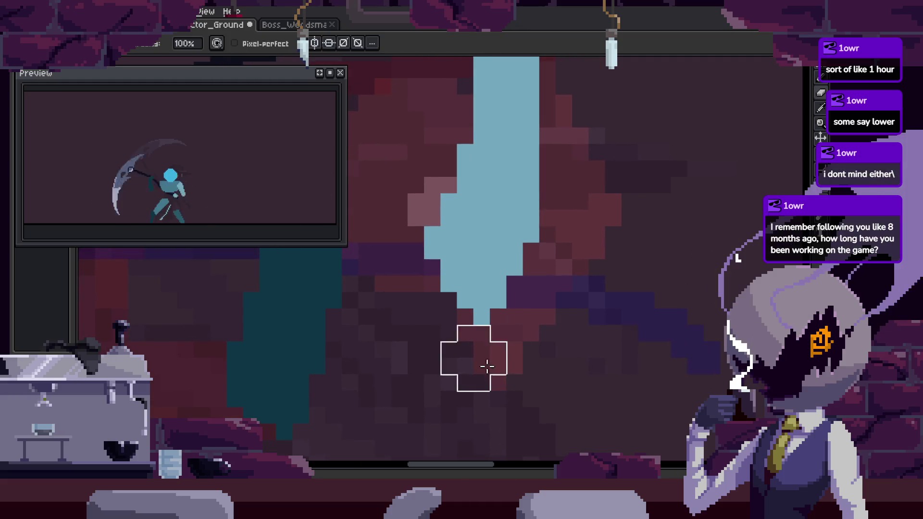
{"action": "scroll", "coordinate": [430, 382], "scroll_direction": "down", "scroll_amount": 1}
{"action": "scroll", "coordinate": [430, 381], "scroll_direction": "up", "scroll_amount": 1}
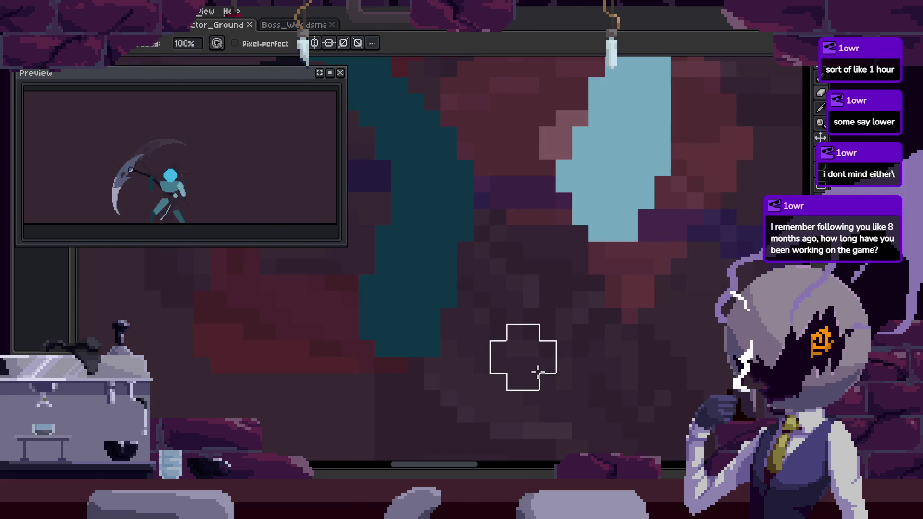
{"action": "scroll", "coordinate": [541, 379], "scroll_direction": "down", "scroll_amount": 3}
{"action": "scroll", "coordinate": [540, 371], "scroll_direction": "up", "scroll_amount": 2}
{"action": "key", "text": "ctrl+s"}
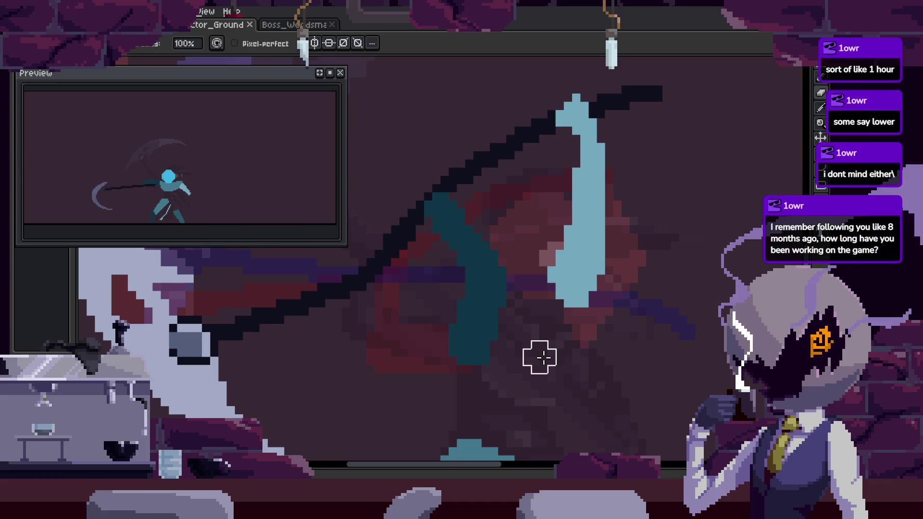
{"action": "scroll", "coordinate": [529, 332], "scroll_direction": "down", "scroll_amount": 2}
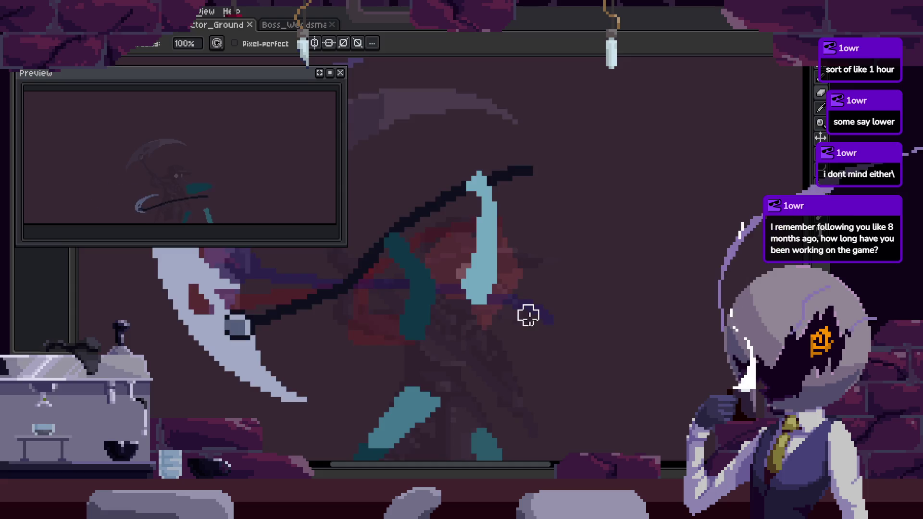
{"action": "key", "text": "Return"}
{"action": "left_click_drag", "start_coordinate": [529, 315], "coordinate": [529, 274]}
{"action": "key", "text": "Return"}
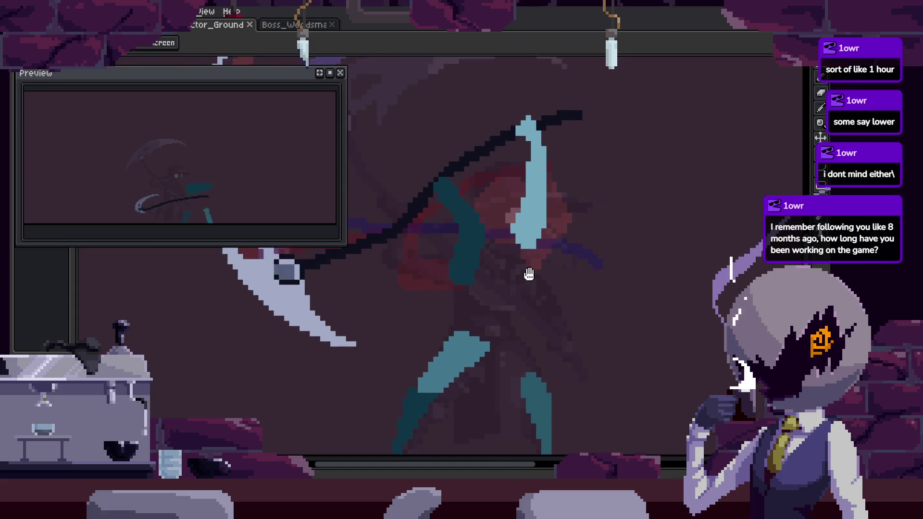
Switch to the Pencil and show the timeline with the Attack_1 to to_Idle tags.
{"action": "key", "text": "b"}
{"action": "scroll", "coordinate": [518, 284], "scroll_direction": "up", "scroll_amount": 2}
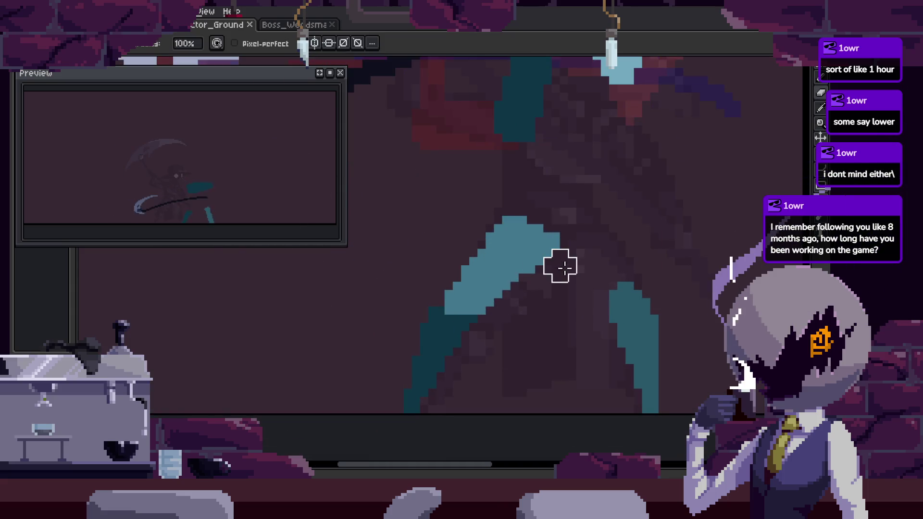
{"action": "key", "text": "v"}
{"action": "key", "text": "Tab"}
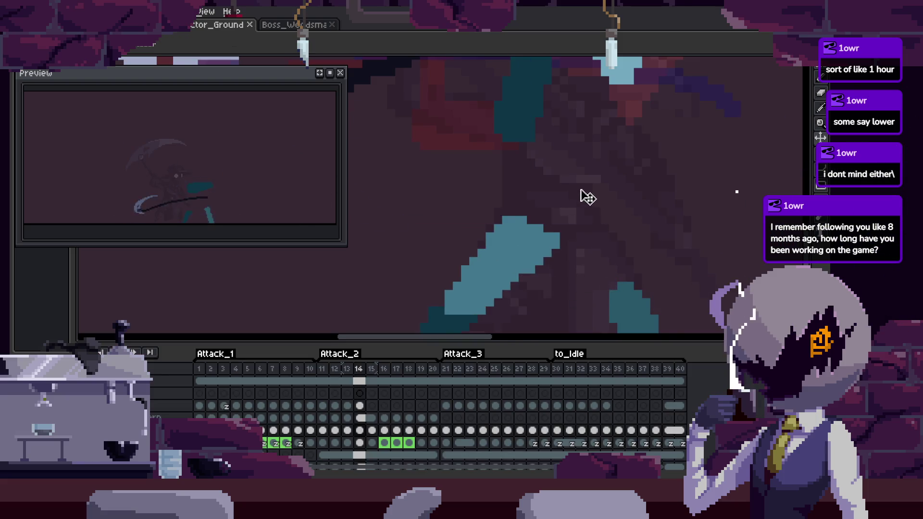
Lasso-select the character's torso and leg area on frame 14.
{"action": "left_click_drag", "start_coordinate": [585, 197], "coordinate": [669, 138]}
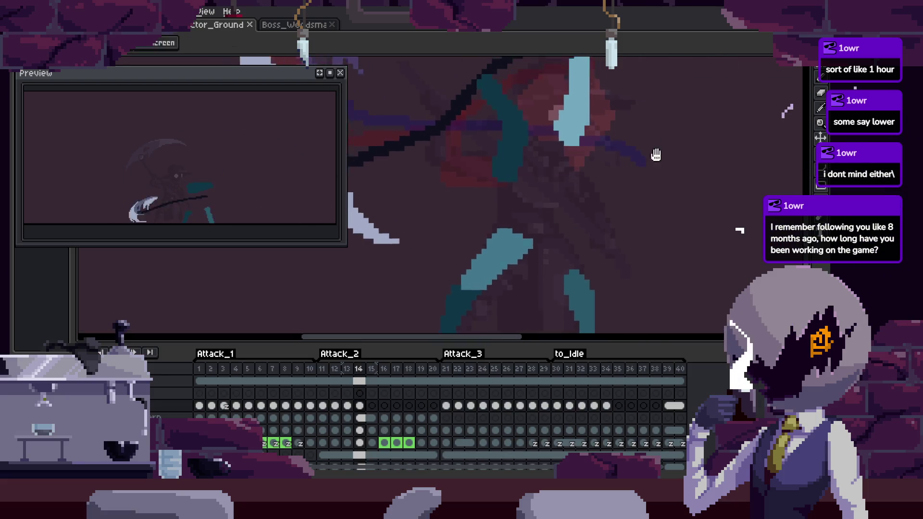
{"action": "scroll", "coordinate": [669, 137], "scroll_direction": "down", "scroll_amount": 2}
{"action": "key", "text": "q"}
{"action": "left_click_drag", "start_coordinate": [584, 98], "coordinate": [653, 178]}
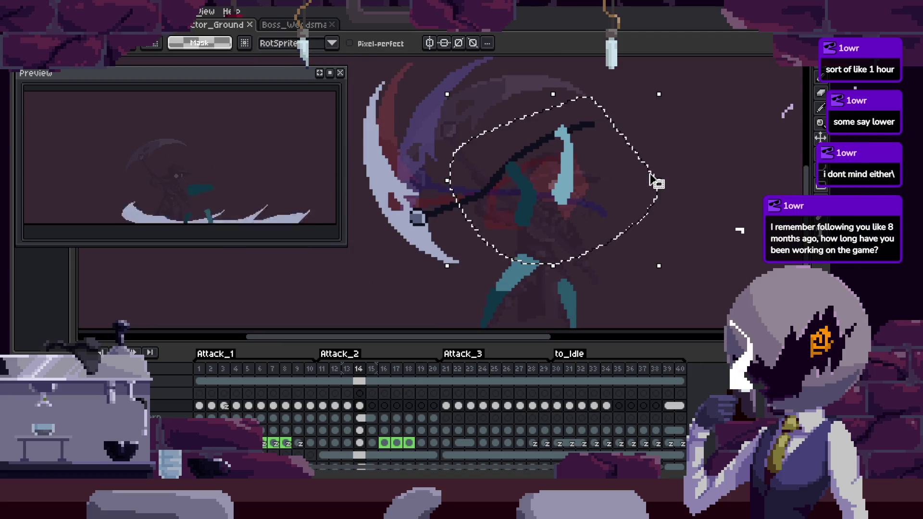
{"action": "left_click_drag", "start_coordinate": [585, 83], "coordinate": [468, 203]}
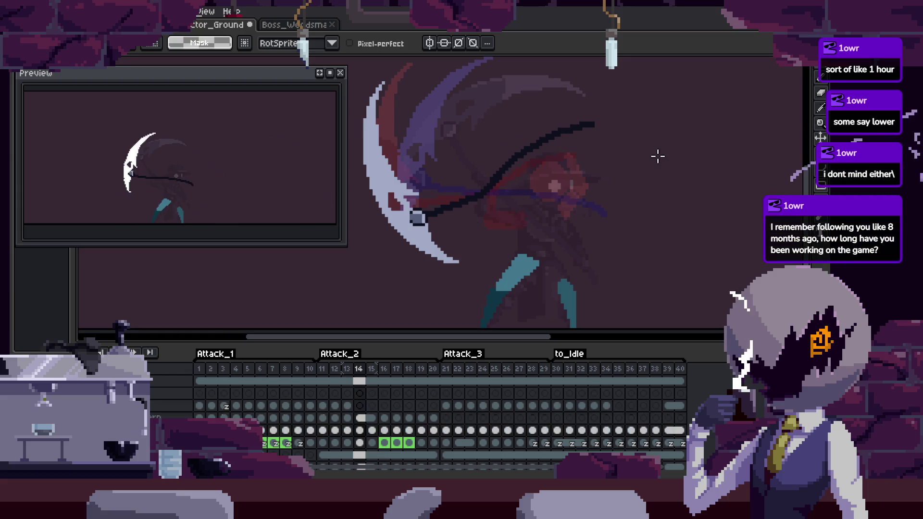
Check frame 13 and its layers, then return to frame 14.
{"action": "key", "text": "Left"}
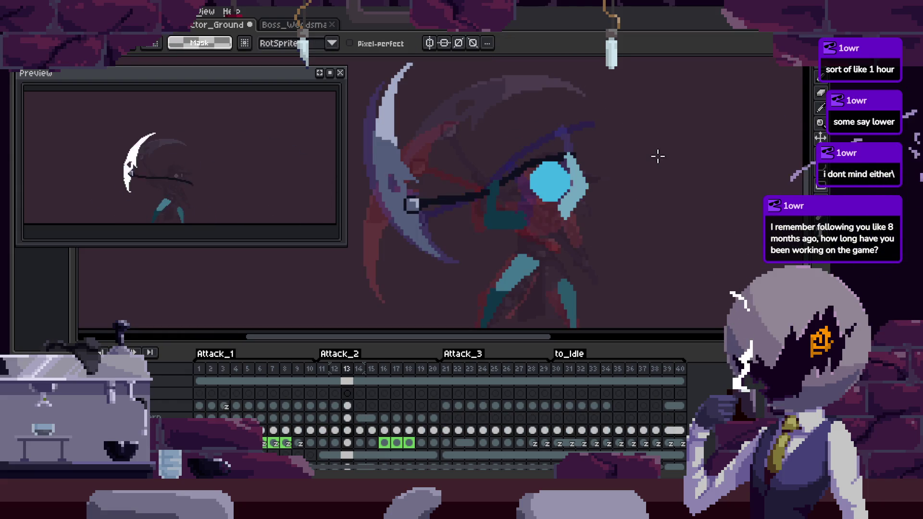
{"action": "key", "text": "Up"}
{"action": "key", "text": "Up"}
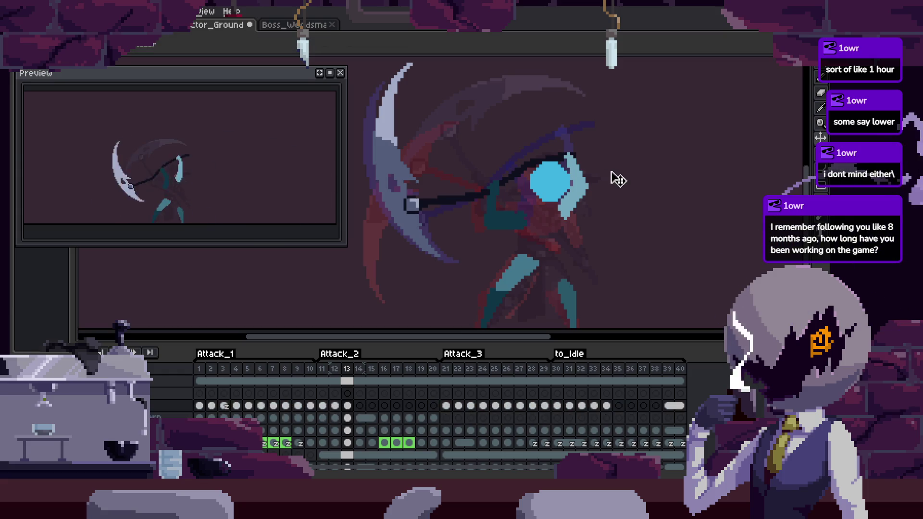
{"action": "scroll", "coordinate": [528, 196], "scroll_direction": "up", "scroll_amount": 1}
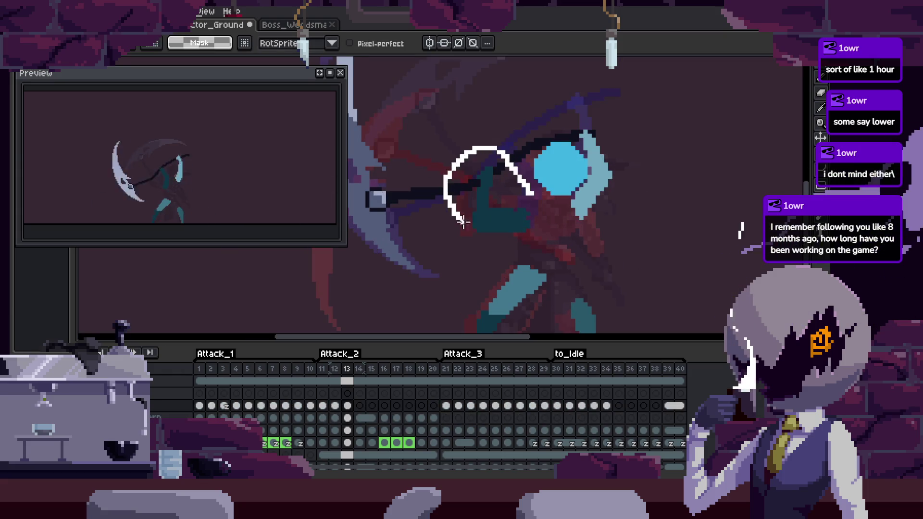
{"action": "key", "text": "Down"}
{"action": "key", "text": "Down"}
{"action": "key", "text": "Right"}
Erase the old cyan front leg and start a teal stroke along the onion-skin leg guide.
{"action": "key", "text": "Left"}
{"action": "key", "text": "Left"}
{"action": "key", "text": "Tab"}
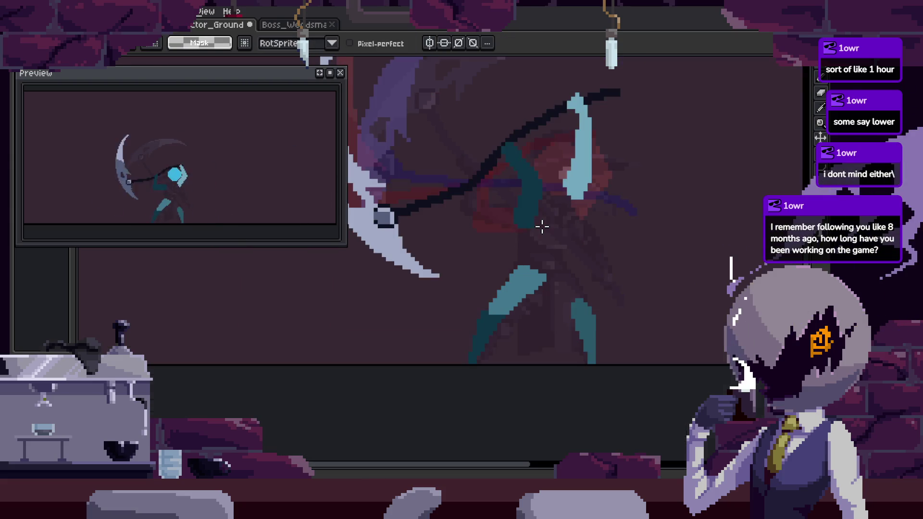
{"action": "scroll", "coordinate": [533, 307], "scroll_direction": "up", "scroll_amount": 1}
{"action": "key", "text": "Tab"}
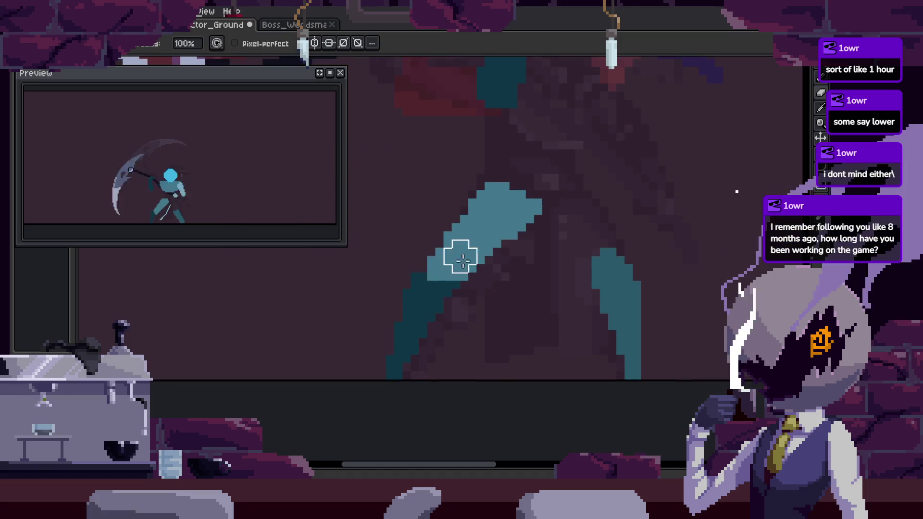
{"action": "key", "text": "Return"}
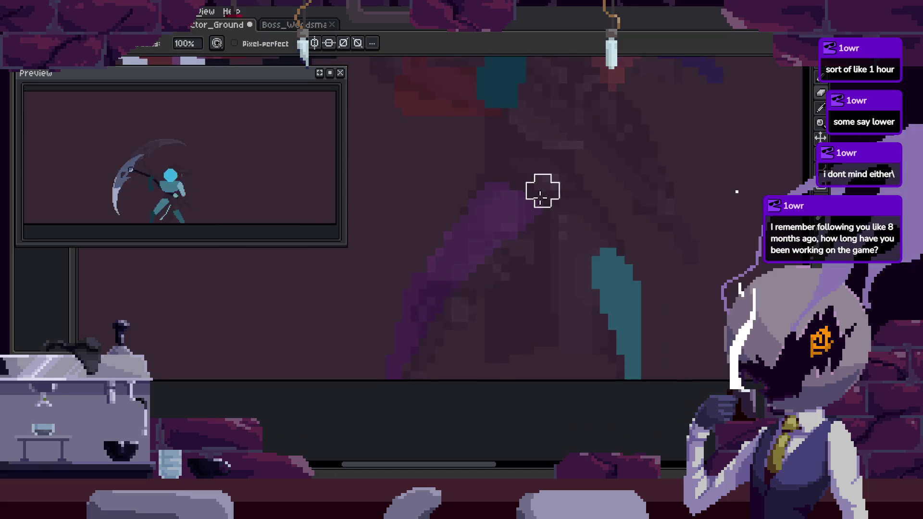
{"action": "key", "text": "Return"}
{"action": "scroll", "coordinate": [373, 358], "scroll_direction": "right", "scroll_amount": 2}
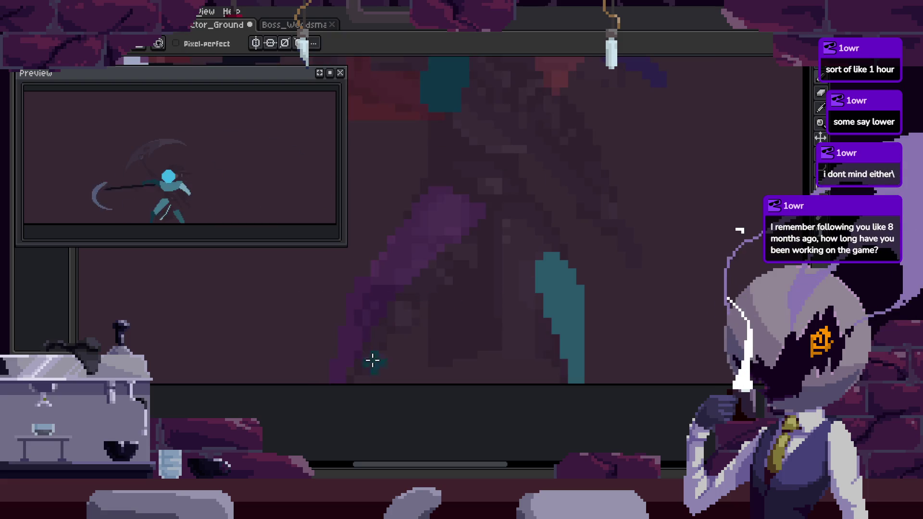
{"action": "left_click_drag", "start_coordinate": [419, 274], "coordinate": [458, 267]}
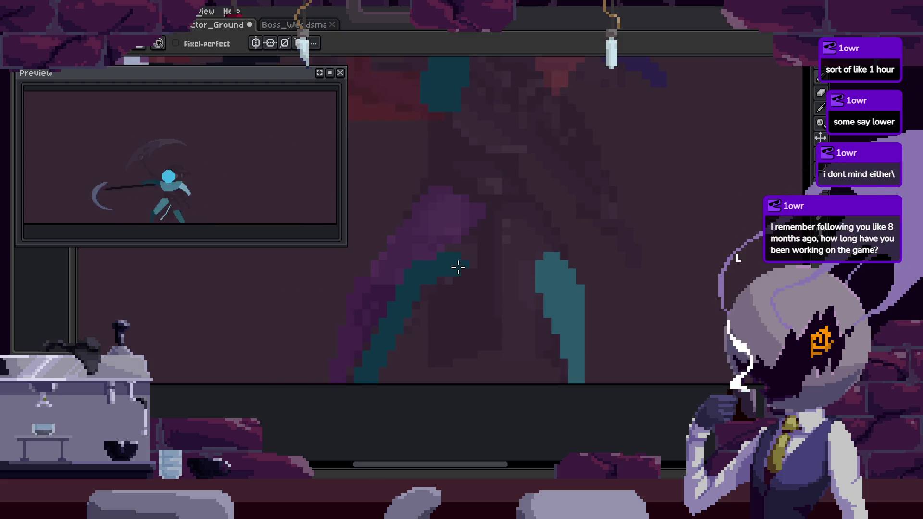
Paint the new front leg as a diagonal teal band, filling the purple gaps.
{"action": "scroll", "coordinate": [414, 309], "scroll_direction": "down", "scroll_amount": 2}
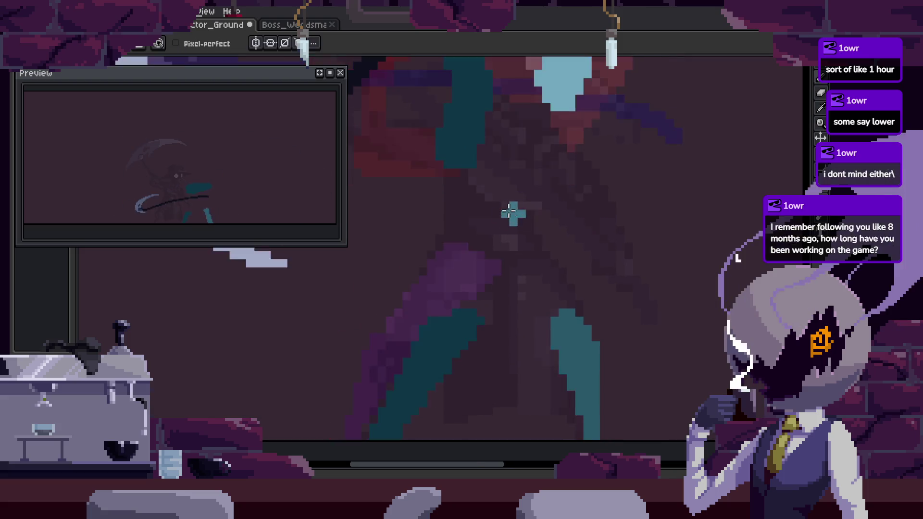
{"action": "scroll", "coordinate": [386, 375], "scroll_direction": "up", "scroll_amount": 3}
{"action": "left_click_drag", "start_coordinate": [476, 247], "coordinate": [554, 247]}
{"action": "scroll", "coordinate": [506, 212], "scroll_direction": "down", "scroll_amount": 3}
{"action": "left_click_drag", "start_coordinate": [506, 212], "coordinate": [413, 348]}
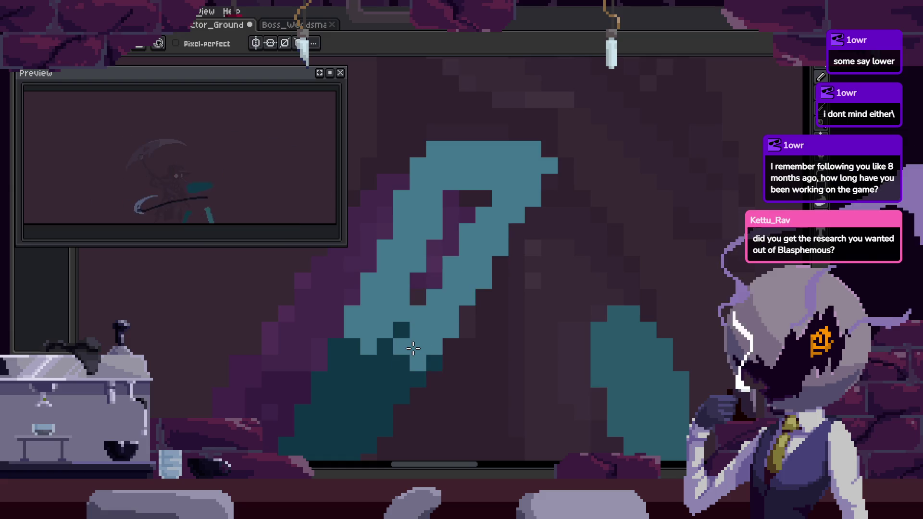
{"action": "scroll", "coordinate": [413, 348], "scroll_direction": "right", "scroll_amount": 1}
{"action": "left_click", "coordinate": [428, 333]}
{"action": "mouse_move", "coordinate": [425, 210]}
{"action": "left_mouse_down"}
{"action": "mouse_move", "coordinate": [406, 298]}
{"action": "mouse_move", "coordinate": [427, 294]}
{"action": "left_mouse_up"}
{"action": "scroll", "coordinate": [406, 299], "scroll_direction": "down", "scroll_amount": 3}
{"action": "scroll", "coordinate": [406, 298], "scroll_direction": "left", "scroll_amount": 2}
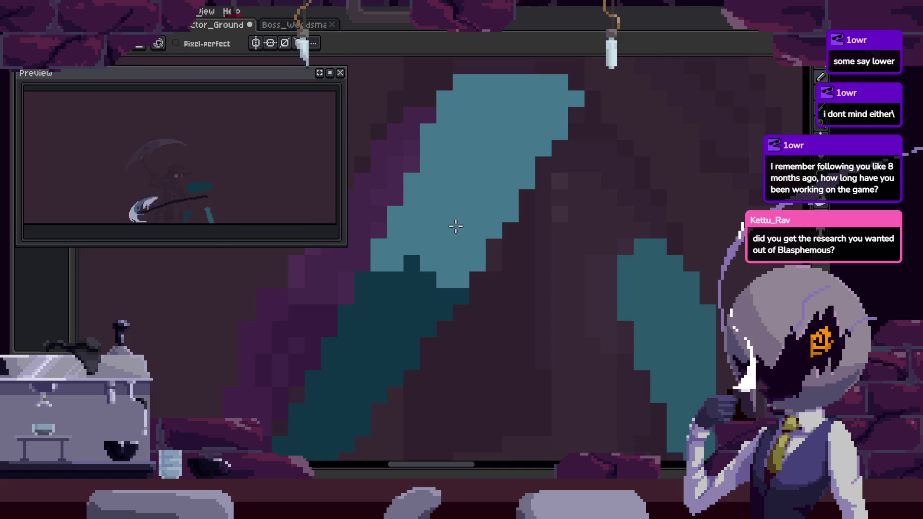
Magic-wand the dark-teal leg sections and paint a dark-teal arc joining the legs.
{"action": "key", "text": "w"}
{"action": "left_click", "coordinate": [402, 320]}
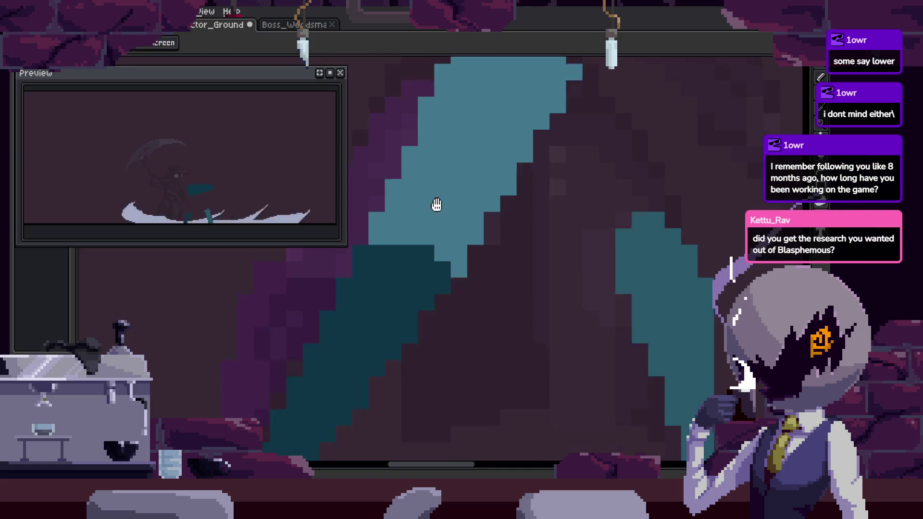
{"action": "scroll", "coordinate": [472, 205], "scroll_direction": "down", "scroll_amount": 2}
{"action": "key", "text": "ctrl+z"}
{"action": "key", "text": "b"}
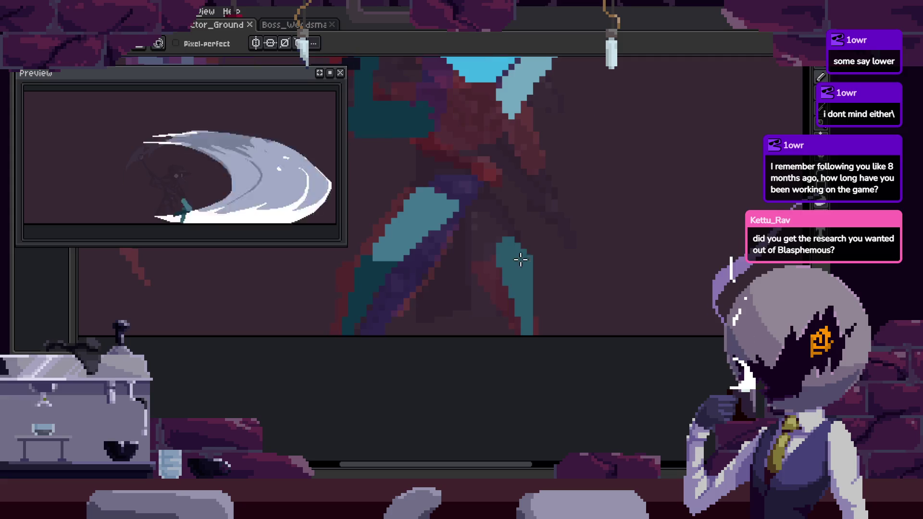
{"action": "key", "text": "Return"}
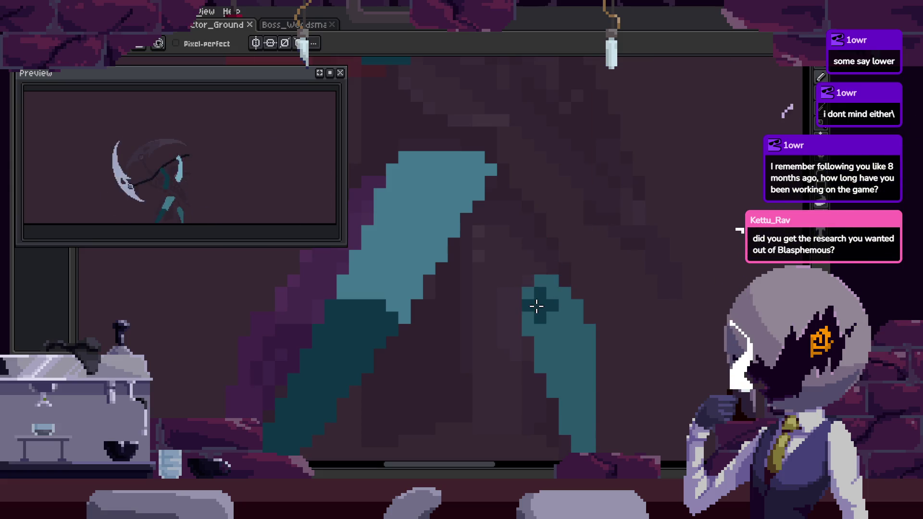
{"action": "key", "text": "ctrl+shift+d"}
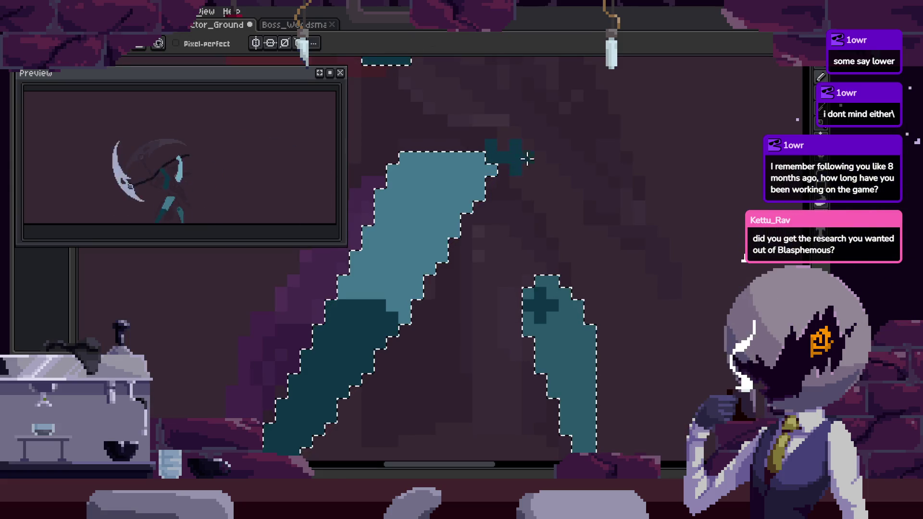
{"action": "left_click_drag", "start_coordinate": [541, 155], "coordinate": [553, 279]}
{"action": "key", "text": "ctrl+d"}
{"action": "key", "text": "w"}
{"action": "left_click", "coordinate": [520, 243]}
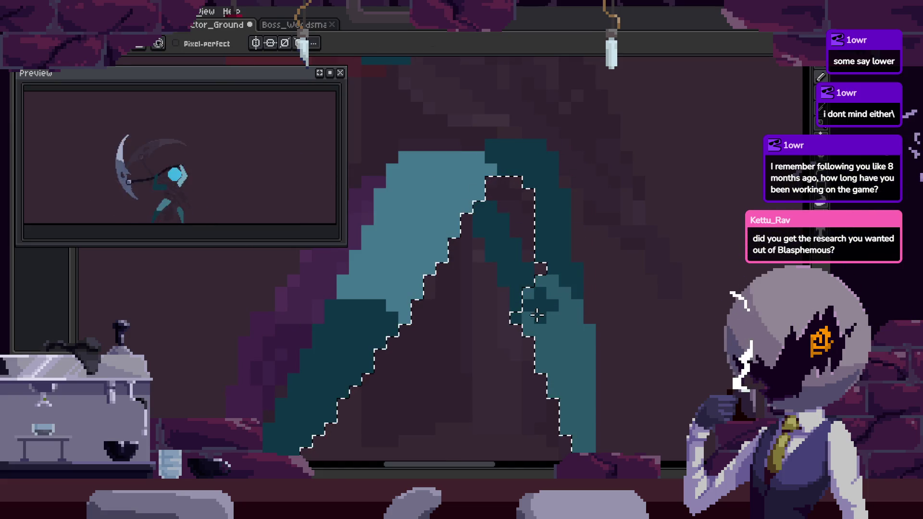
{"action": "key", "text": "ctrl+d"}
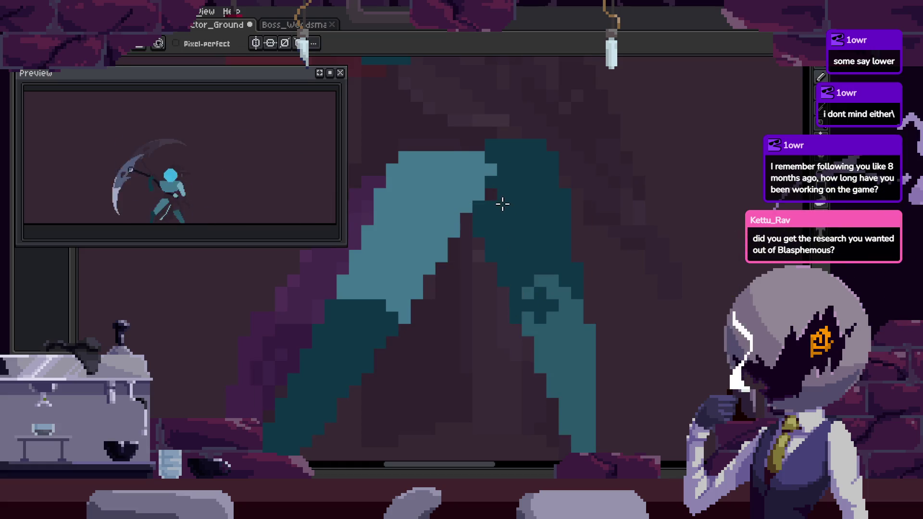
Recolour the remaining light-teal back-leg block dark teal and save the sprite.
{"action": "scroll", "coordinate": [462, 212], "scroll_direction": "up", "scroll_amount": 1}
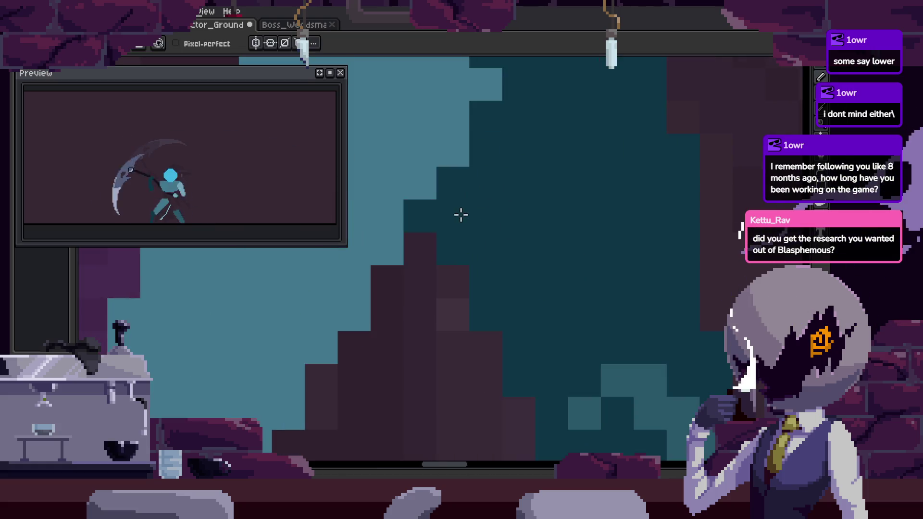
{"action": "scroll", "coordinate": [576, 207], "scroll_direction": "up", "scroll_amount": 1}
{"action": "left_click_drag", "start_coordinate": [576, 207], "coordinate": [671, 275]}
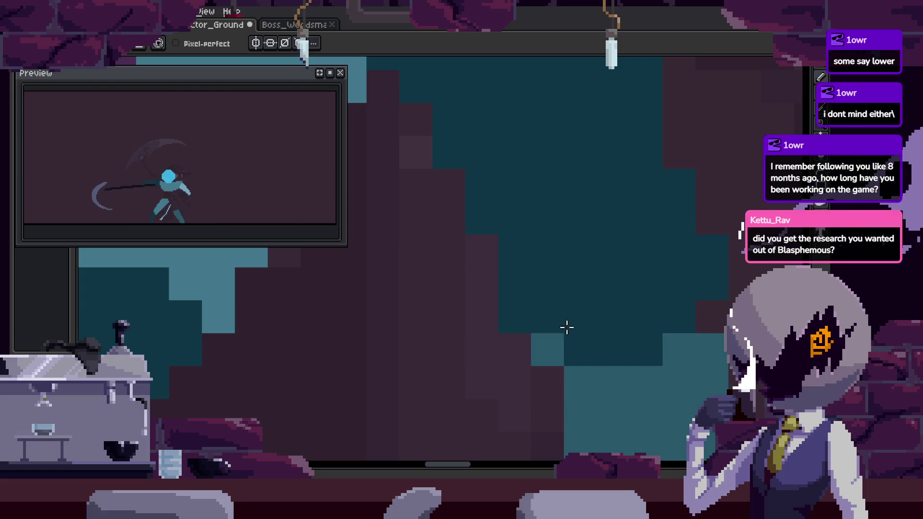
{"action": "left_click", "coordinate": [568, 326]}
{"action": "scroll", "coordinate": [669, 247], "scroll_direction": "down", "scroll_amount": 2}
{"action": "key", "text": "ctrl+s"}
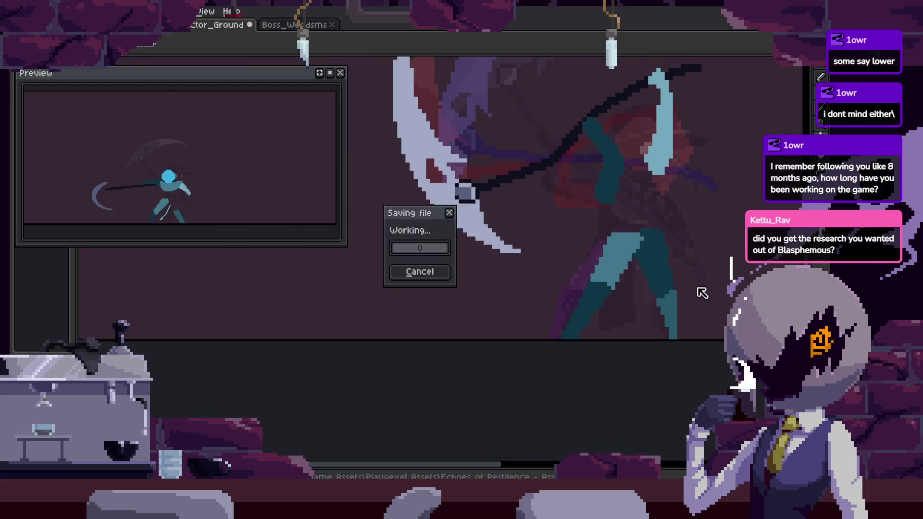
Play the attack animation and clear the old selection.
{"action": "key", "text": "Return"}
{"action": "key", "text": "Return"}
{"action": "scroll", "coordinate": [556, 263], "scroll_direction": "up", "scroll_amount": 1}
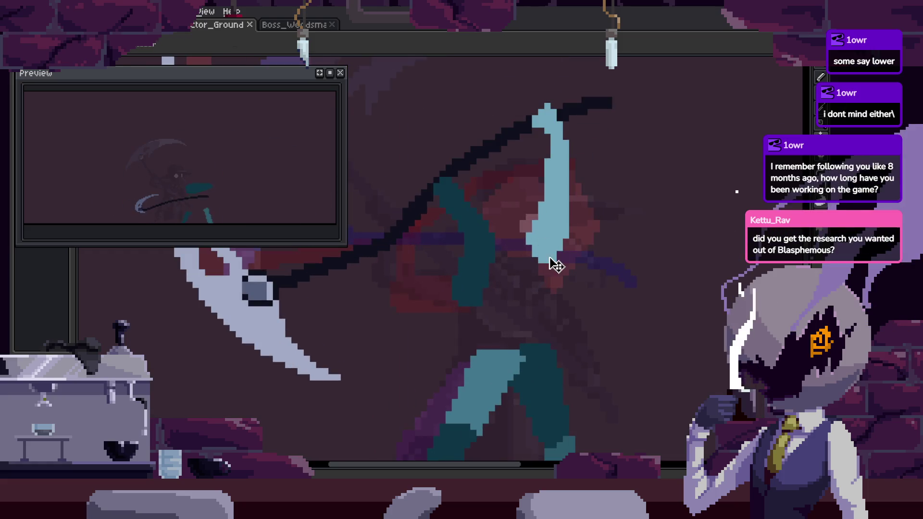
{"action": "key", "text": "m"}
{"action": "left_click", "coordinate": [485, 236]}
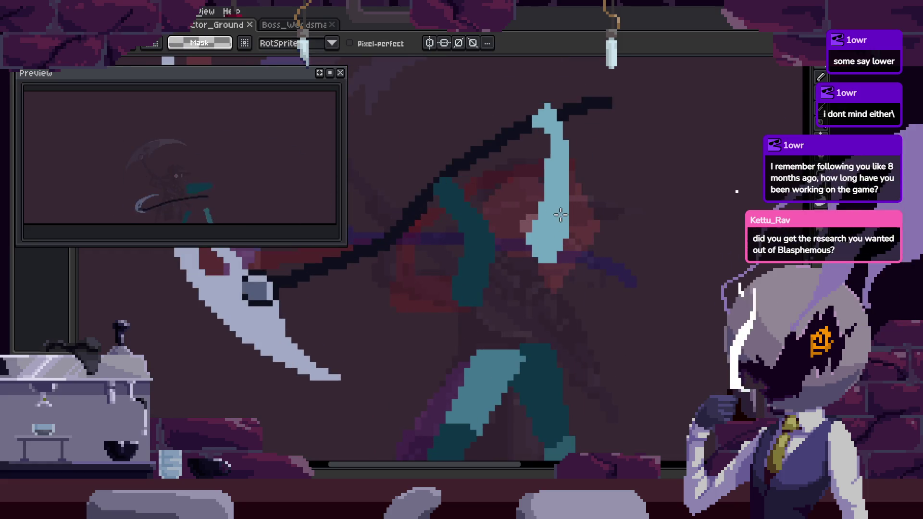
Move the light-blue arm up and left and save the file.
{"action": "mouse_move", "coordinate": [553, 89]}
{"action": "left_mouse_down"}
{"action": "mouse_move", "coordinate": [639, 269]}
{"action": "mouse_move", "coordinate": [635, 245]}
{"action": "mouse_move", "coordinate": [616, 238]}
{"action": "left_mouse_up"}
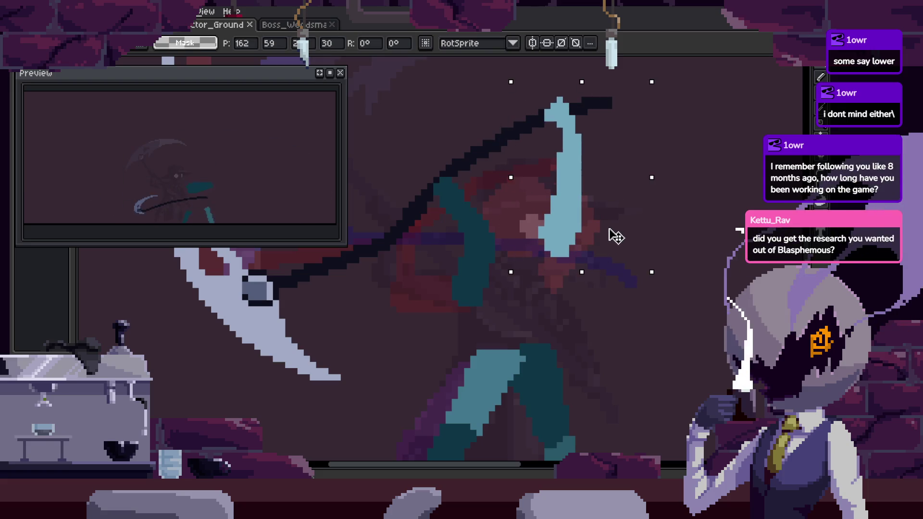
{"action": "left_click", "coordinate": [458, 189]}
{"action": "key", "text": "ctrl+s"}
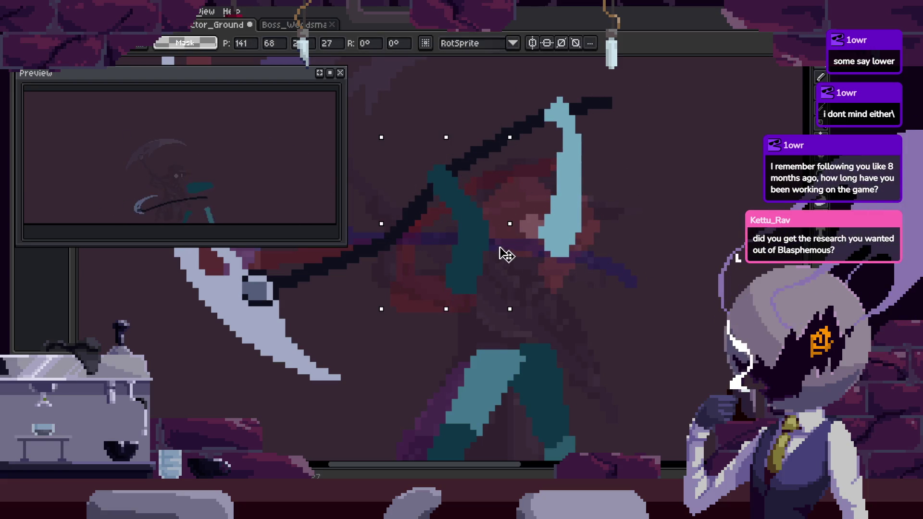
Play the attack animation repeatedly, toggling the timeline to review frames 13 and 14.
{"action": "scroll", "coordinate": [510, 284], "scroll_direction": "down", "scroll_amount": 2}
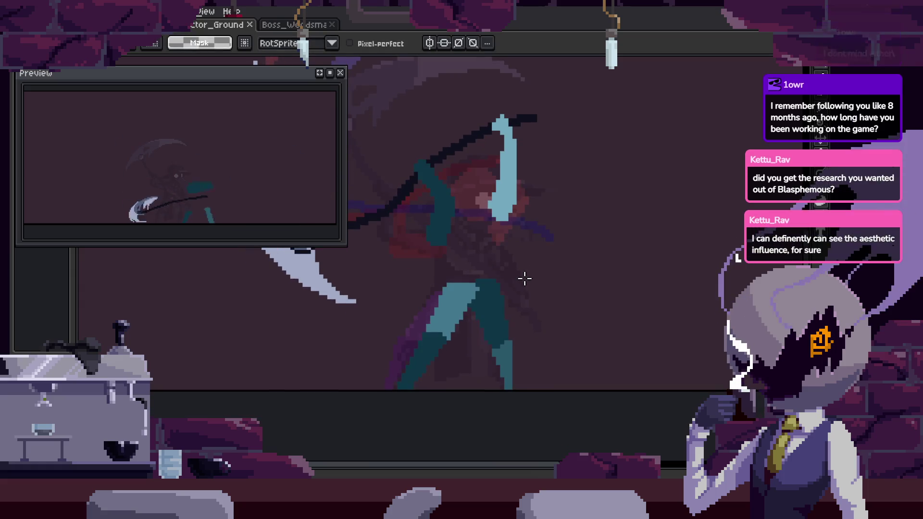
{"action": "scroll", "coordinate": [523, 274], "scroll_direction": "down", "scroll_amount": 2}
{"action": "key", "text": "Tab"}
{"action": "scroll", "coordinate": [509, 264], "scroll_direction": "up", "scroll_amount": 2}
{"action": "scroll", "coordinate": [511, 267], "scroll_direction": "up", "scroll_amount": 1}
{"action": "key", "text": "Return"}
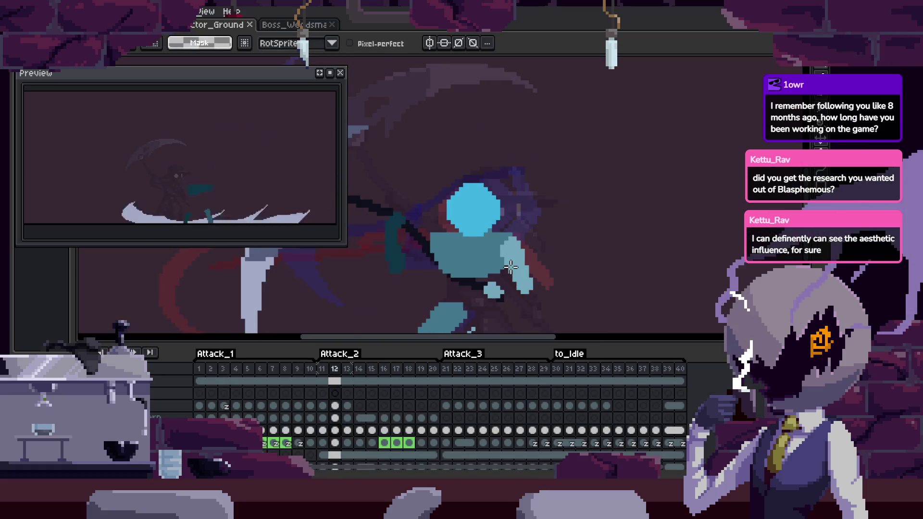
{"action": "key", "text": "Tab"}
{"action": "key", "text": "Return"}
{"action": "key", "text": "Tab"}
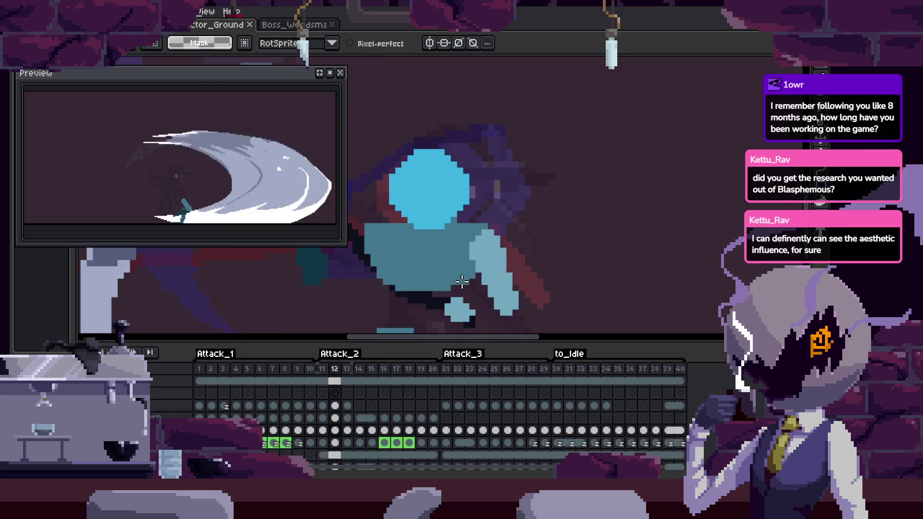
{"action": "scroll", "coordinate": [465, 279], "scroll_direction": "up", "scroll_amount": 2}
{"action": "key", "text": "Return"}
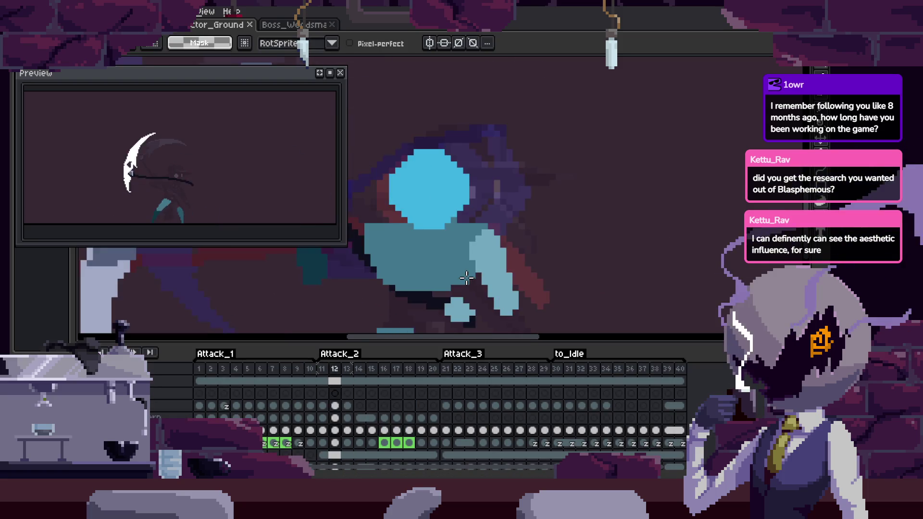
{"action": "key", "text": "Tab"}
{"action": "key", "text": "Tab"}
Step through frames 10, 11 and 13 with the timeline hidden, then save.
{"action": "left_click_drag", "start_coordinate": [466, 282], "coordinate": [464, 246]}
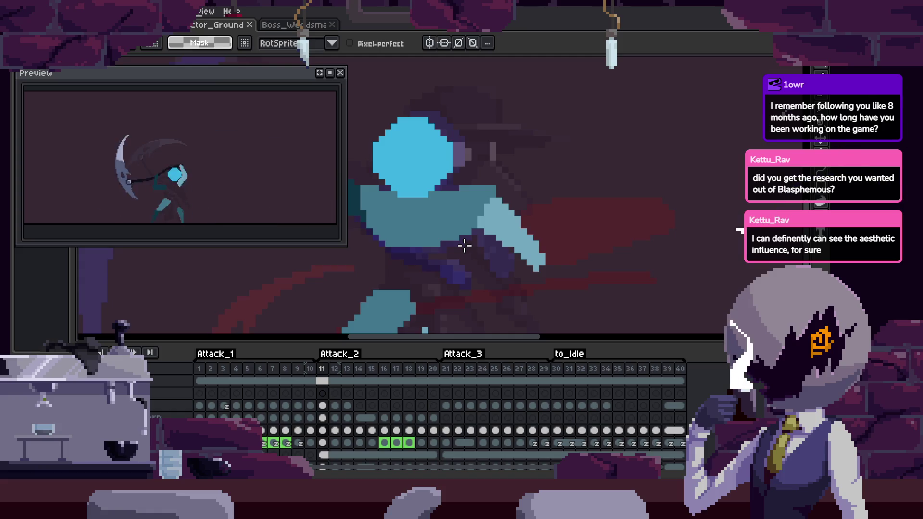
{"action": "scroll", "coordinate": [460, 240], "scroll_direction": "down", "scroll_amount": 2}
{"action": "key", "text": "Left"}
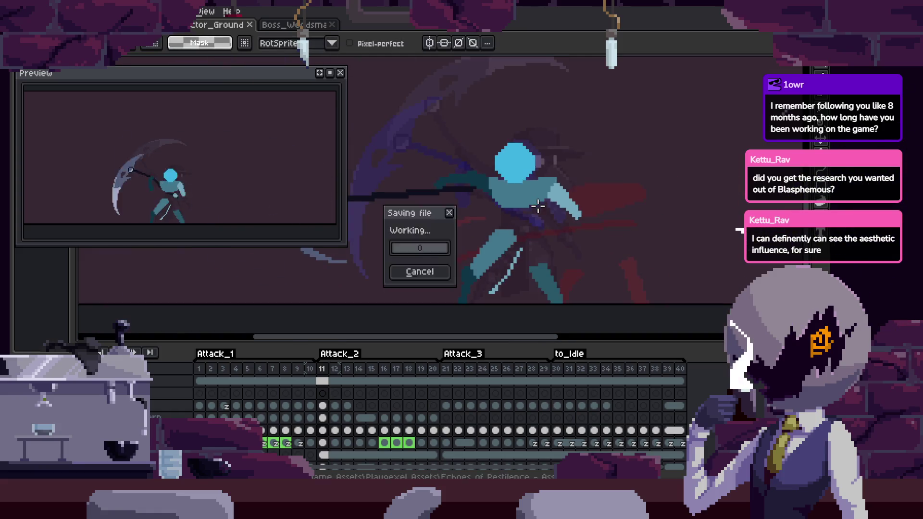
{"action": "key", "text": "Right"}
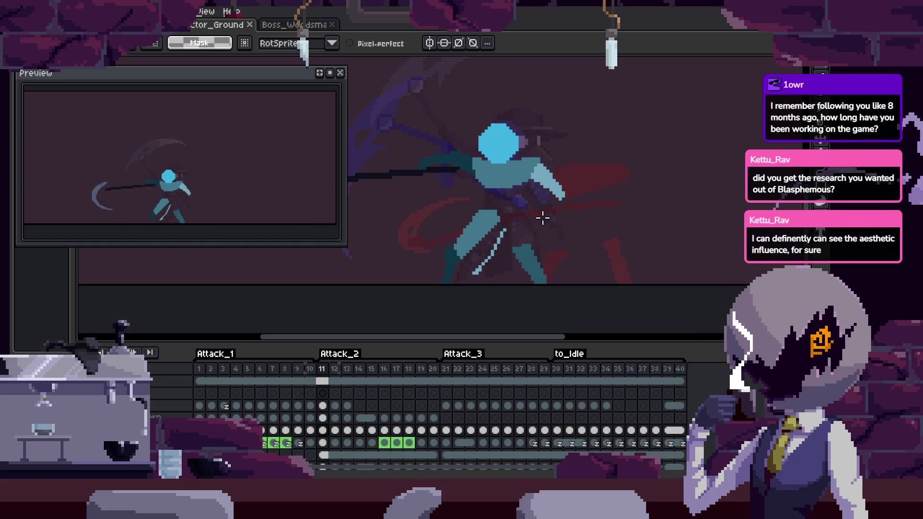
{"action": "scroll", "coordinate": [529, 216], "scroll_direction": "down", "scroll_amount": 1}
{"action": "scroll", "coordinate": [529, 216], "scroll_direction": "right", "scroll_amount": 2}
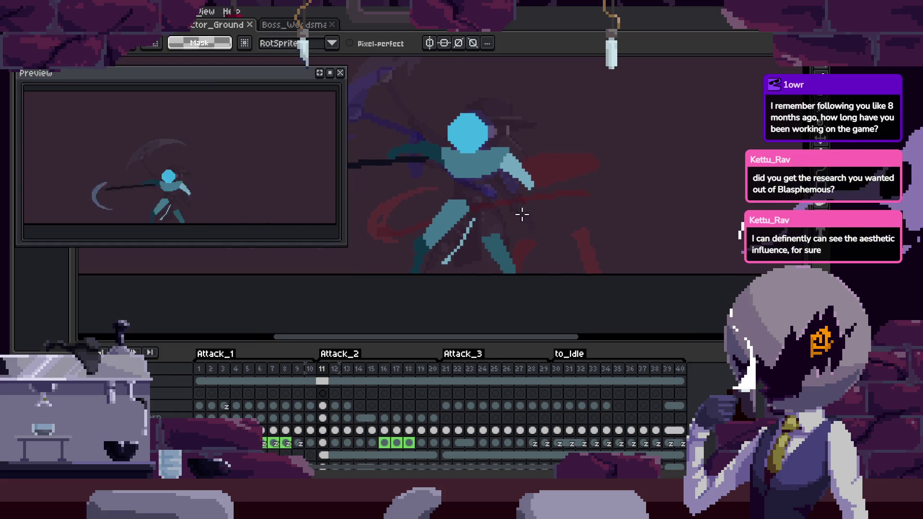
{"action": "scroll", "coordinate": [482, 240], "scroll_direction": "up", "scroll_amount": 1}
{"action": "key", "text": "Right"}
{"action": "key", "text": "Right"}
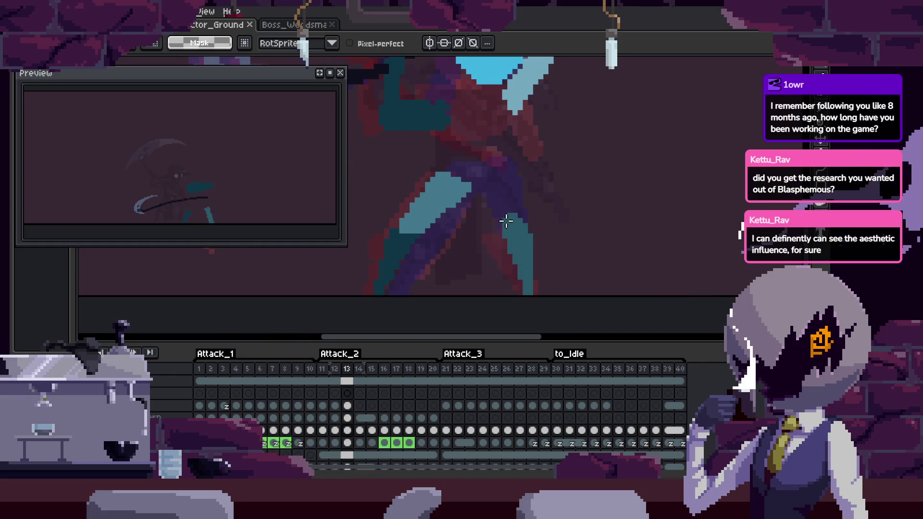
{"action": "key", "text": "Tab"}
{"action": "key", "text": "ctrl+s"}
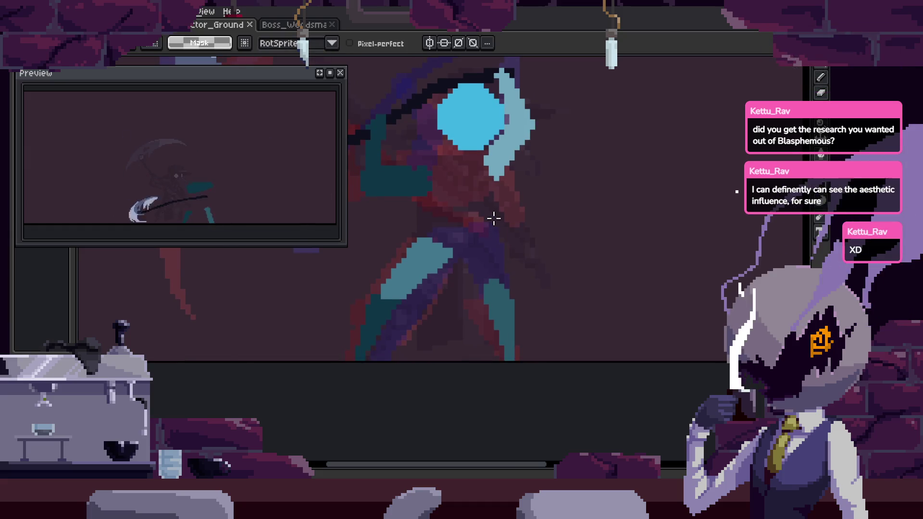
Go to the raised-blade frame and lasso around the teal legs.
{"action": "key", "text": "Right"}
{"action": "key", "text": "Right"}
{"action": "key", "text": "Tab"}
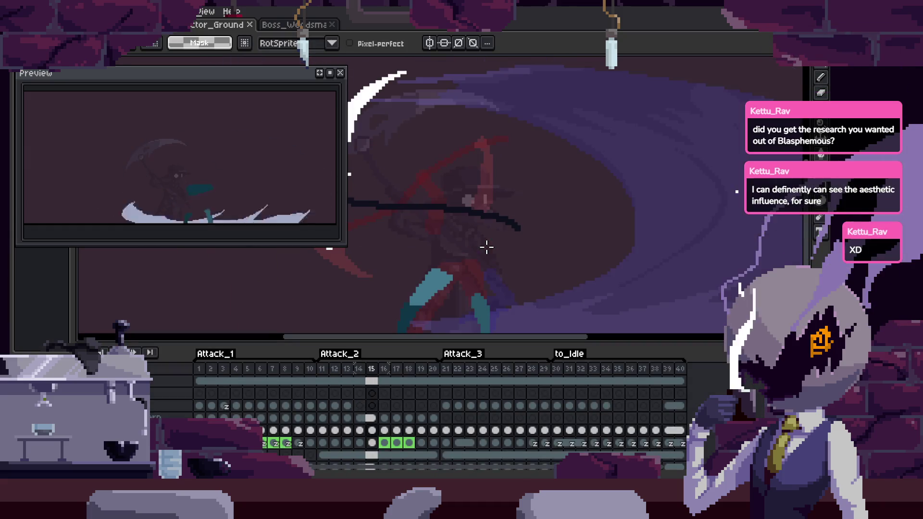
{"action": "key", "text": "Tab"}
{"action": "key", "text": "Left"}
{"action": "scroll", "coordinate": [514, 258], "scroll_direction": "up", "scroll_amount": 2}
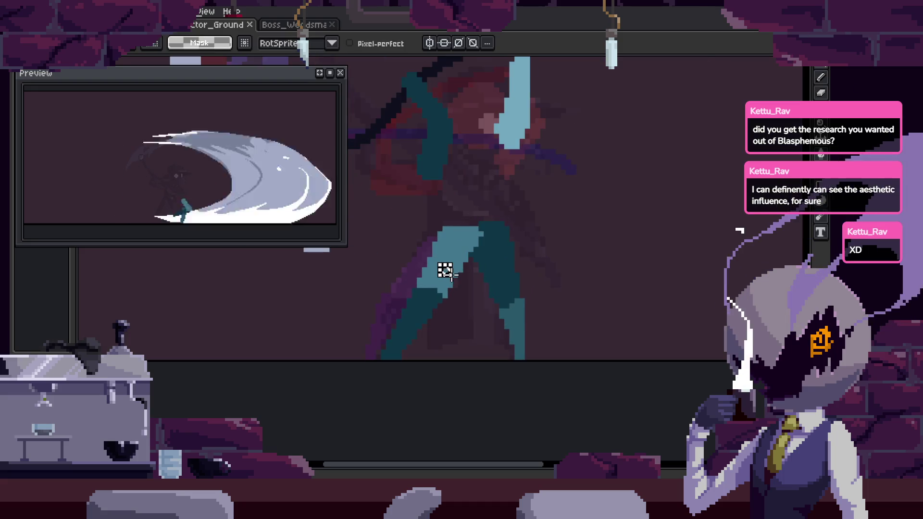
{"action": "left_click_drag", "start_coordinate": [571, 194], "coordinate": [374, 310]}
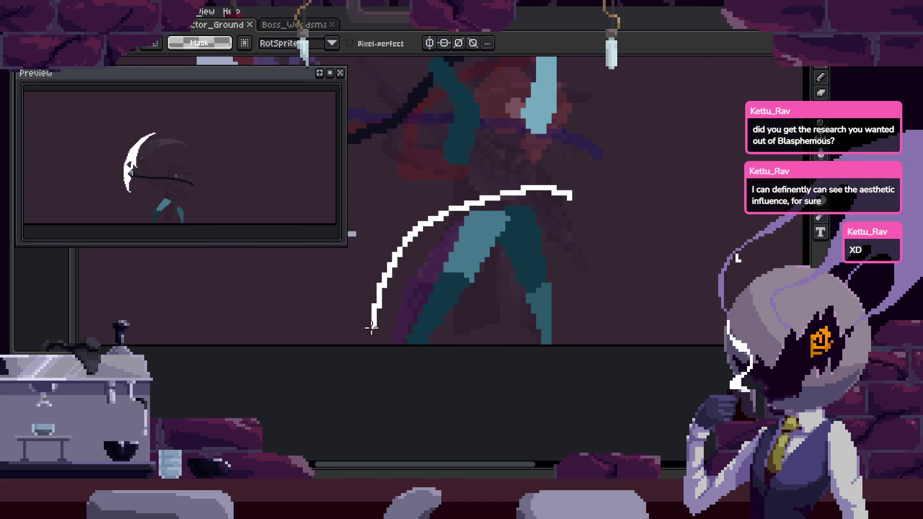
{"action": "scroll", "coordinate": [464, 264], "scroll_direction": "up", "scroll_amount": 2}
{"action": "key", "text": "b"}
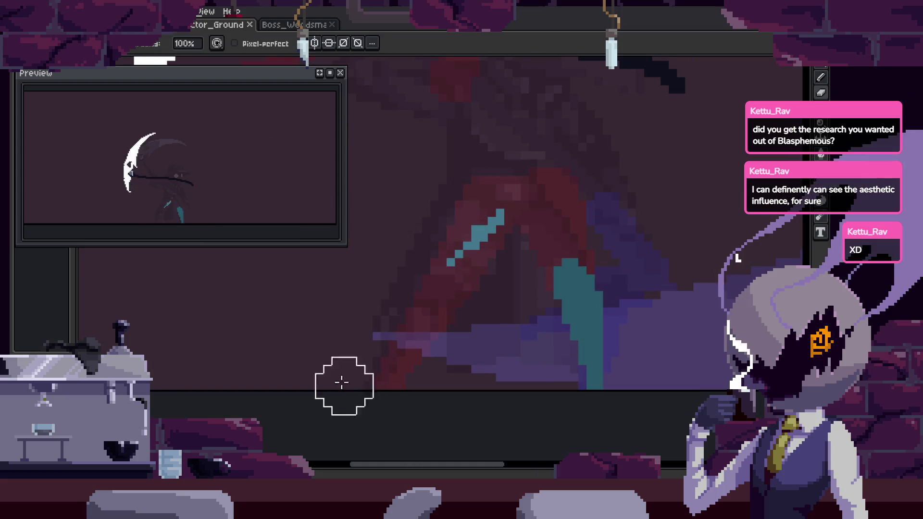
{"action": "scroll", "coordinate": [604, 303], "scroll_direction": "down", "scroll_amount": 2}
Paste the copied leg pixels as a floating piece ready for transforming.
{"action": "key", "text": "ctrl+v"}
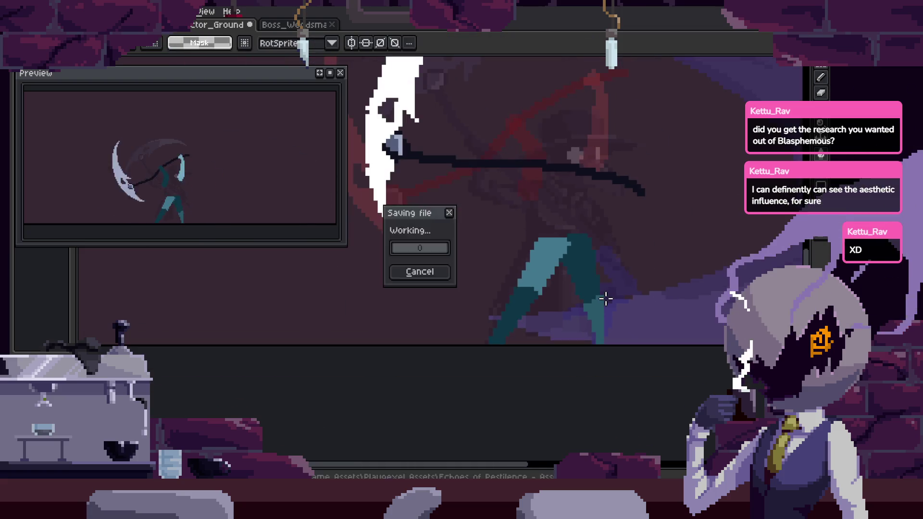
{"action": "scroll", "coordinate": [605, 299], "scroll_direction": "up", "scroll_amount": 2}
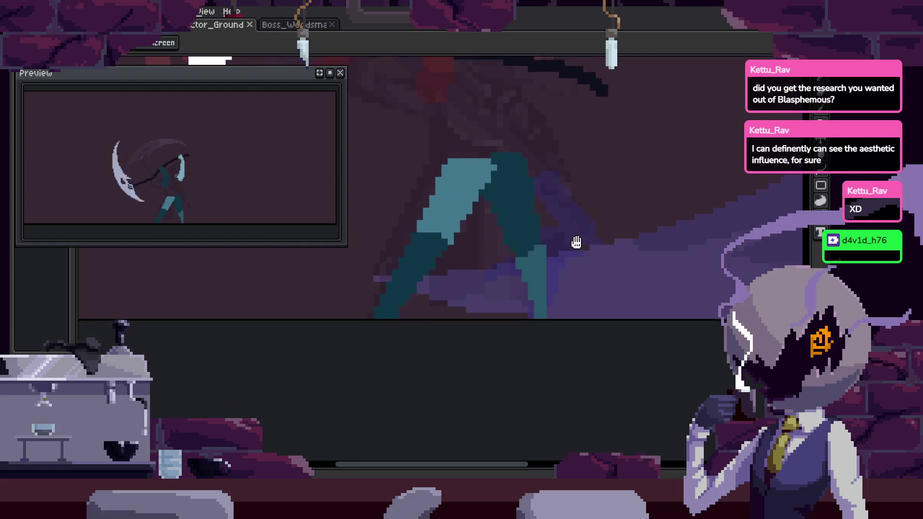
{"action": "scroll", "coordinate": [533, 267], "scroll_direction": "up", "scroll_amount": 3}
{"action": "scroll", "coordinate": [548, 268], "scroll_direction": "down", "scroll_amount": 1}
{"action": "scroll", "coordinate": [560, 259], "scroll_direction": "down", "scroll_amount": 1}
{"action": "scroll", "coordinate": [581, 302], "scroll_direction": "down", "scroll_amount": 1}
{"action": "scroll", "coordinate": [549, 309], "scroll_direction": "up", "scroll_amount": 3}
{"action": "scroll", "coordinate": [539, 310], "scroll_direction": "up", "scroll_amount": 2}
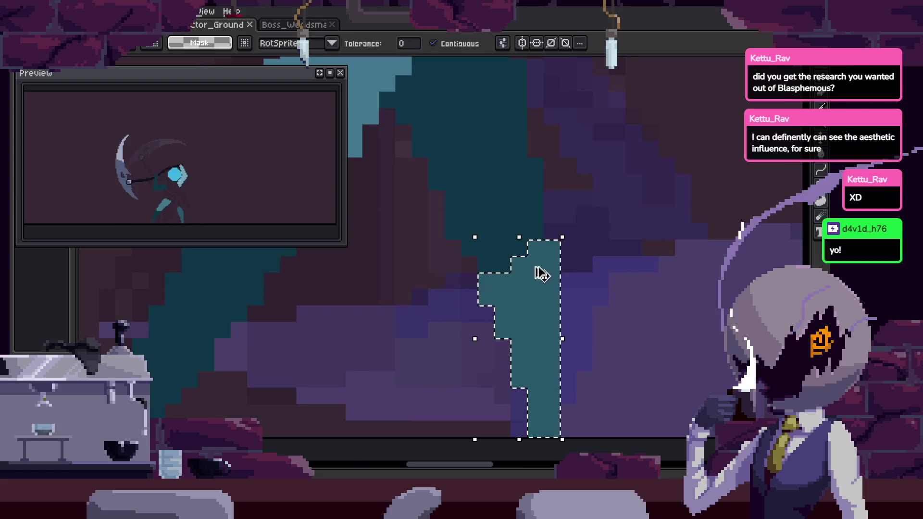
Rotate the floating teal leg piece to -46.4° and commit it.
{"action": "left_click_drag", "start_coordinate": [542, 300], "coordinate": [495, 255]}
{"action": "mouse_move", "coordinate": [521, 184]}
{"action": "left_mouse_down"}
{"action": "mouse_move", "coordinate": [566, 313]}
{"action": "mouse_move", "coordinate": [571, 303]}
{"action": "left_mouse_up"}
{"action": "key", "text": "Return"}
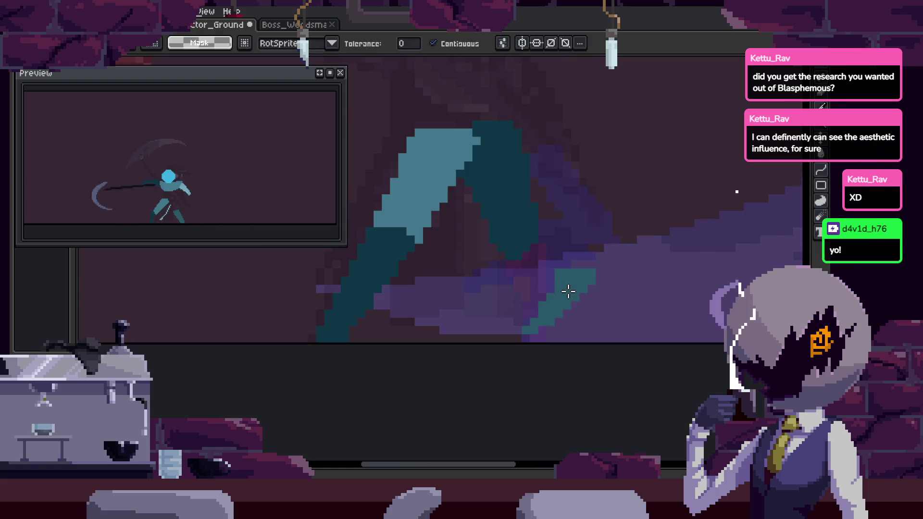
Paste another leg copy, shrink and rotate it, and commit.
{"action": "key", "text": "b"}
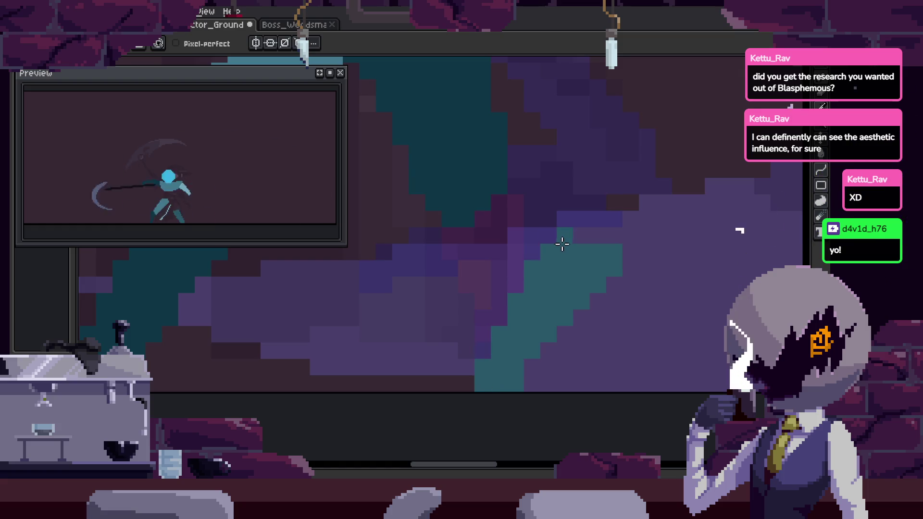
{"action": "scroll", "coordinate": [589, 232], "scroll_direction": "down", "scroll_amount": 1}
{"action": "key", "text": "ctrl+v"}
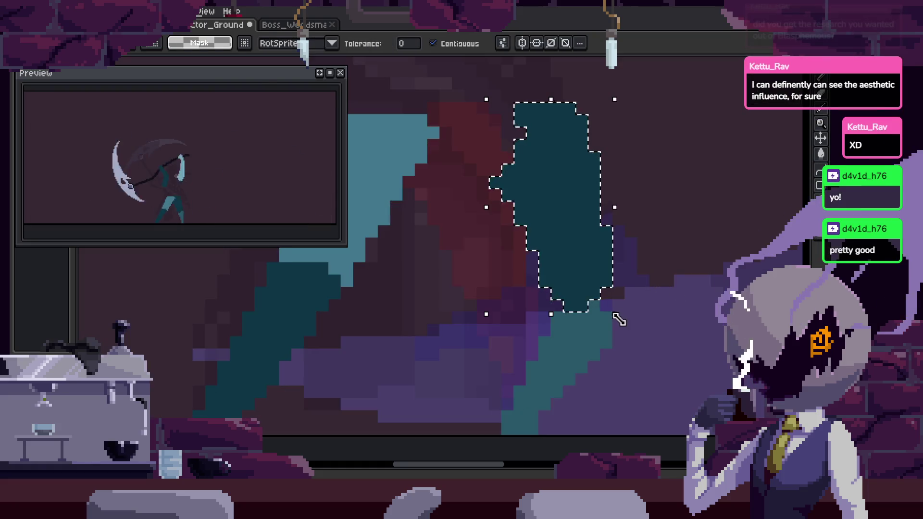
{"action": "mouse_move", "coordinate": [616, 314]}
{"action": "left_mouse_down"}
{"action": "mouse_move", "coordinate": [676, 276]}
{"action": "mouse_move", "coordinate": [590, 286]}
{"action": "left_mouse_up"}
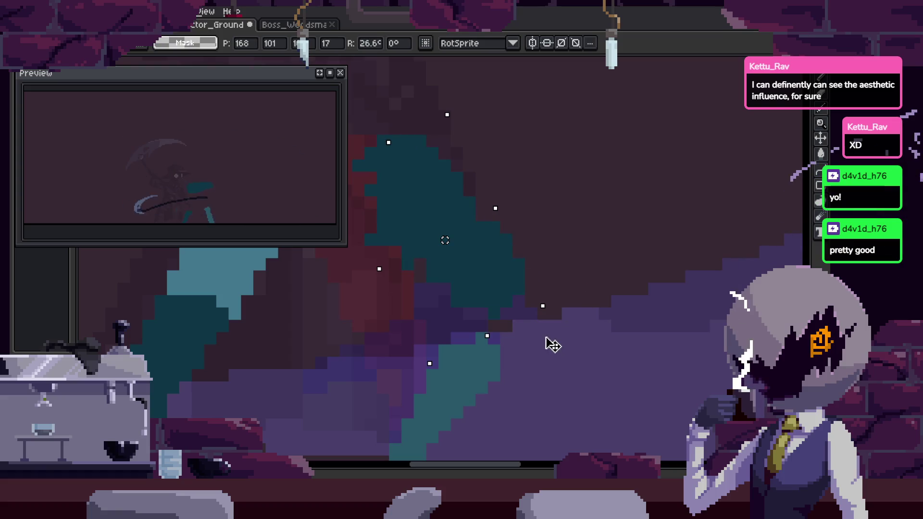
{"action": "left_click_drag", "start_coordinate": [553, 345], "coordinate": [629, 359]}
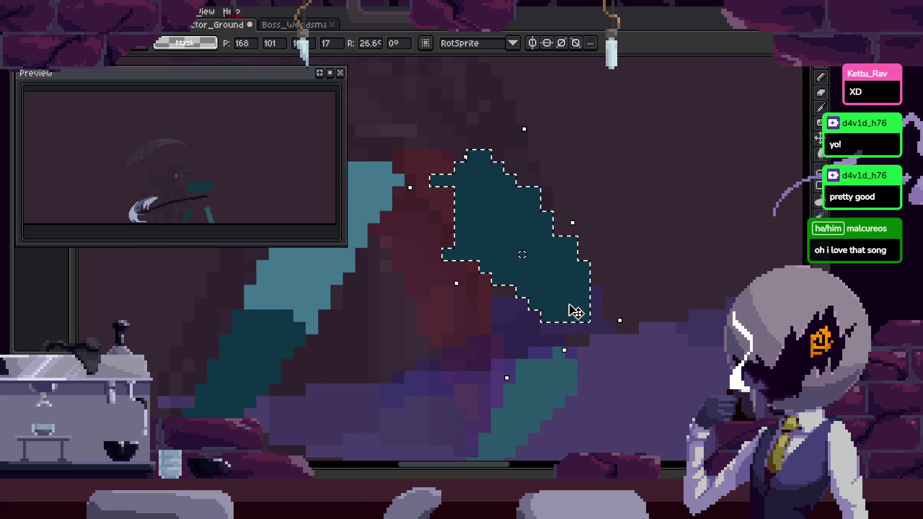
{"action": "key", "text": "Return"}
Pan over the reposed legs and save the file.
{"action": "key", "text": "b"}
{"action": "scroll", "coordinate": [561, 338], "scroll_direction": "up", "scroll_amount": 1}
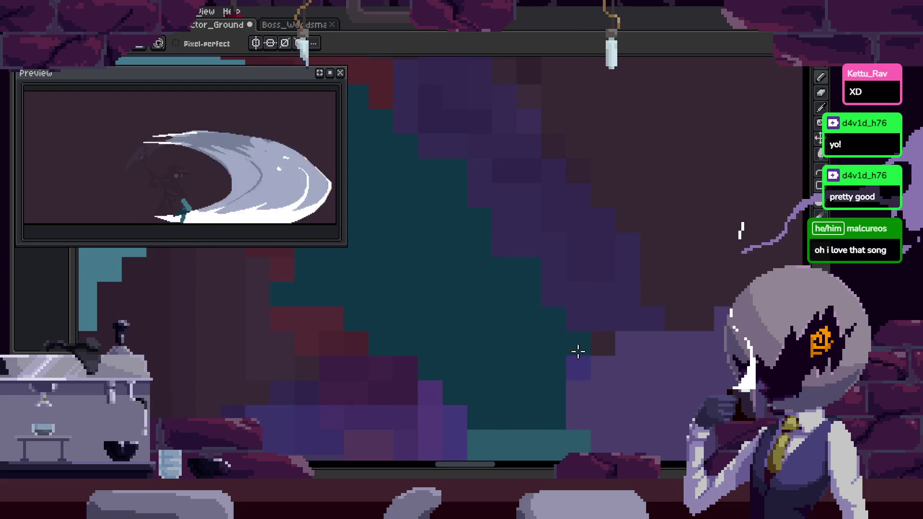
{"action": "key", "text": "space"}
{"action": "scroll", "coordinate": [604, 319], "scroll_direction": "down", "scroll_amount": 1}
{"action": "scroll", "coordinate": [576, 323], "scroll_direction": "down", "scroll_amount": 1}
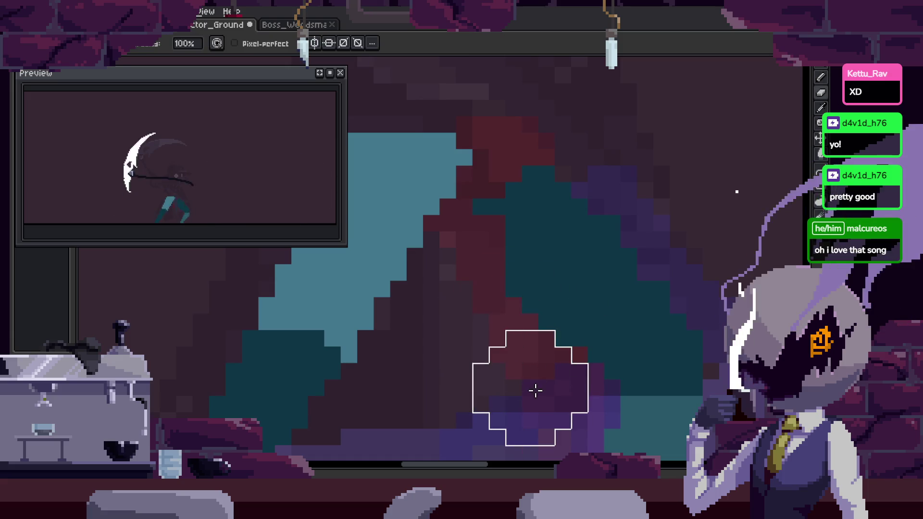
{"action": "scroll", "coordinate": [571, 260], "scroll_direction": "down", "scroll_amount": 2}
{"action": "key", "text": "ctrl+s"}
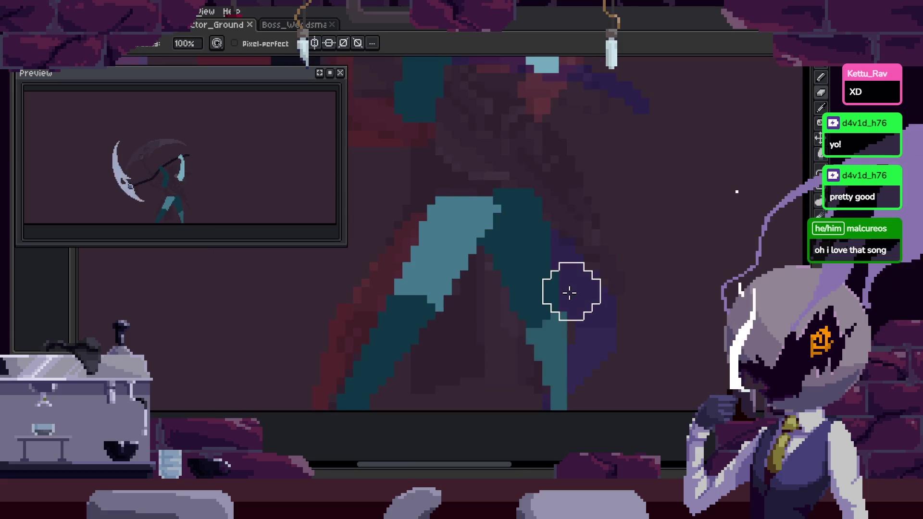
Magic-wand the dark-teal back leg, rotate it about 17°, and commit.
{"action": "key", "text": "space"}
{"action": "scroll", "coordinate": [567, 286], "scroll_direction": "down", "scroll_amount": 1}
{"action": "scroll", "coordinate": [562, 281], "scroll_direction": "up", "scroll_amount": 2}
{"action": "key", "text": "w"}
{"action": "left_click", "coordinate": [495, 268]}
{"action": "key", "text": "ctrl+t"}
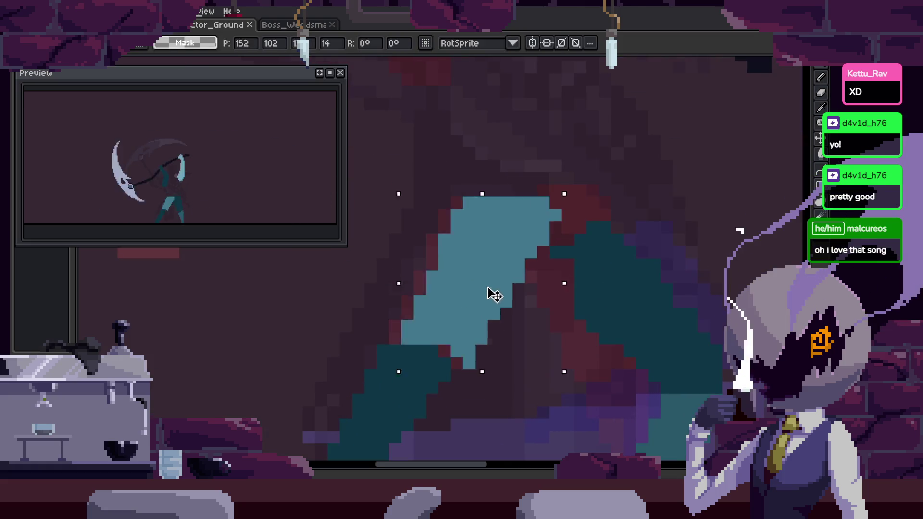
{"action": "key", "text": "Return"}
{"action": "left_click", "coordinate": [515, 325]}
{"action": "key", "text": "ctrl+d"}
{"action": "mouse_move", "coordinate": [511, 319]}
{"action": "left_mouse_down"}
{"action": "mouse_move", "coordinate": [519, 209]}
{"action": "mouse_move", "coordinate": [517, 255]}
{"action": "mouse_move", "coordinate": [427, 334]}
{"action": "left_mouse_up"}
{"action": "left_click", "coordinate": [436, 294]}
{"action": "key", "text": "Return"}
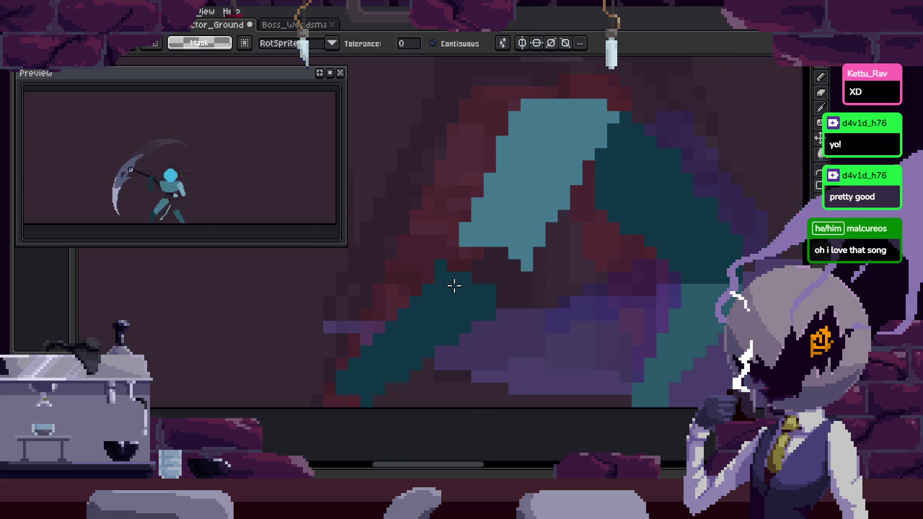
Save the file and pan down over the character showing the dark scythe shaft.
{"action": "key", "text": "b"}
{"action": "scroll", "coordinate": [454, 286], "scroll_direction": "up", "scroll_amount": 1}
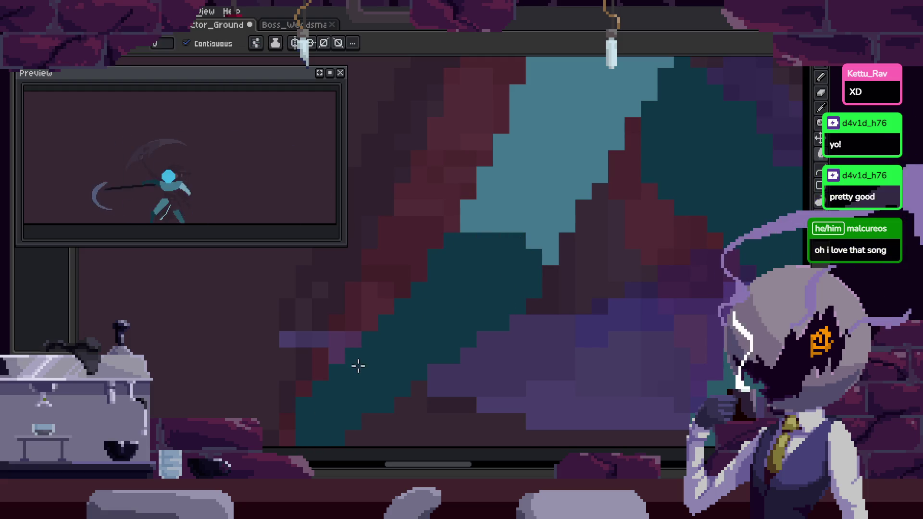
{"action": "key", "text": "b"}
{"action": "key", "text": "e"}
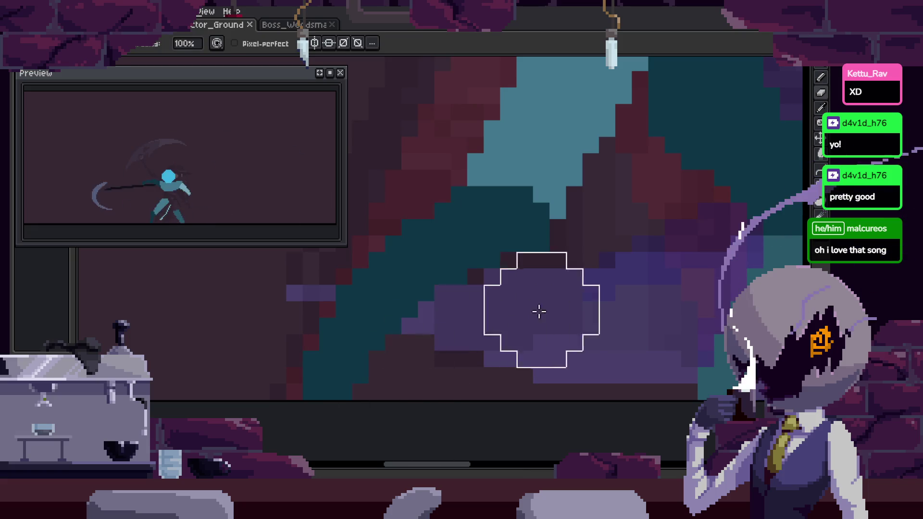
{"action": "key", "text": "ctrl+s"}
{"action": "scroll", "coordinate": [510, 344], "scroll_direction": "down", "scroll_amount": 1}
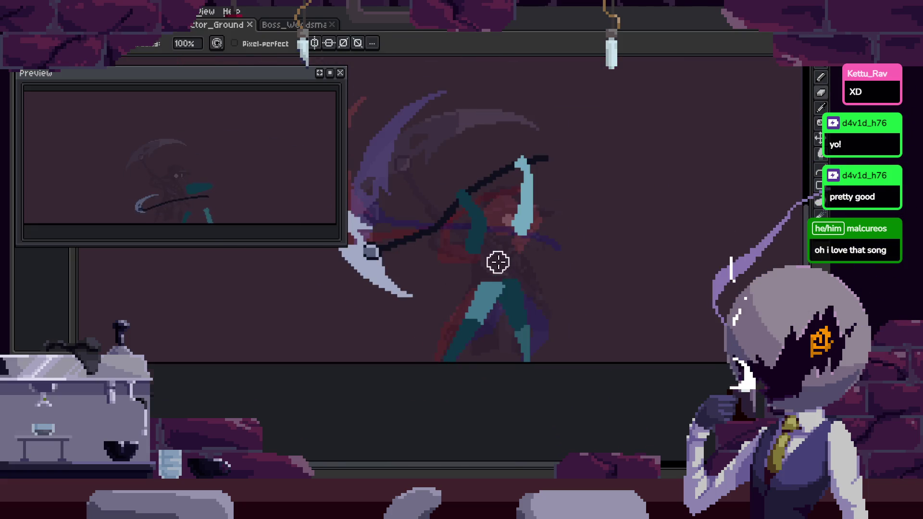
{"action": "key", "text": "space"}
{"action": "left_click_drag", "start_coordinate": [554, 213], "coordinate": [571, 260]}
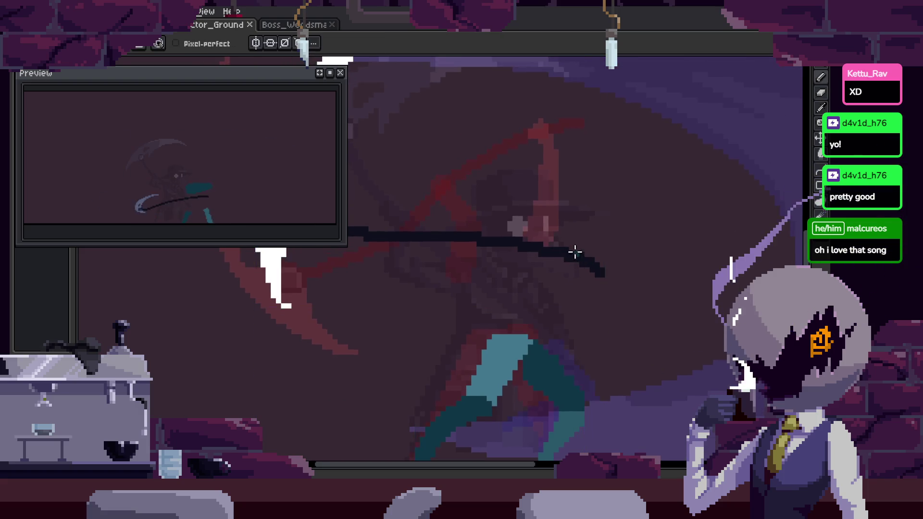
{"action": "scroll", "coordinate": [575, 253], "scroll_direction": "down", "scroll_amount": 2}
{"action": "scroll", "coordinate": [572, 260], "scroll_direction": "up", "scroll_amount": 2}
{"action": "scroll", "coordinate": [572, 263], "scroll_direction": "up", "scroll_amount": 2}
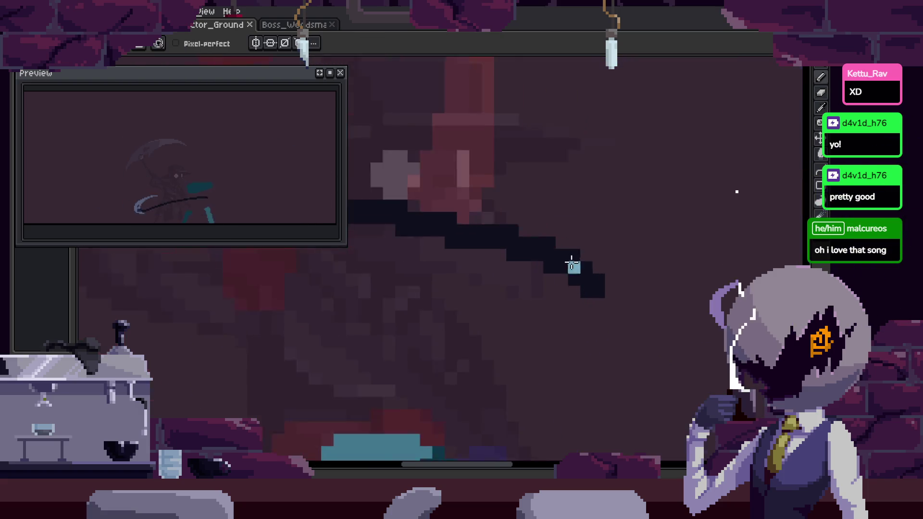
Pan along the scythe shaft and step back to the Attack frame 14.
{"action": "scroll", "coordinate": [564, 255], "scroll_direction": "down", "scroll_amount": 2}
{"action": "scroll", "coordinate": [562, 259], "scroll_direction": "up", "scroll_amount": 2}
{"action": "key", "text": "space"}
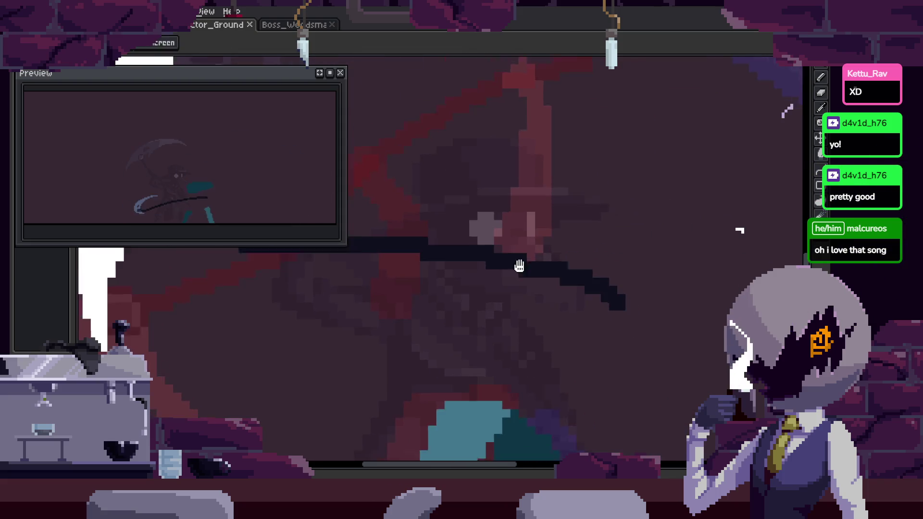
{"action": "left_click_drag", "start_coordinate": [581, 261], "coordinate": [532, 264]}
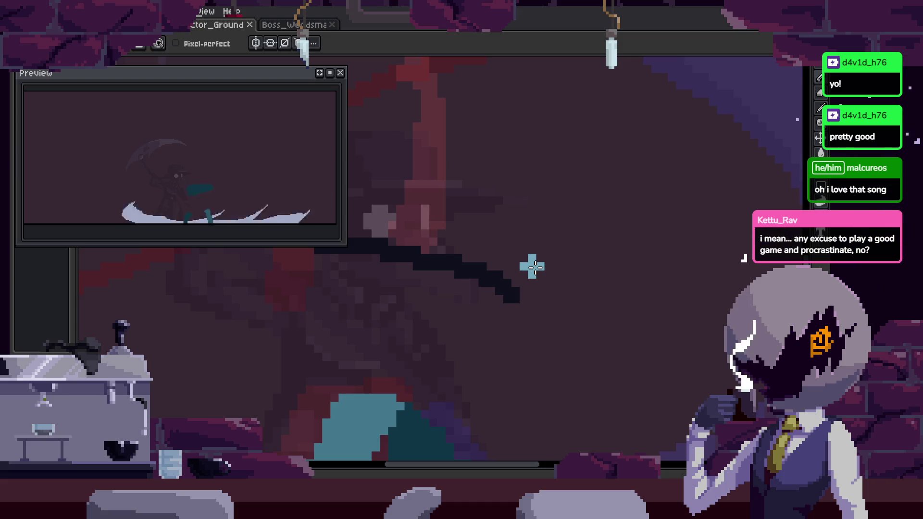
{"action": "key", "text": "Tab"}
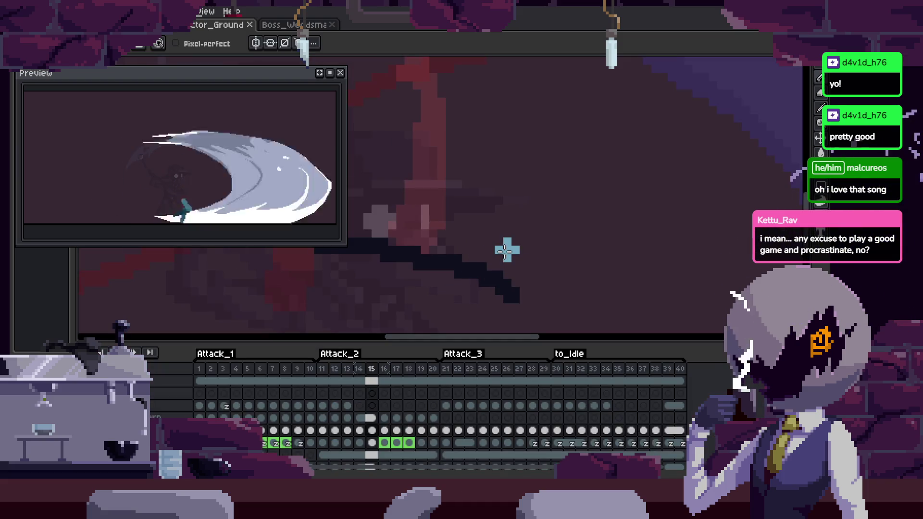
{"action": "key", "text": "Left"}
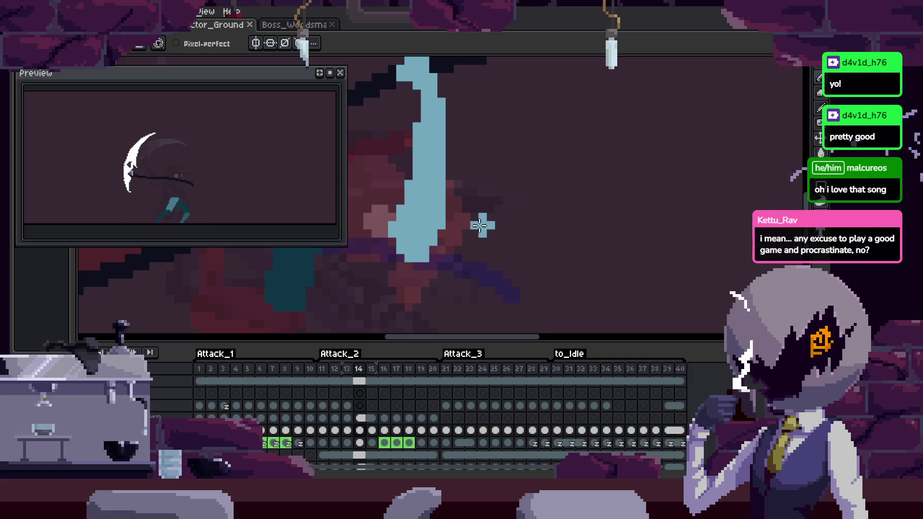
{"action": "key", "text": "Left"}
{"action": "key", "text": "Tab"}
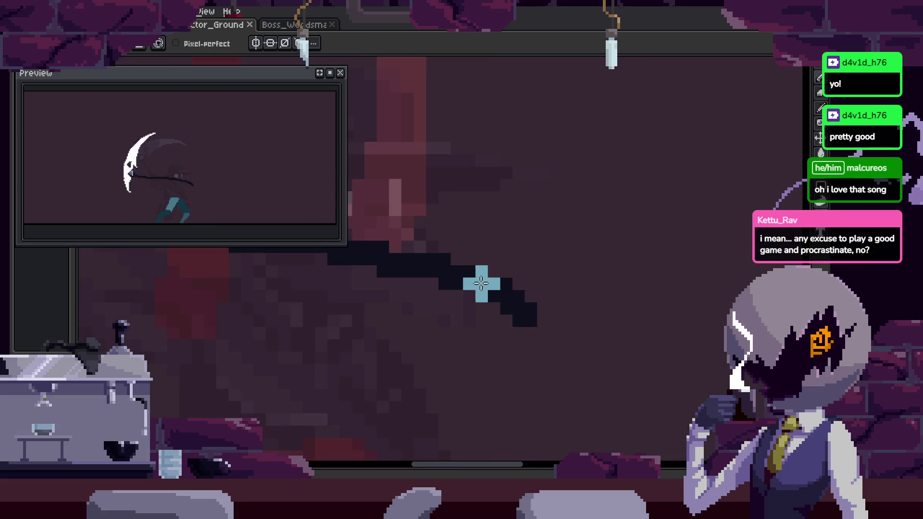
Paint a wide light-blue blade over the dark stroke, then carve its edges into steps.
{"action": "key", "text": "b"}
{"action": "left_click_drag", "start_coordinate": [457, 276], "coordinate": [612, 290]}
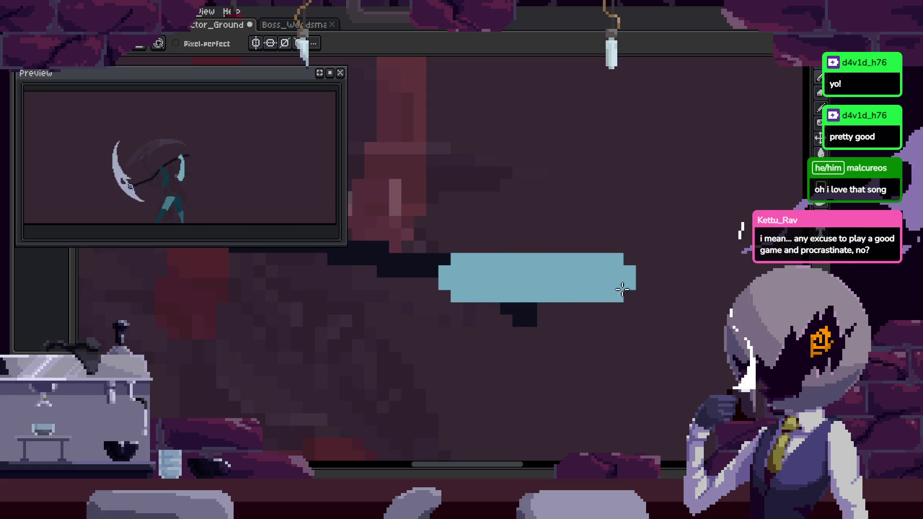
{"action": "key", "text": "e"}
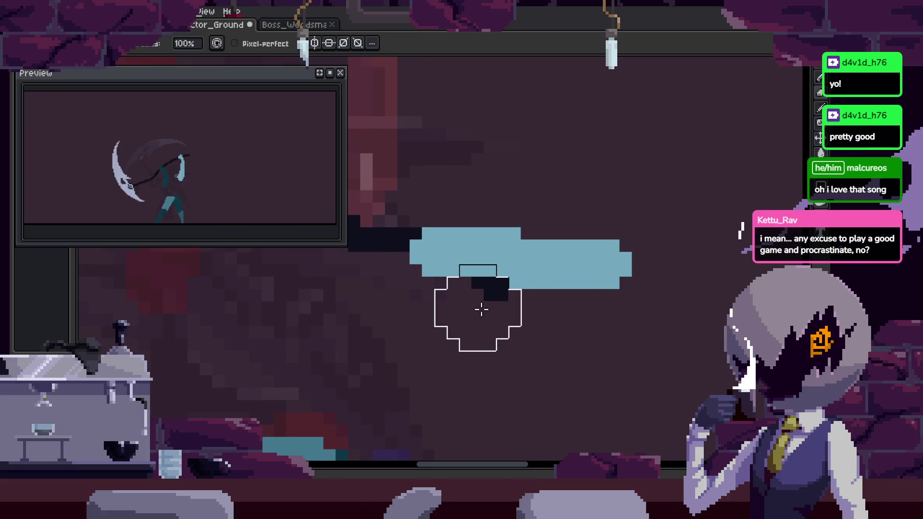
{"action": "left_click_drag", "start_coordinate": [490, 315], "coordinate": [503, 314]}
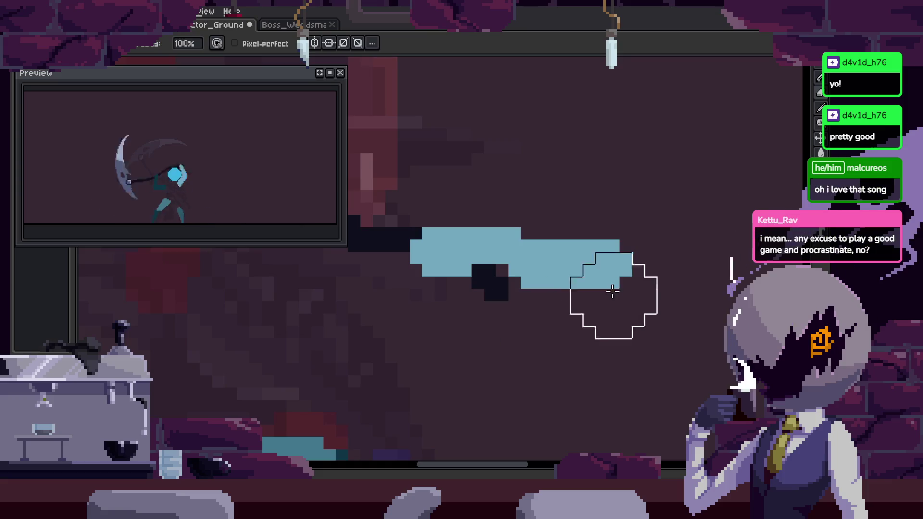
{"action": "left_click_drag", "start_coordinate": [400, 263], "coordinate": [459, 296]}
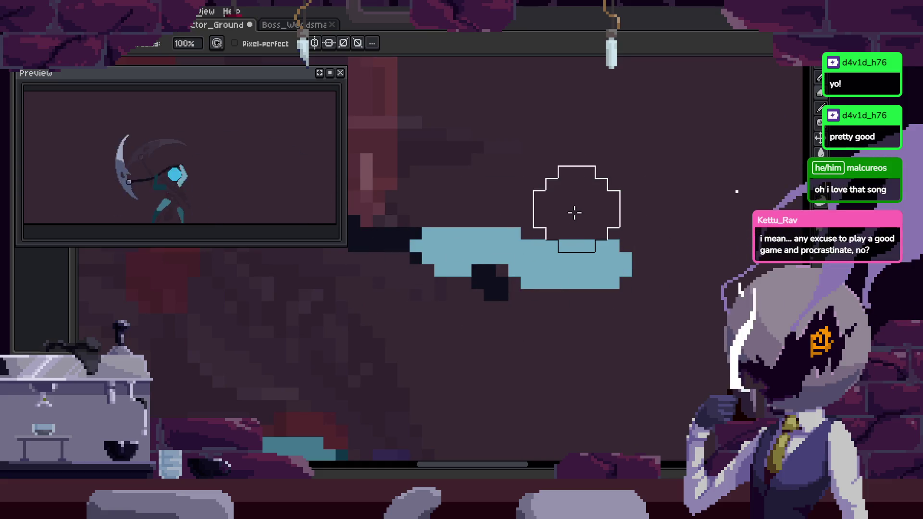
{"action": "left_click_drag", "start_coordinate": [577, 214], "coordinate": [694, 283]}
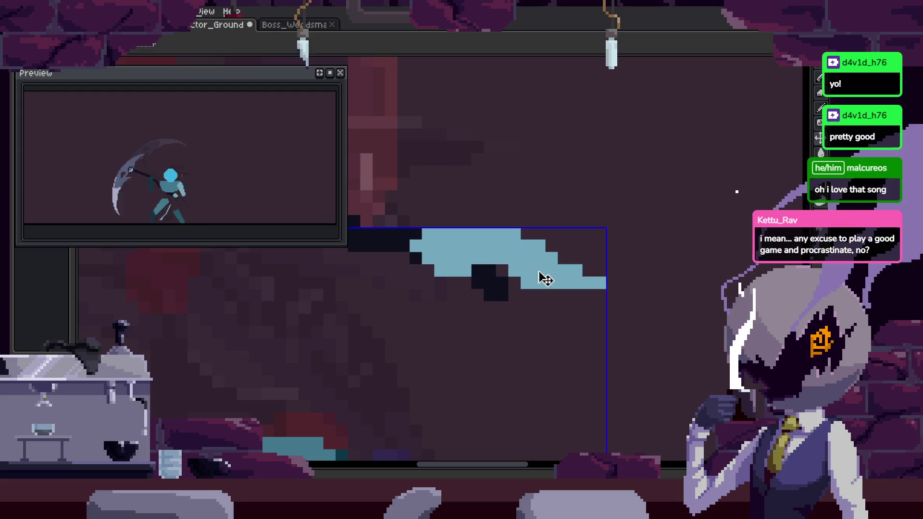
Extend the stepped blade and its tip further right, then save the sprite.
{"action": "key", "text": "b"}
{"action": "scroll", "coordinate": [536, 267], "scroll_direction": "up", "scroll_amount": 2}
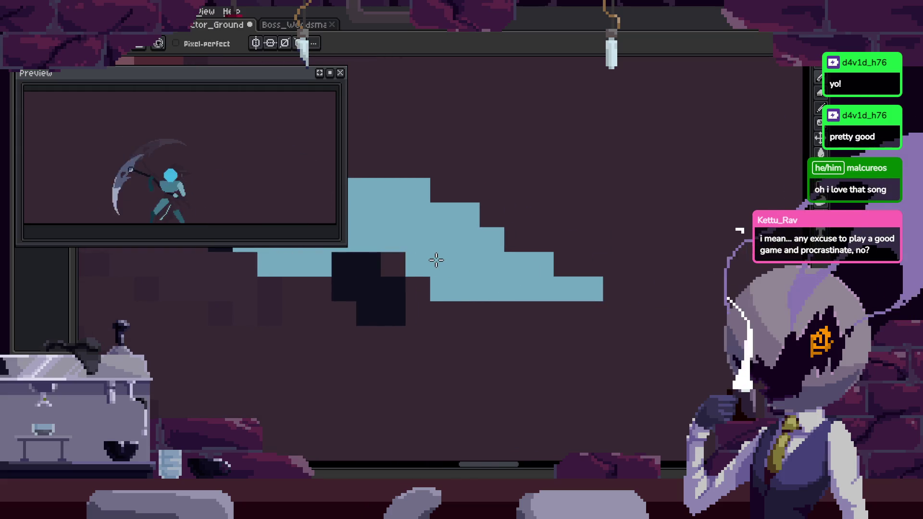
{"action": "left_click_drag", "start_coordinate": [436, 260], "coordinate": [700, 264]}
{"action": "left_click_drag", "start_coordinate": [651, 293], "coordinate": [489, 244]}
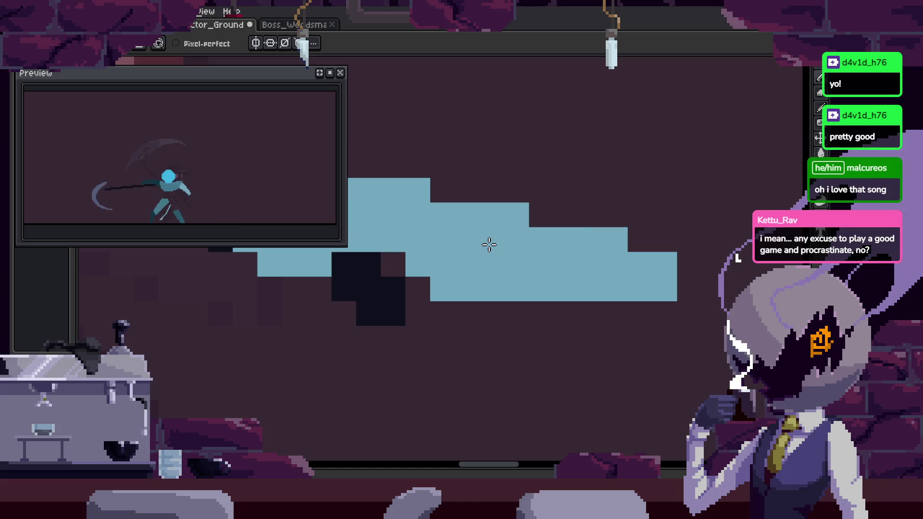
{"action": "scroll", "coordinate": [588, 224], "scroll_direction": "down", "scroll_amount": 2}
{"action": "scroll", "coordinate": [553, 279], "scroll_direction": "down", "scroll_amount": 2}
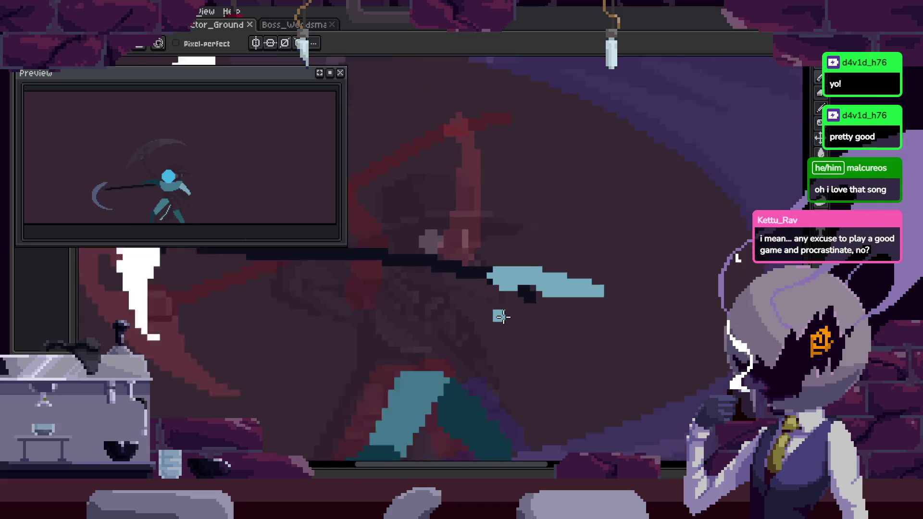
{"action": "key", "text": "ctrl+s"}
On a later attack frame, paint a dark-teal shape beneath the light-blue blade.
{"action": "key", "text": "Right"}
{"action": "key", "text": "Right"}
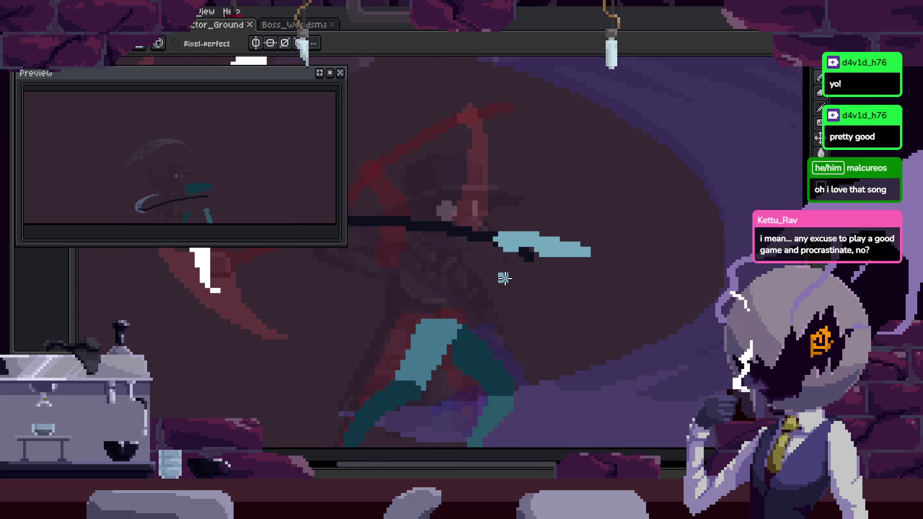
{"action": "key", "text": "Right"}
{"action": "key", "text": "Right"}
{"action": "key", "text": "q"}
{"action": "scroll", "coordinate": [556, 281], "scroll_direction": "up", "scroll_amount": 3}
{"action": "scroll", "coordinate": [557, 282], "scroll_direction": "up", "scroll_amount": 1}
{"action": "scroll", "coordinate": [557, 282], "scroll_direction": "up", "scroll_amount": 2}
{"action": "left_click", "coordinate": [666, 200]}
{"action": "key", "text": "ctrl+d"}
{"action": "key", "text": "ctrl+shift+d"}
{"action": "key", "text": "b"}
{"action": "left_click_drag", "start_coordinate": [471, 259], "coordinate": [489, 288]}
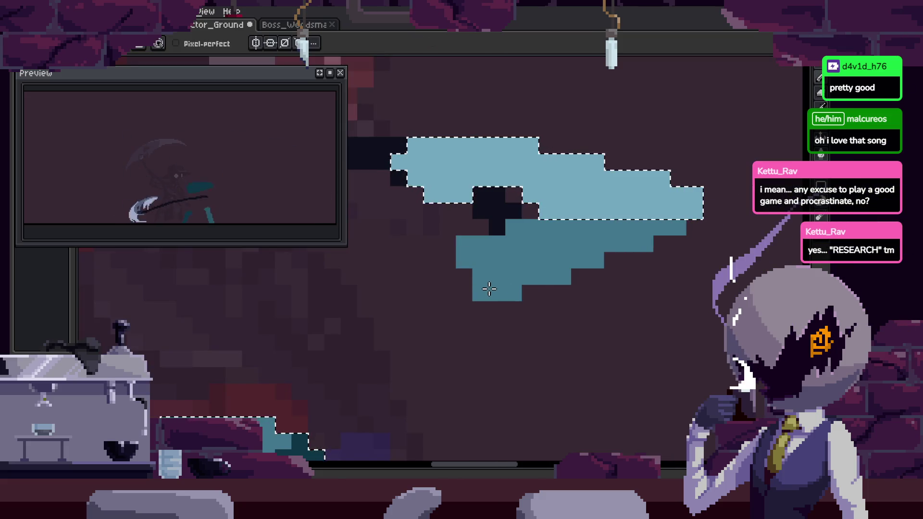
Save the sprite with the selection cleared, zooming in and out to check the blade.
{"action": "key", "text": "ctrl+d"}
{"action": "key", "text": "ctrl+s"}
{"action": "scroll", "coordinate": [617, 285], "scroll_direction": "down", "scroll_amount": 3}
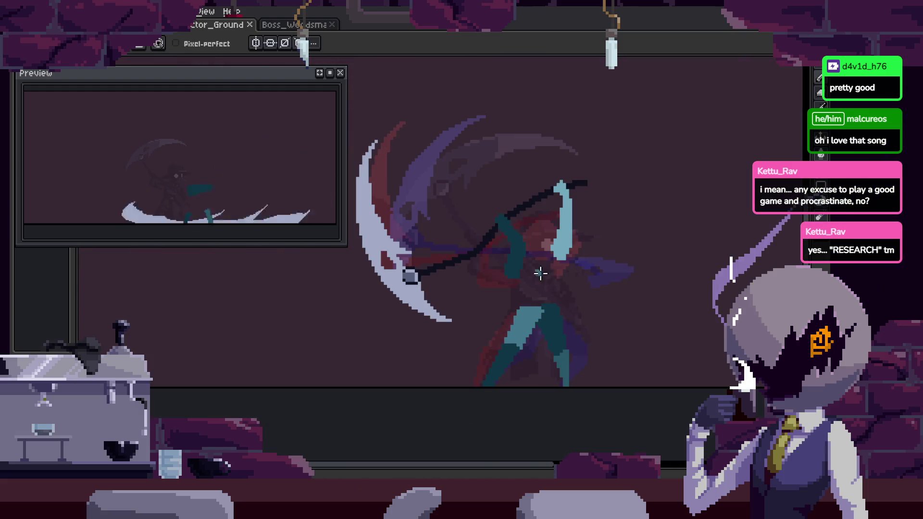
{"action": "scroll", "coordinate": [494, 214], "scroll_direction": "up", "scroll_amount": 5}
{"action": "scroll", "coordinate": [493, 214], "scroll_direction": "down", "scroll_amount": 5}
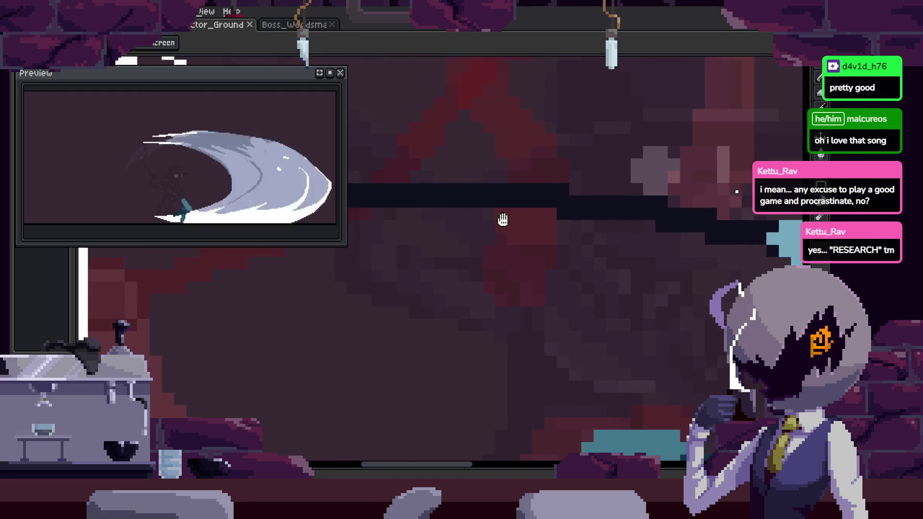
{"action": "scroll", "coordinate": [500, 216], "scroll_direction": "up", "scroll_amount": 2}
{"action": "scroll", "coordinate": [445, 212], "scroll_direction": "up", "scroll_amount": 2}
{"action": "scroll", "coordinate": [469, 223], "scroll_direction": "down", "scroll_amount": 2}
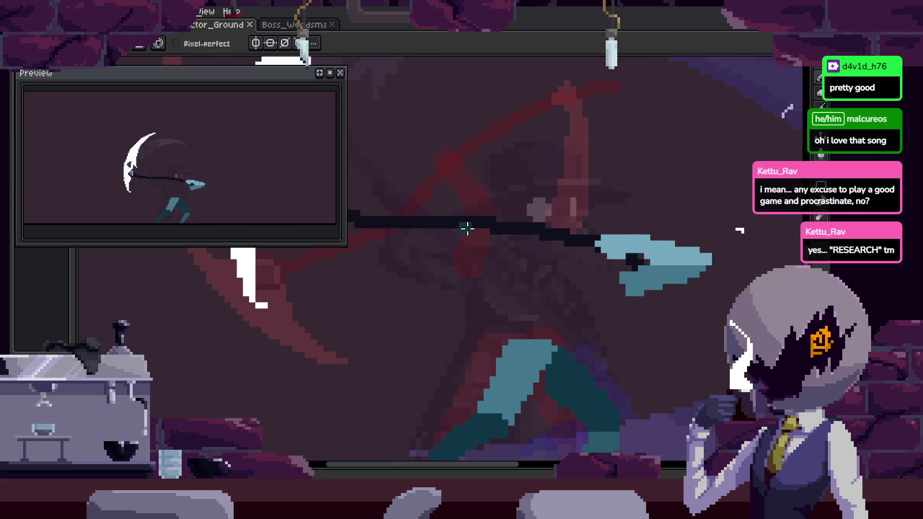
Zoom and pan the canvas to watch the attack animation play back.
{"action": "scroll", "coordinate": [478, 226], "scroll_direction": "up", "scroll_amount": 3}
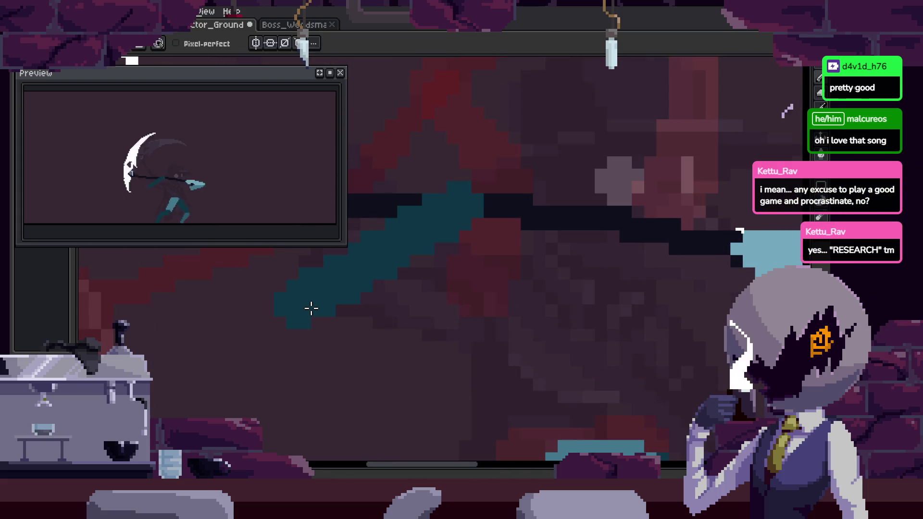
{"action": "scroll", "coordinate": [474, 239], "scroll_direction": "down", "scroll_amount": 3}
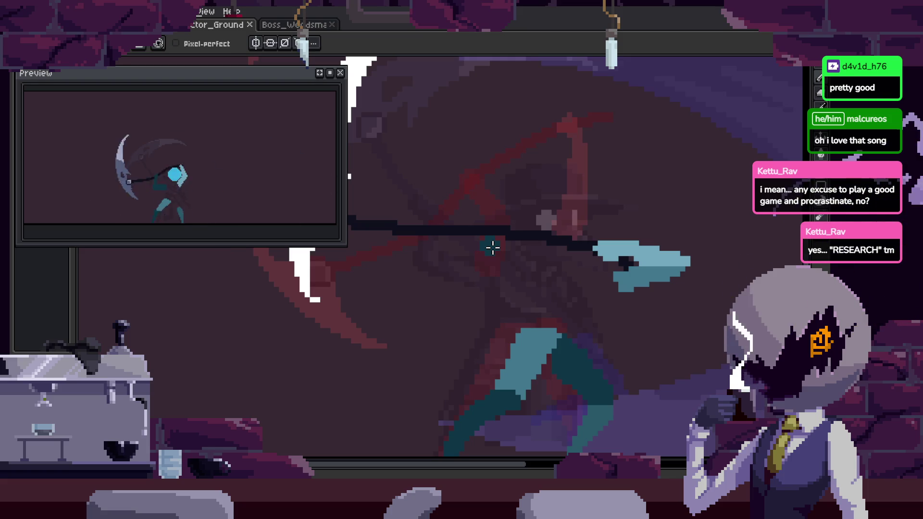
{"action": "scroll", "coordinate": [467, 255], "scroll_direction": "up", "scroll_amount": 1}
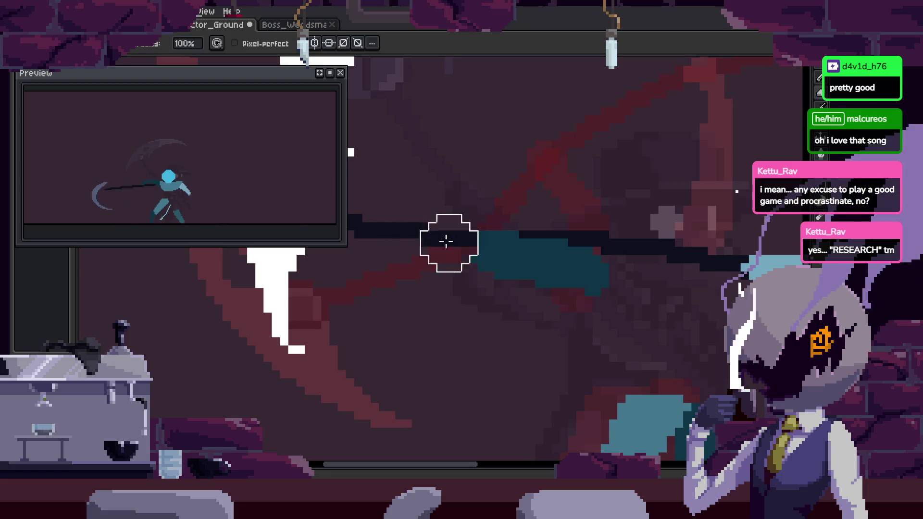
{"action": "scroll", "coordinate": [469, 259], "scroll_direction": "up", "scroll_amount": 1}
{"action": "scroll", "coordinate": [581, 309], "scroll_direction": "down", "scroll_amount": 2}
{"action": "scroll", "coordinate": [625, 332], "scroll_direction": "down", "scroll_amount": 1}
{"action": "left_click_drag", "start_coordinate": [614, 310], "coordinate": [553, 294]}
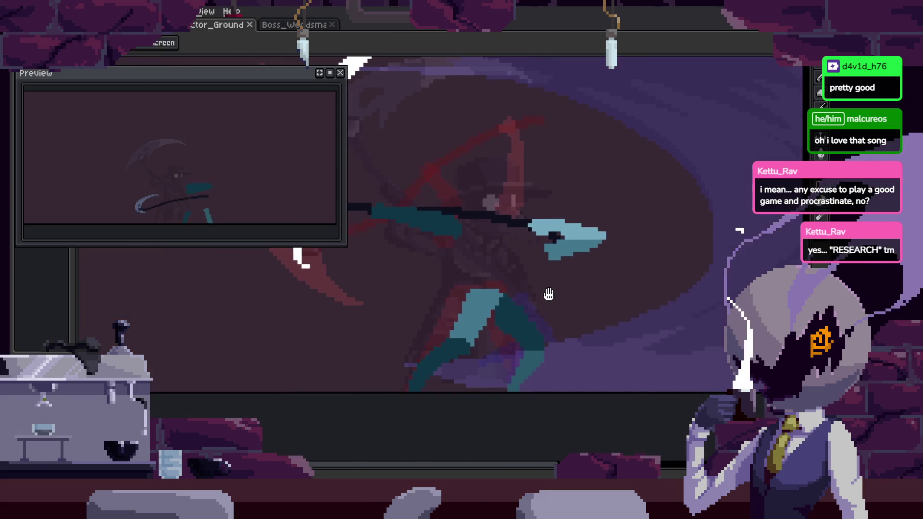
{"action": "scroll", "coordinate": [494, 237], "scroll_direction": "up", "scroll_amount": 1}
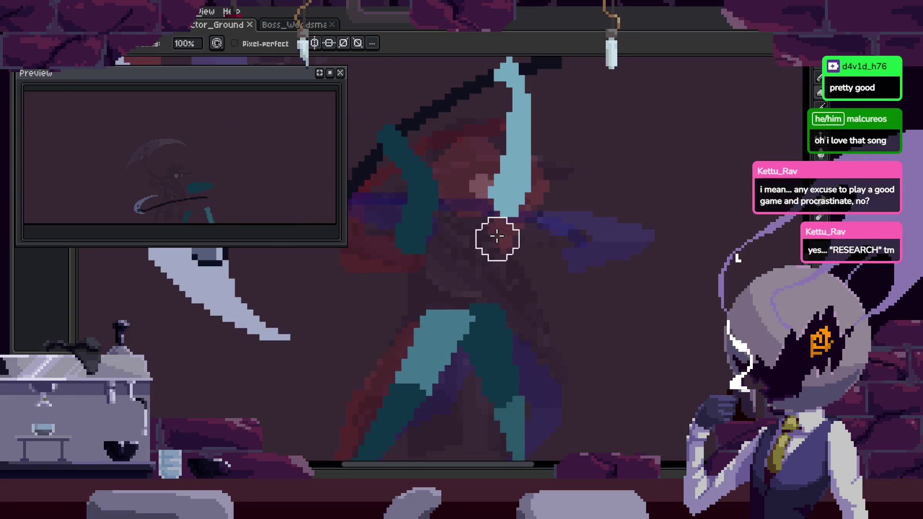
{"action": "scroll", "coordinate": [481, 212], "scroll_direction": "up", "scroll_amount": 1}
{"action": "scroll", "coordinate": [469, 186], "scroll_direction": "up", "scroll_amount": 1}
Lasso the character's head and shift it left on this frame and the next.
{"action": "key", "text": "q"}
{"action": "mouse_move", "coordinate": [452, 182]}
{"action": "left_mouse_down"}
{"action": "mouse_move", "coordinate": [599, 247]}
{"action": "mouse_move", "coordinate": [490, 247]}
{"action": "left_mouse_up"}
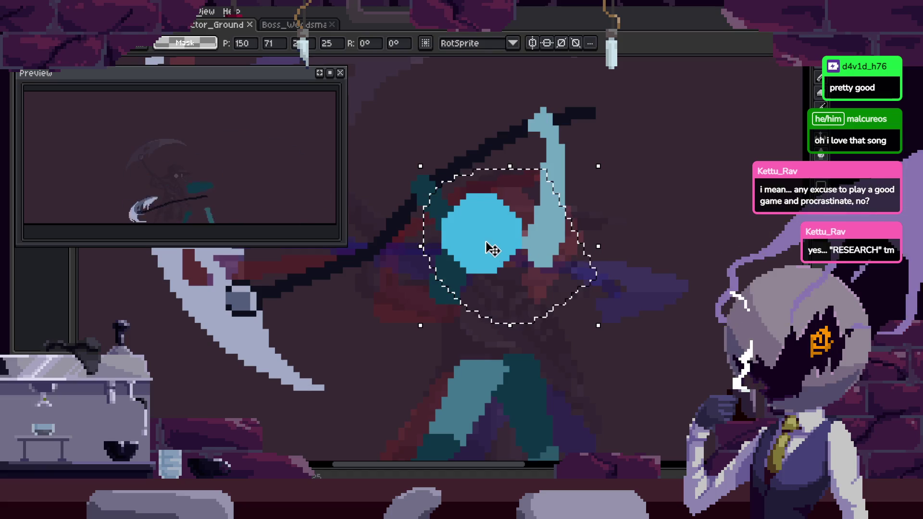
{"action": "key", "text": "Left"}
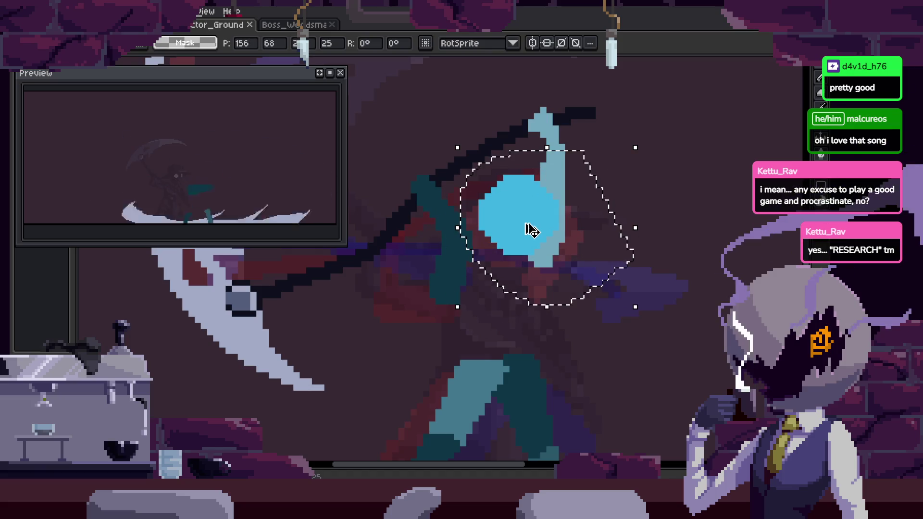
{"action": "key", "text": "Return"}
{"action": "key", "text": "Right"}
{"action": "key", "text": "Right"}
{"action": "key", "text": "ctrl+shift+d"}
{"action": "left_click", "coordinate": [537, 249]}
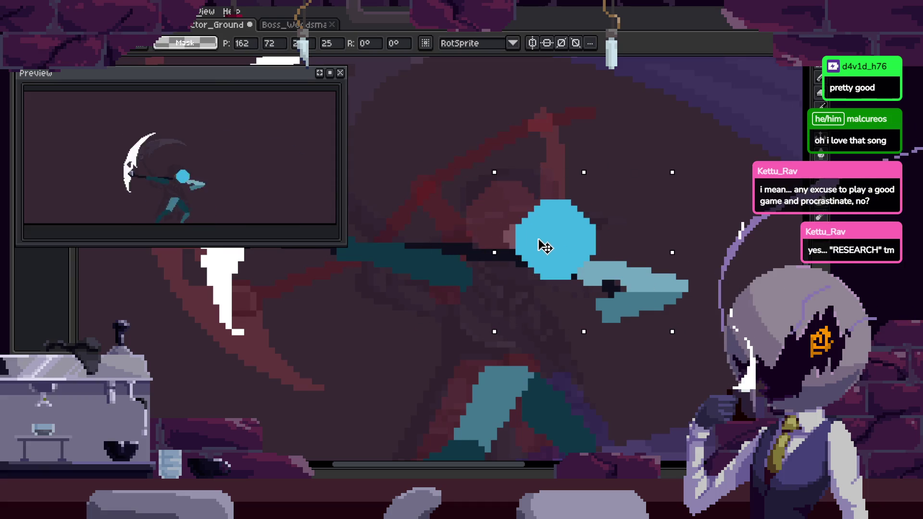
{"action": "key", "text": "Return"}
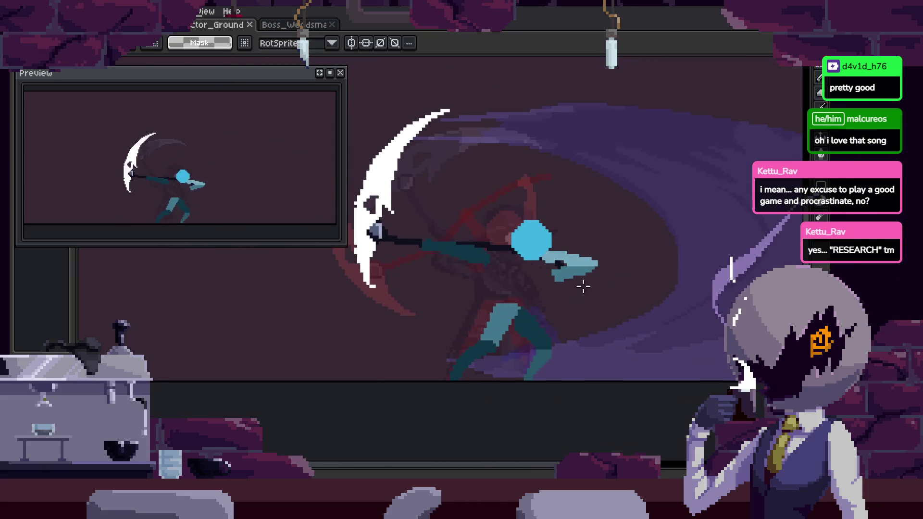
{"action": "key", "text": "b"}
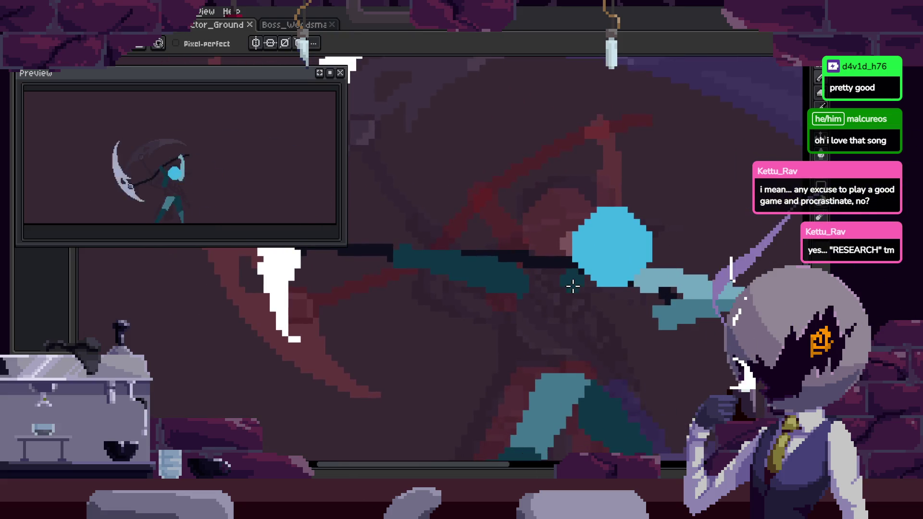
Raise the current cel's Z-Index to 3, then recentre the enlarged canvas without the timeline.
{"action": "scroll", "coordinate": [569, 286], "scroll_direction": "down", "scroll_amount": 2}
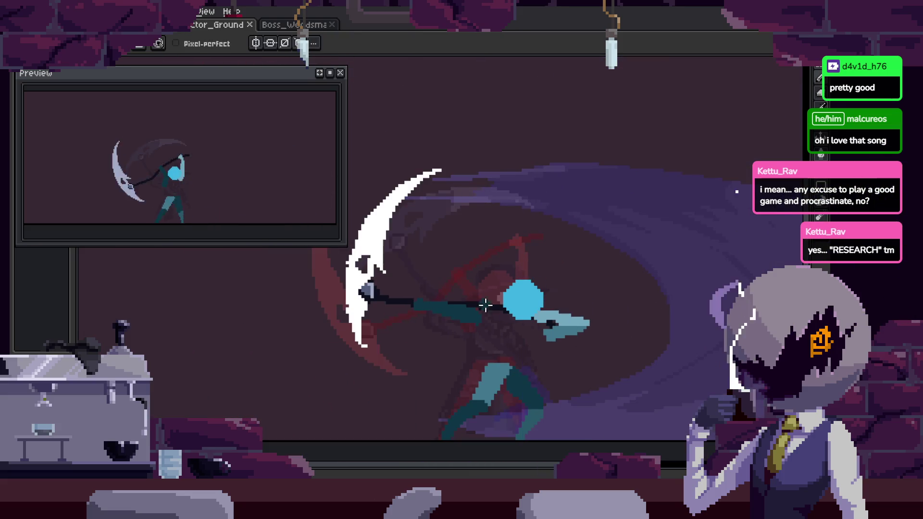
{"action": "key", "text": "Tab"}
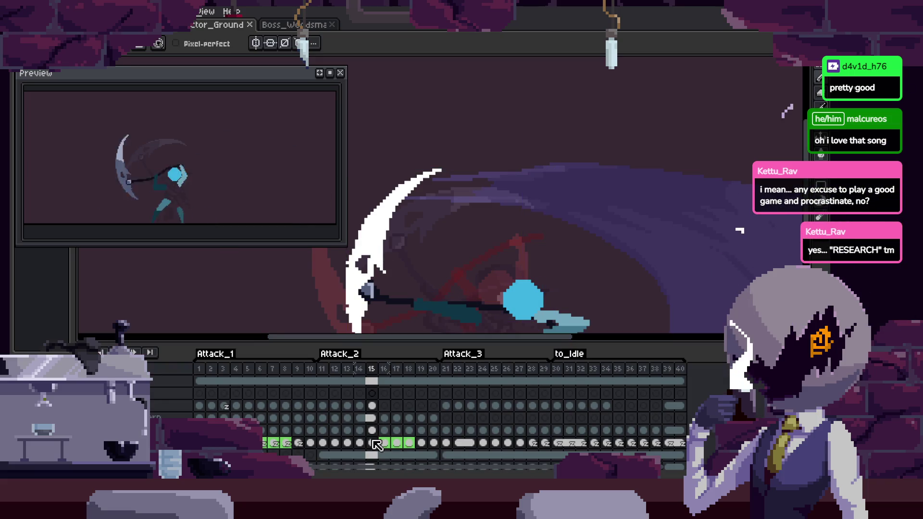
{"action": "right_click", "coordinate": [377, 444]}
{"action": "left_click", "coordinate": [439, 418]}
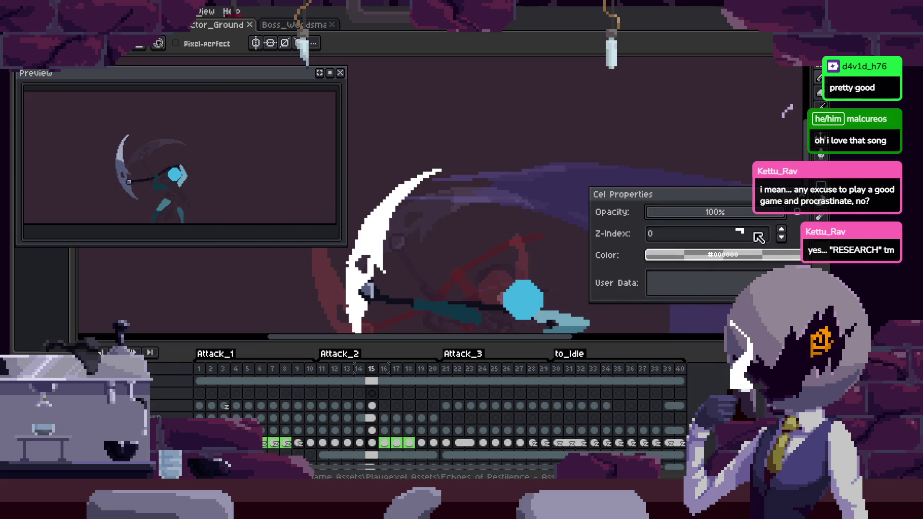
{"action": "left_click", "coordinate": [781, 230]}
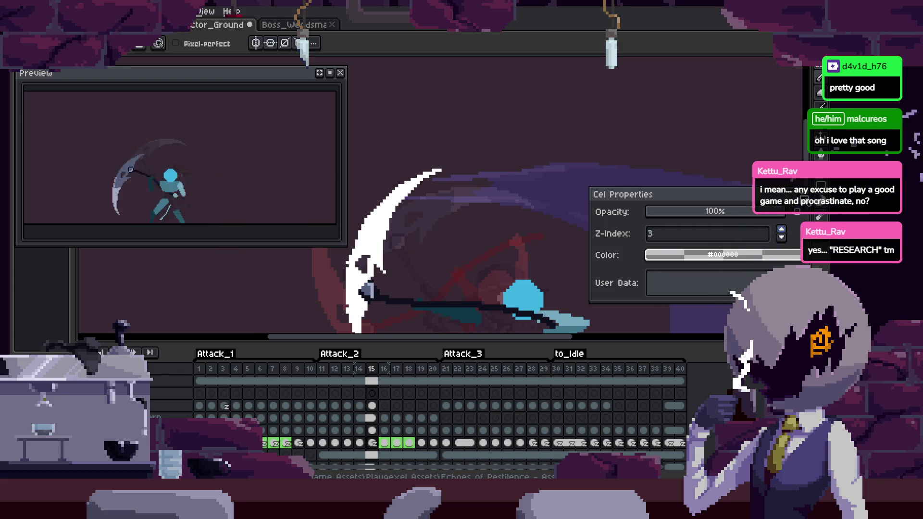
{"action": "key", "text": "Escape"}
{"action": "key", "text": "Tab"}
{"action": "left_click_drag", "start_coordinate": [584, 320], "coordinate": [539, 302]}
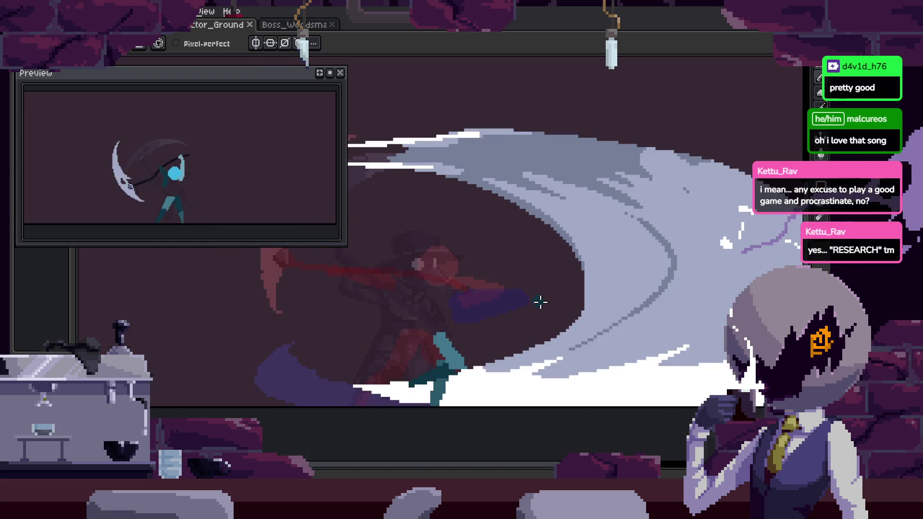
Pan to follow the playing scythe sweep, toggling the Attack_1 to to_Idle timeline.
{"action": "left_click_drag", "start_coordinate": [538, 307], "coordinate": [601, 288]}
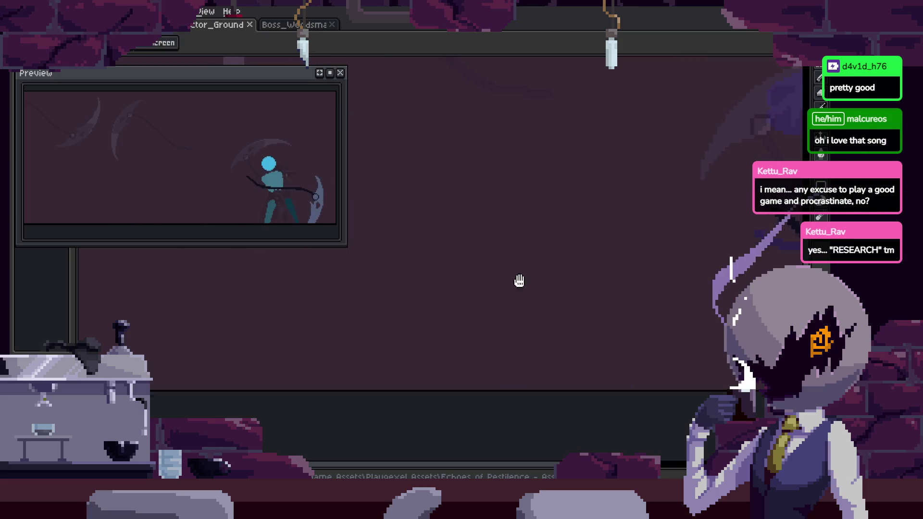
{"action": "left_click_drag", "start_coordinate": [477, 329], "coordinate": [546, 304]}
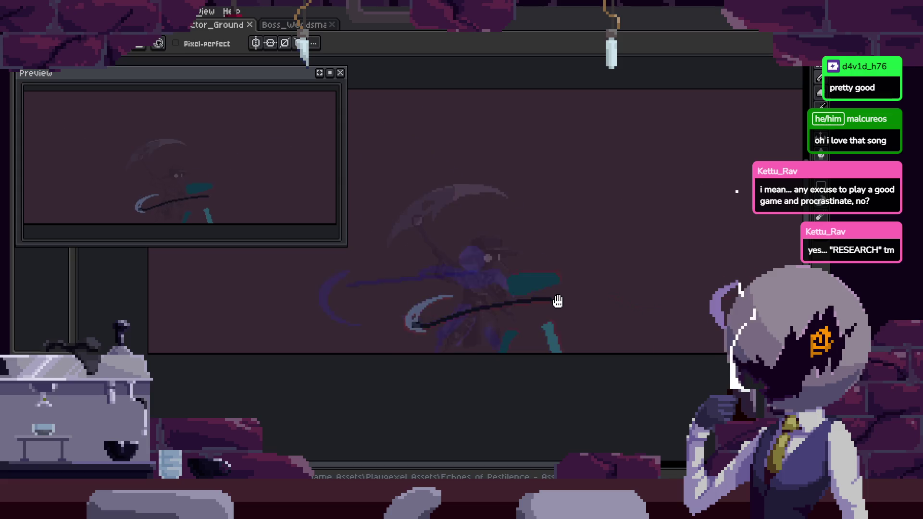
{"action": "key", "text": "Tab"}
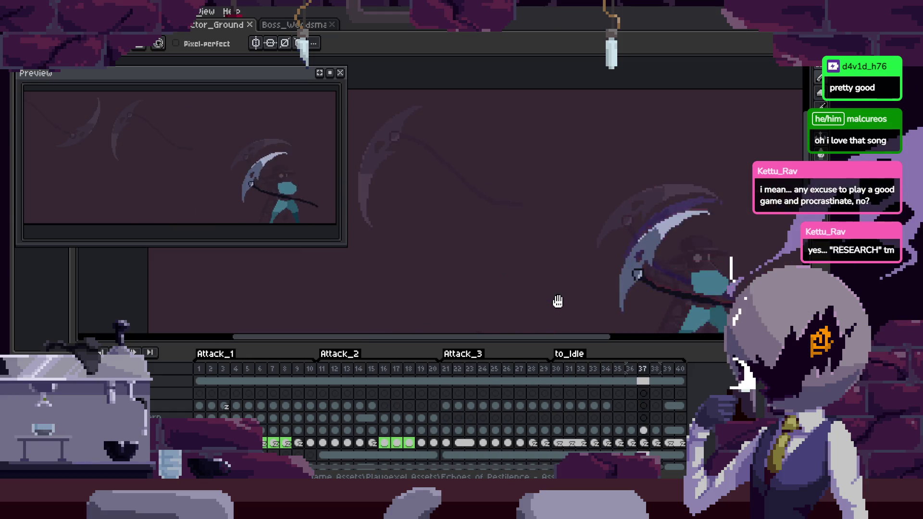
{"action": "key", "text": "Tab"}
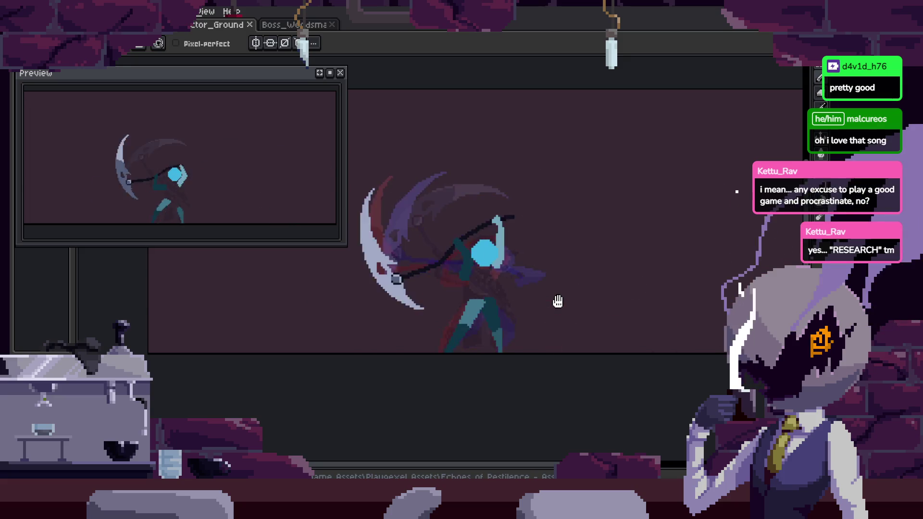
Stop the attack playback on frame 21 while toggling the timeline.
{"action": "key", "text": "Tab"}
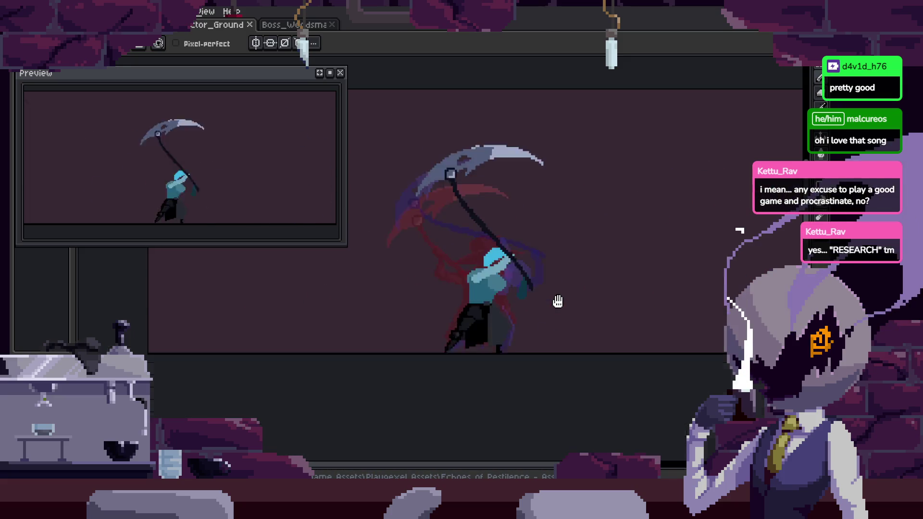
{"action": "key", "text": "Tab"}
{"action": "scroll", "coordinate": [552, 289], "scroll_direction": "up", "scroll_amount": 3}
{"action": "key", "text": "Tab"}
{"action": "scroll", "coordinate": [494, 284], "scroll_direction": "down", "scroll_amount": 3}
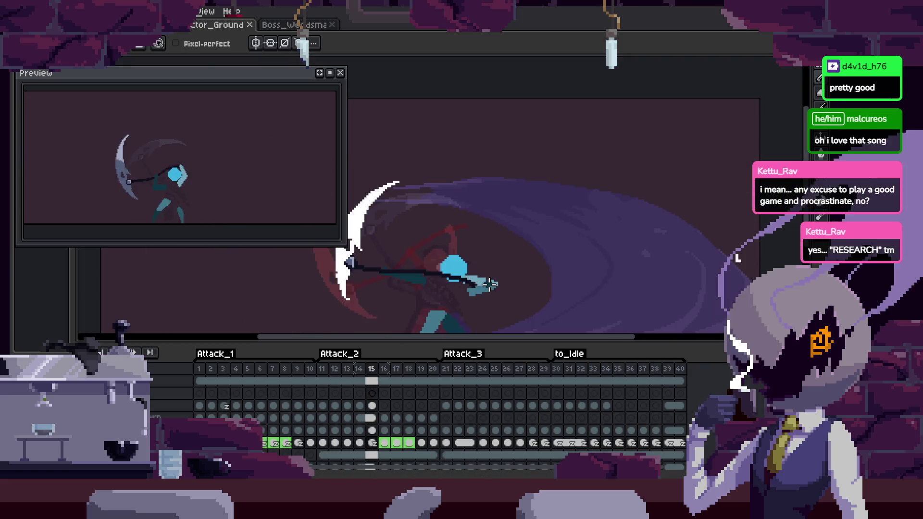
{"action": "key", "text": "ctrl"}
{"action": "key", "text": "Tab"}
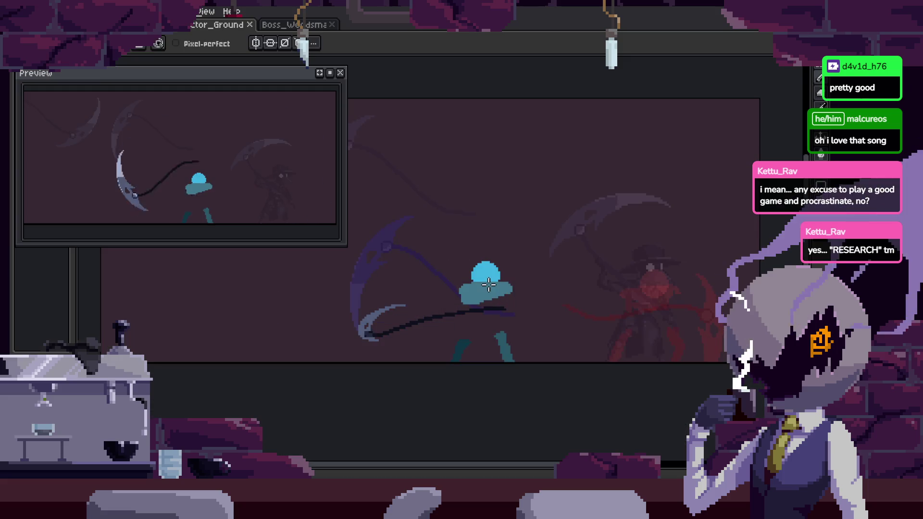
Review the paused frame, then switch to the Doctor_Ground sprite file.
{"action": "scroll", "coordinate": [481, 300], "scroll_direction": "up", "scroll_amount": 2}
{"action": "scroll", "coordinate": [460, 313], "scroll_direction": "up", "scroll_amount": 1}
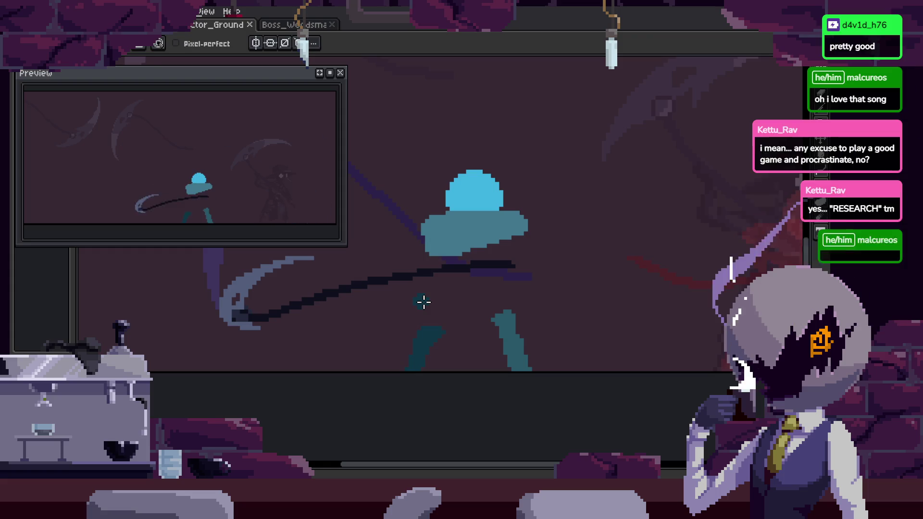
{"action": "scroll", "coordinate": [423, 302], "scroll_direction": "down", "scroll_amount": 2}
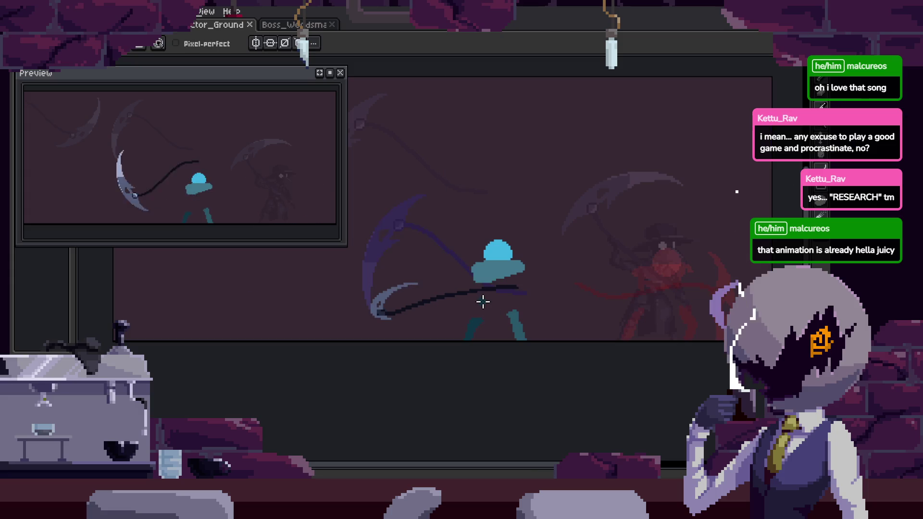
{"action": "key", "text": "Tab"}
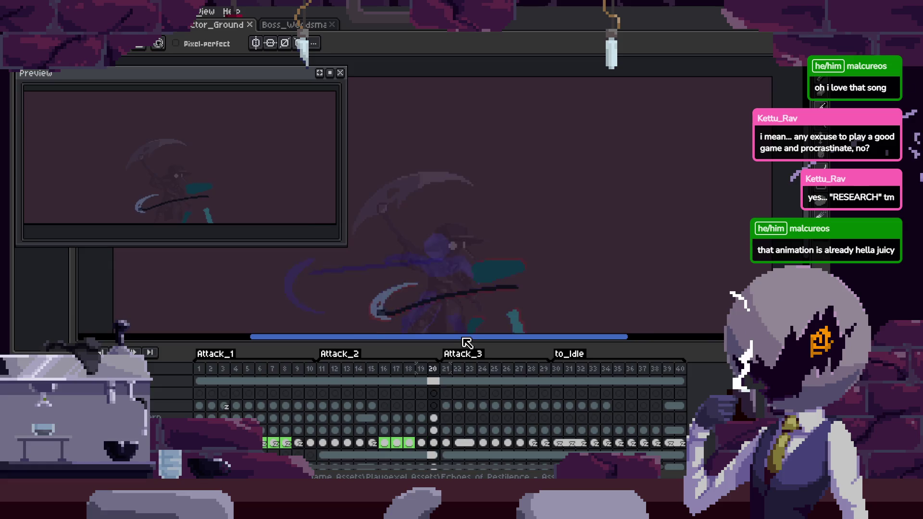
{"action": "key", "text": "Tab"}
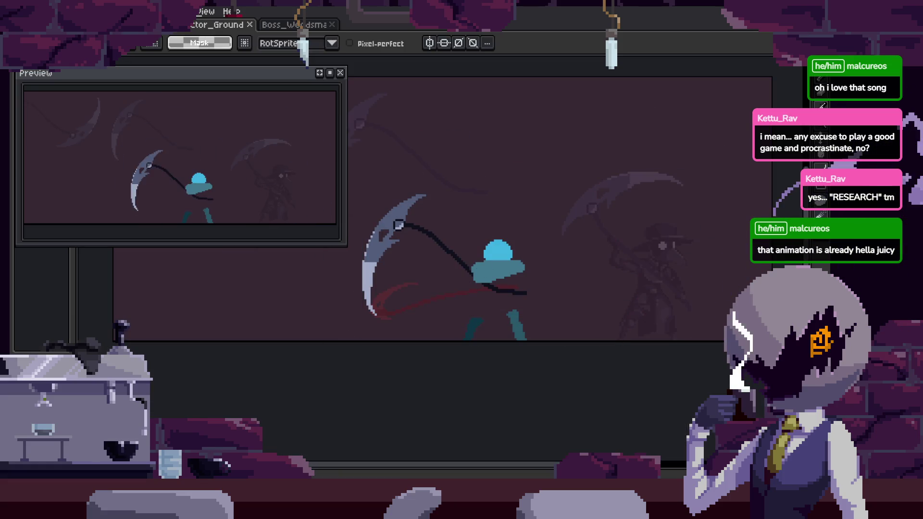
{"action": "key", "text": "ctrl+shift+Tab"}
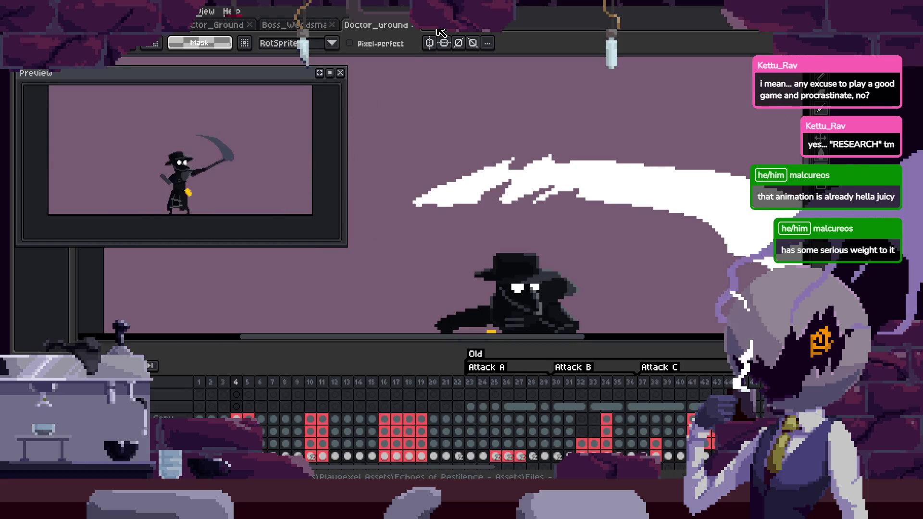
Inspect the reference's raised-scythe frames, ending on frame 47.
{"action": "left_click", "coordinate": [533, 395]}
{"action": "scroll", "coordinate": [533, 395], "scroll_direction": "right", "scroll_amount": 5}
{"action": "scroll", "coordinate": [532, 395], "scroll_direction": "right", "scroll_amount": 5}
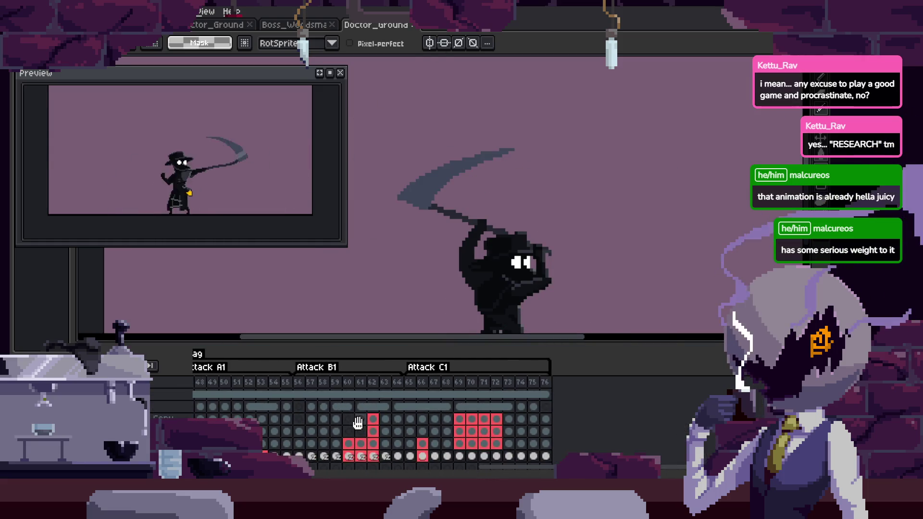
{"action": "scroll", "coordinate": [532, 396], "scroll_direction": "left", "scroll_amount": 6}
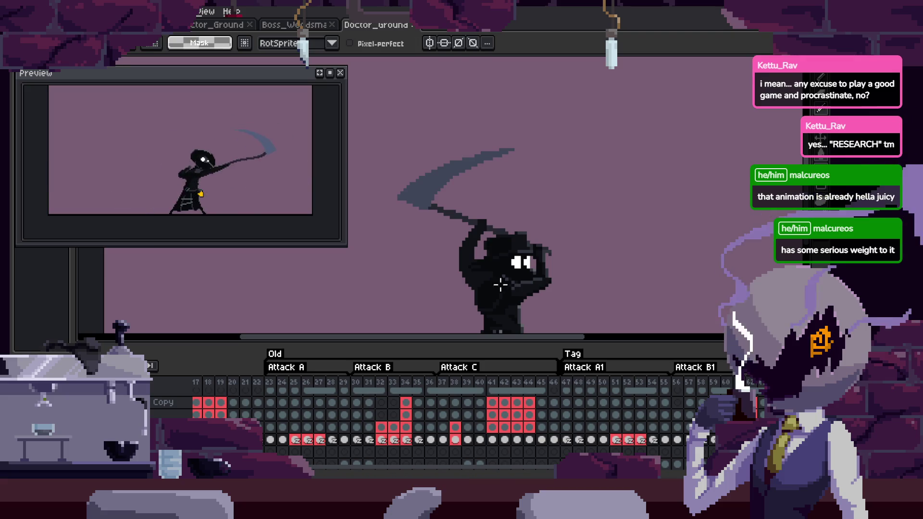
{"action": "left_click", "coordinate": [566, 382]}
{"action": "scroll", "coordinate": [634, 313], "scroll_direction": "down", "scroll_amount": 1}
{"action": "scroll", "coordinate": [634, 313], "scroll_direction": "down", "scroll_amount": 1}
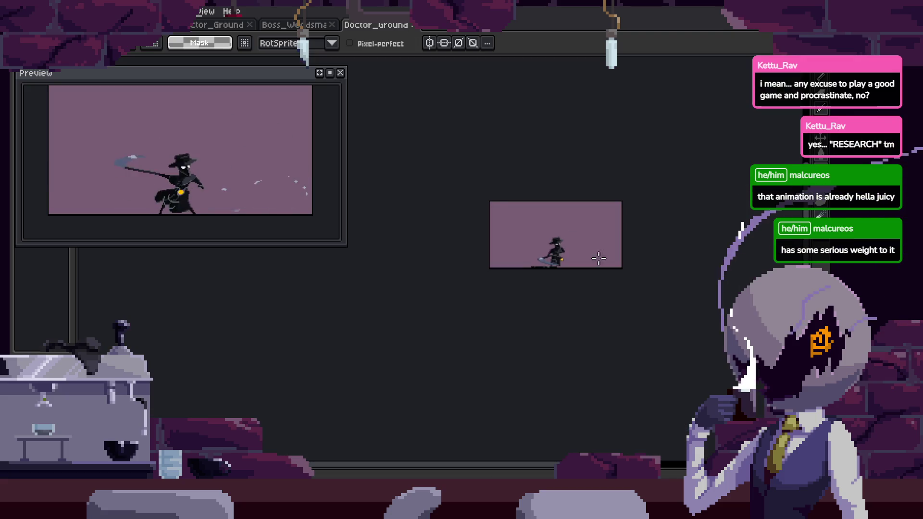
{"action": "scroll", "coordinate": [634, 313], "scroll_direction": "up", "scroll_amount": 1}
{"action": "scroll", "coordinate": [494, 409], "scroll_direction": "right", "scroll_amount": 5}
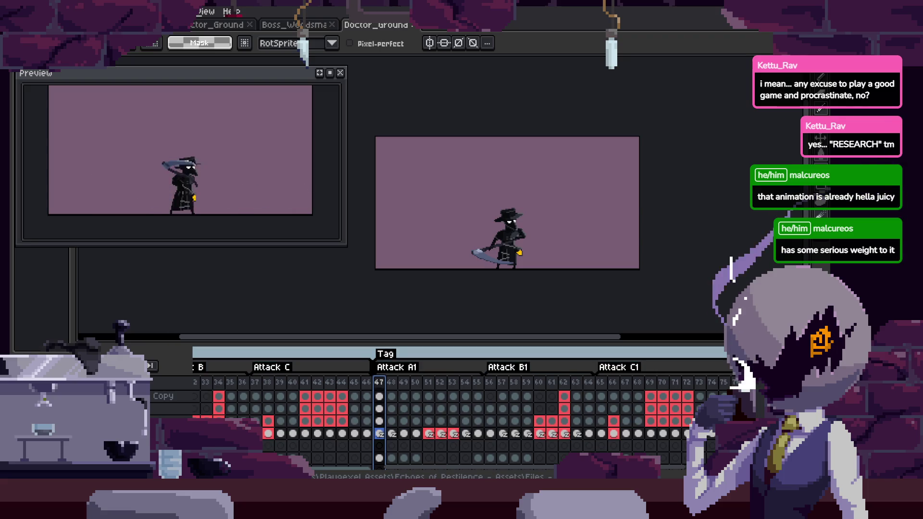
{"action": "scroll", "coordinate": [494, 408], "scroll_direction": "down", "scroll_amount": 1}
Close the animation Preview window and centre the plague doctor on the canvas.
{"action": "key", "text": "Tab"}
{"action": "scroll", "coordinate": [537, 191], "scroll_direction": "up", "scroll_amount": 3}
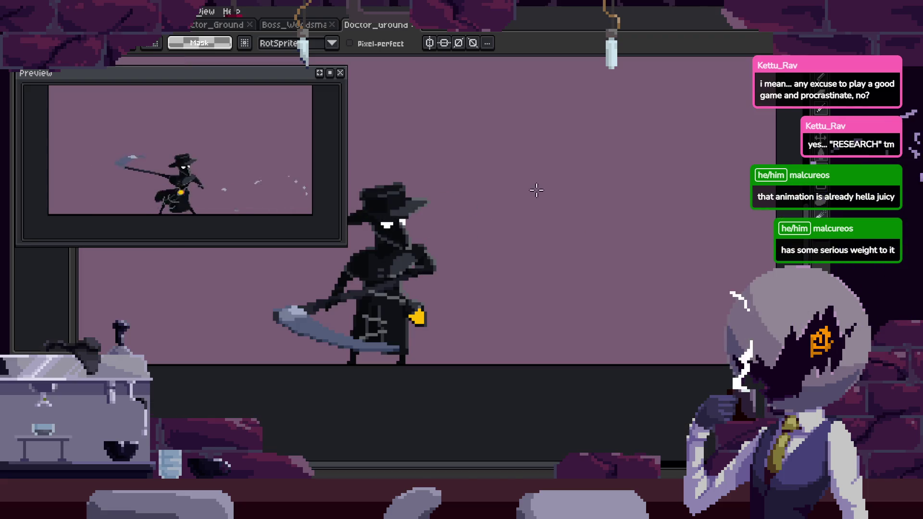
{"action": "left_click", "coordinate": [341, 76]}
{"action": "left_click_drag", "start_coordinate": [386, 277], "coordinate": [501, 279]}
{"action": "key", "text": "Tab"}
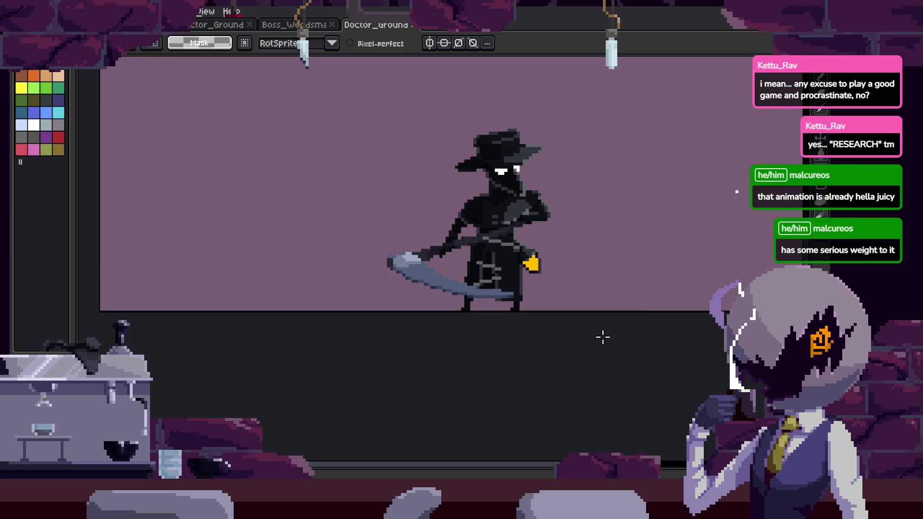
{"action": "key", "text": "Tab"}
Try a saturated purple background fill, undo it, and play the reference animation.
{"action": "key", "text": "i"}
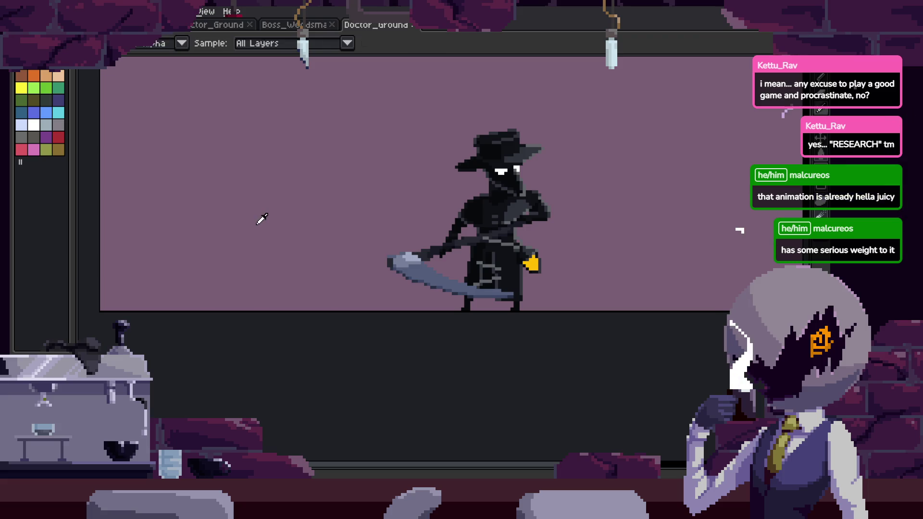
{"action": "key", "text": "ctrl+d"}
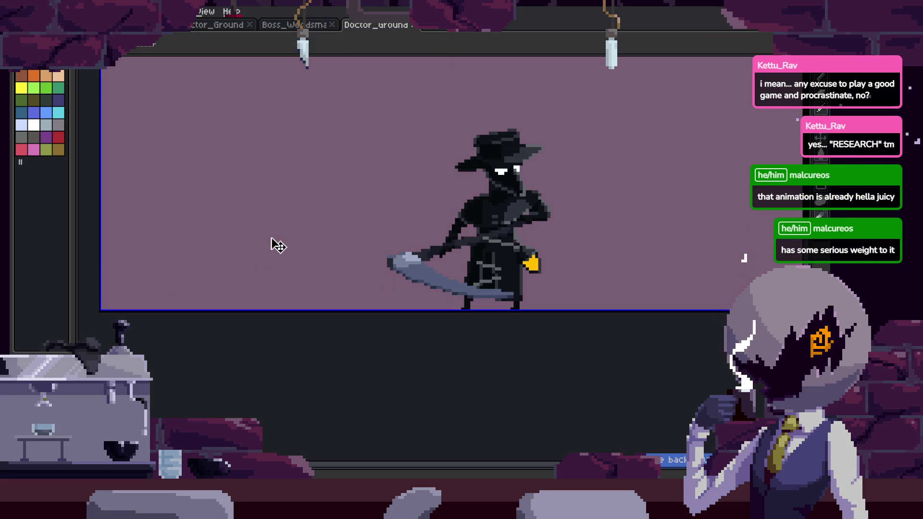
{"action": "key", "text": "g"}
{"action": "left_click", "coordinate": [303, 262]}
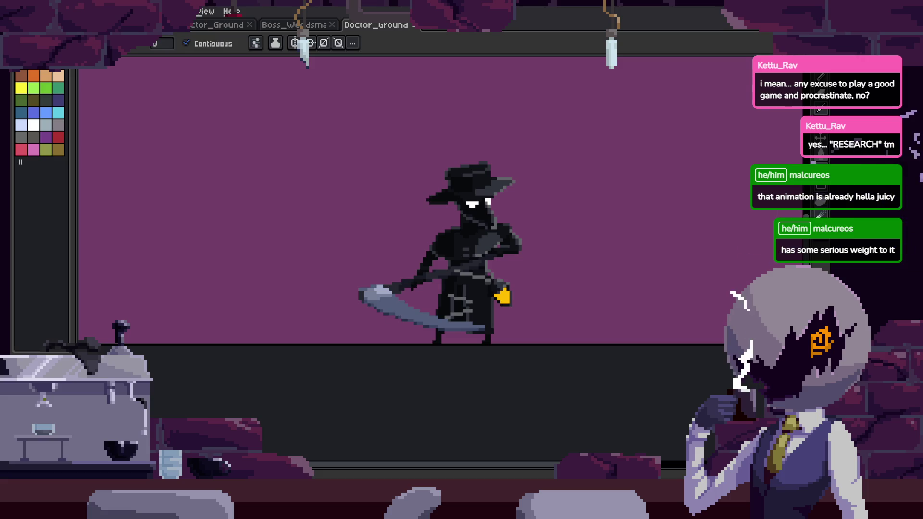
{"action": "key", "text": "ctrl+z"}
{"action": "key", "text": "ctrl+z"}
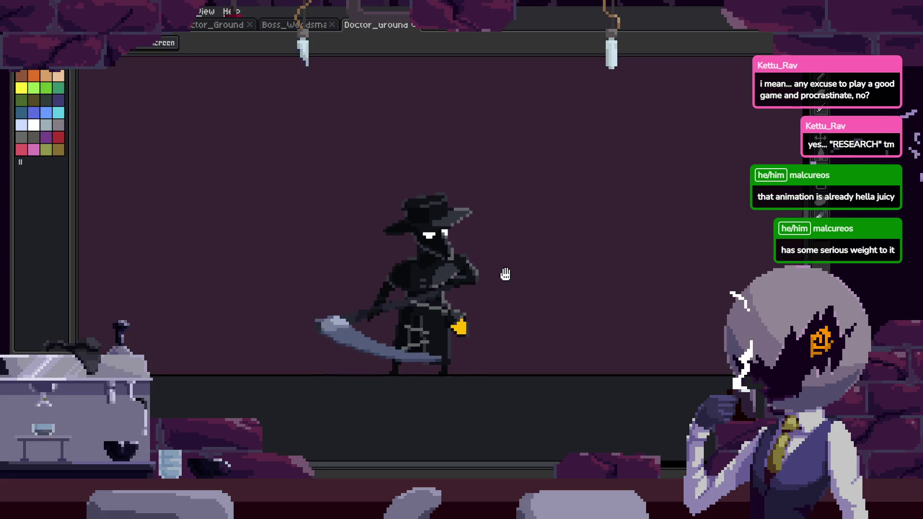
{"action": "key", "text": "ctrl+z"}
{"action": "key", "text": "Tab"}
{"action": "key", "text": "Tab"}
{"action": "key", "text": "Return"}
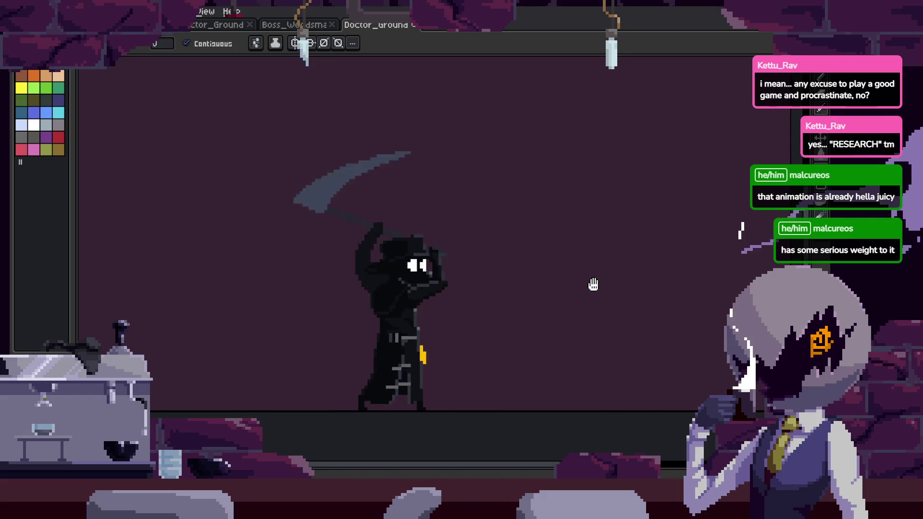
{"action": "key", "text": "Tab"}
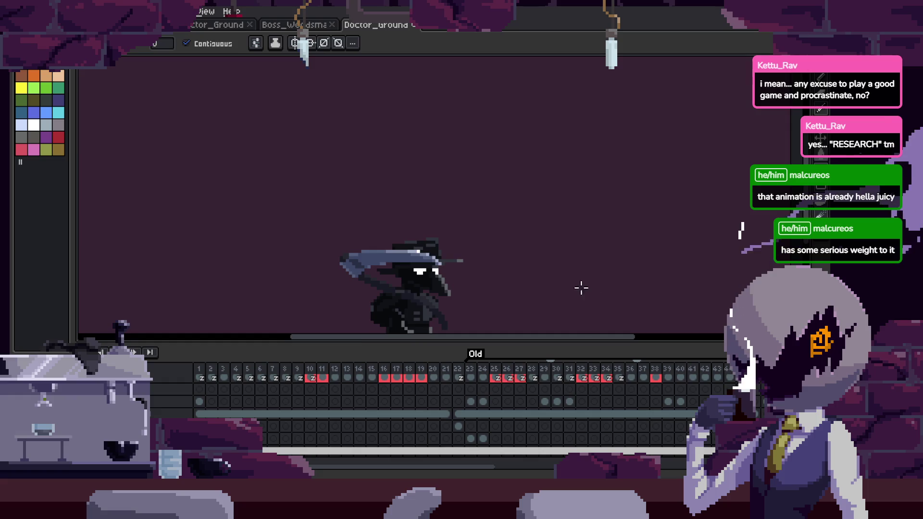
Play the reference from frame 22, recentre it, then switch to the Boss_Woodsman file.
{"action": "right_click", "coordinate": [134, 351]}
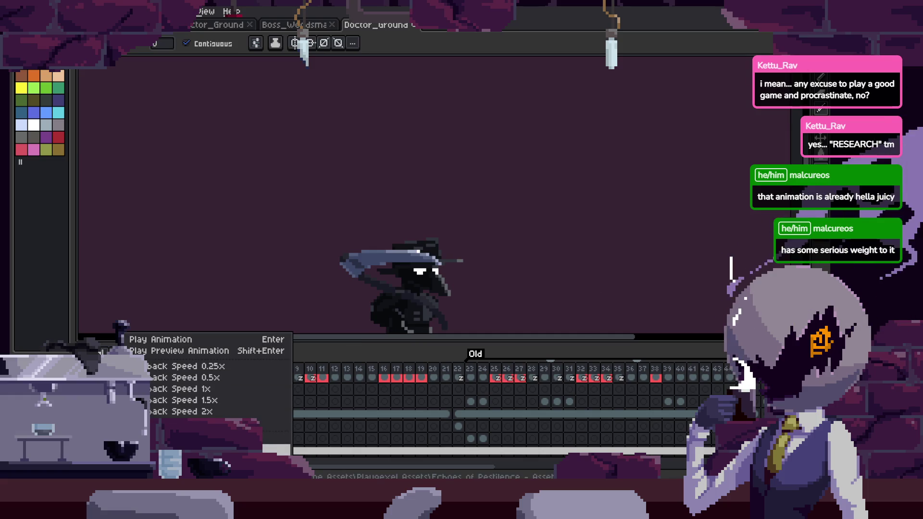
{"action": "left_click", "coordinate": [401, 433]}
{"action": "left_click", "coordinate": [463, 368]}
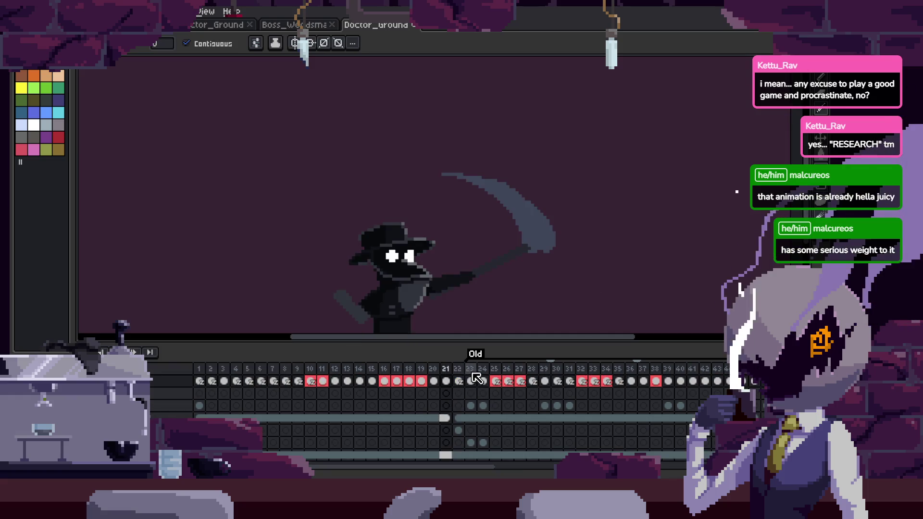
{"action": "key", "text": "Tab"}
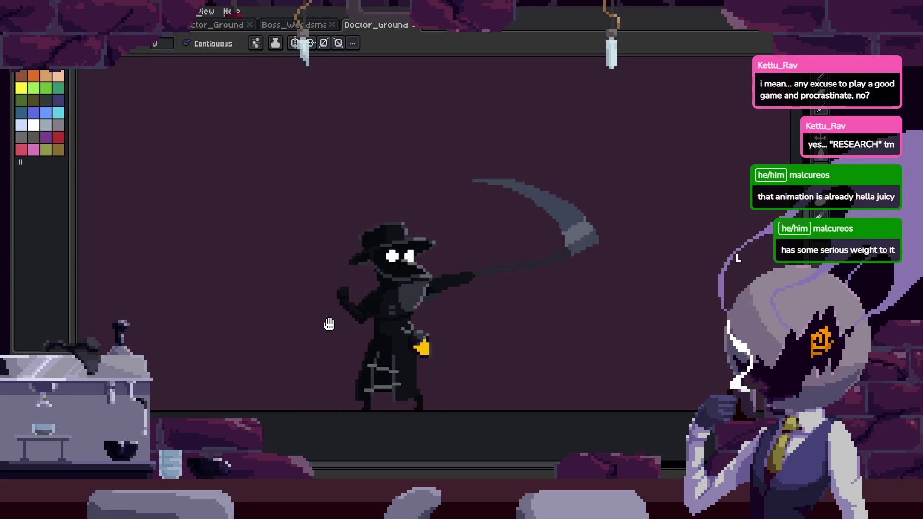
{"action": "scroll", "coordinate": [330, 319], "scroll_direction": "down", "scroll_amount": 3}
{"action": "scroll", "coordinate": [329, 319], "scroll_direction": "up", "scroll_amount": 1}
{"action": "left_click_drag", "start_coordinate": [330, 319], "coordinate": [408, 318]}
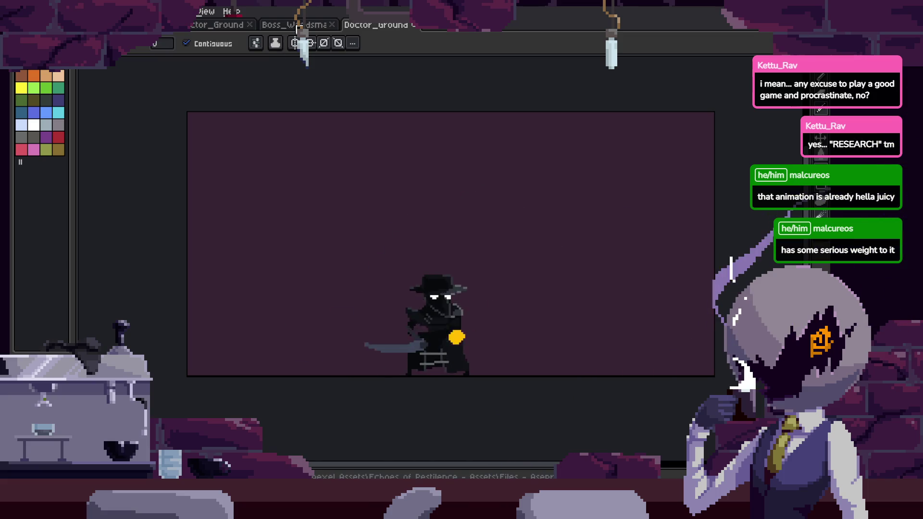
{"action": "left_click", "coordinate": [296, 26]}
Return to the cyan blockout scythe file and start looping its attack animation.
{"action": "left_click", "coordinate": [235, 28]}
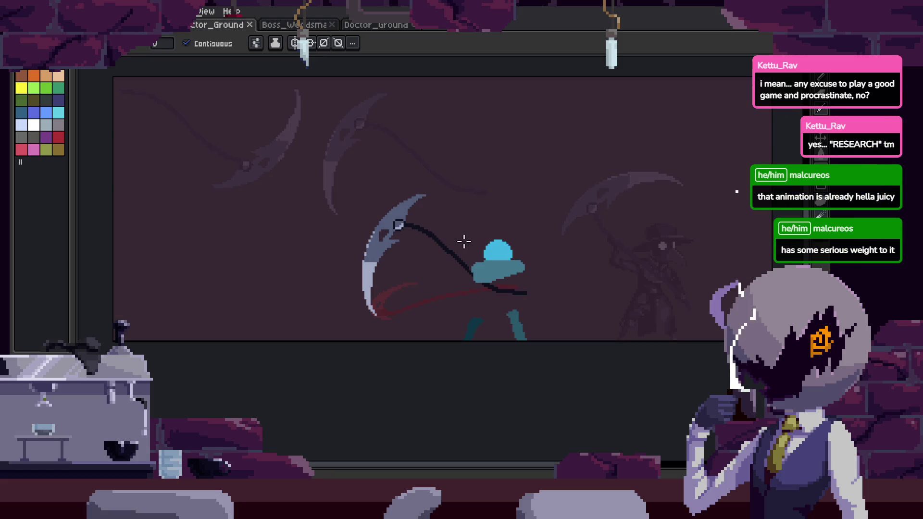
{"action": "key", "text": "Tab"}
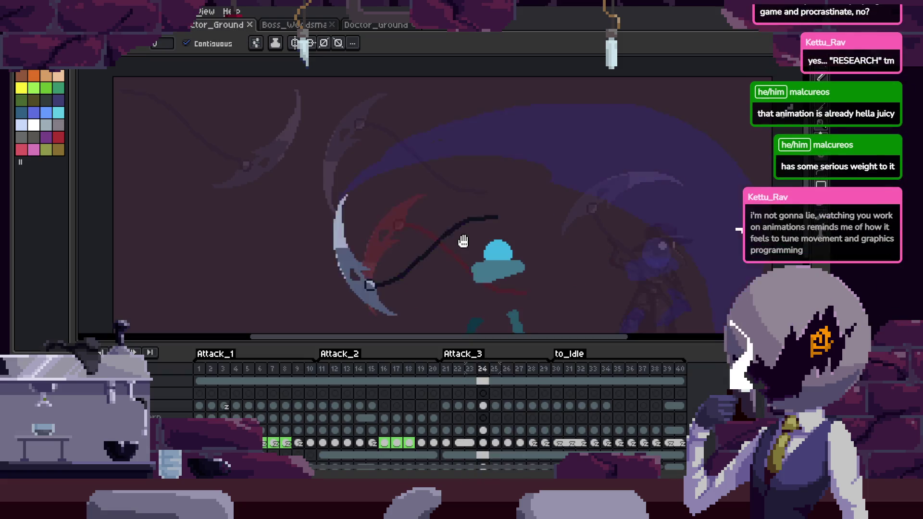
{"action": "right_click", "coordinate": [118, 352]}
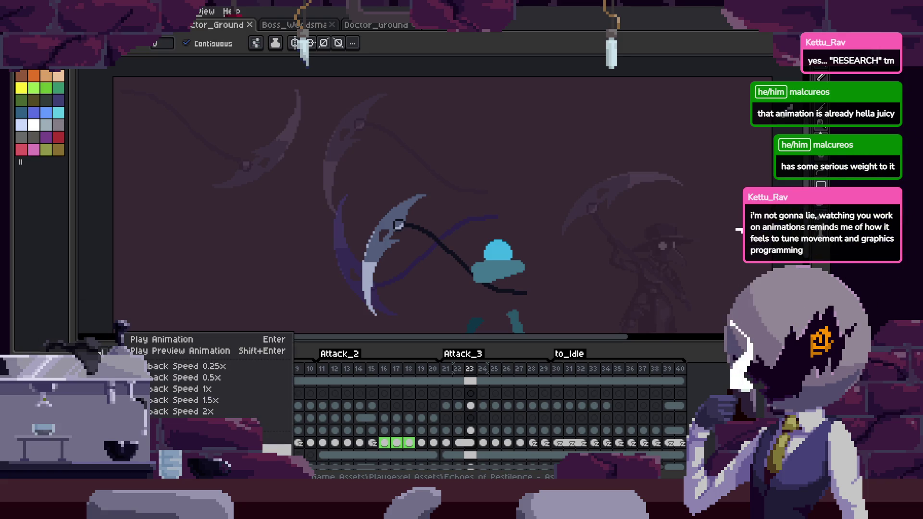
{"action": "key", "text": "Escape"}
{"action": "key", "text": "Tab"}
{"action": "key", "text": "Tab"}
{"action": "key", "text": "Return"}
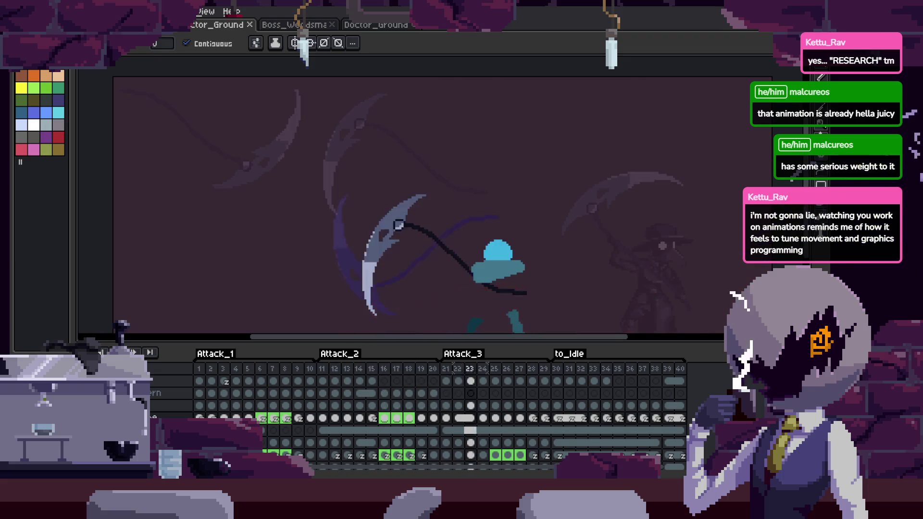
{"action": "key", "text": "Tab"}
{"action": "key", "text": "Tab"}
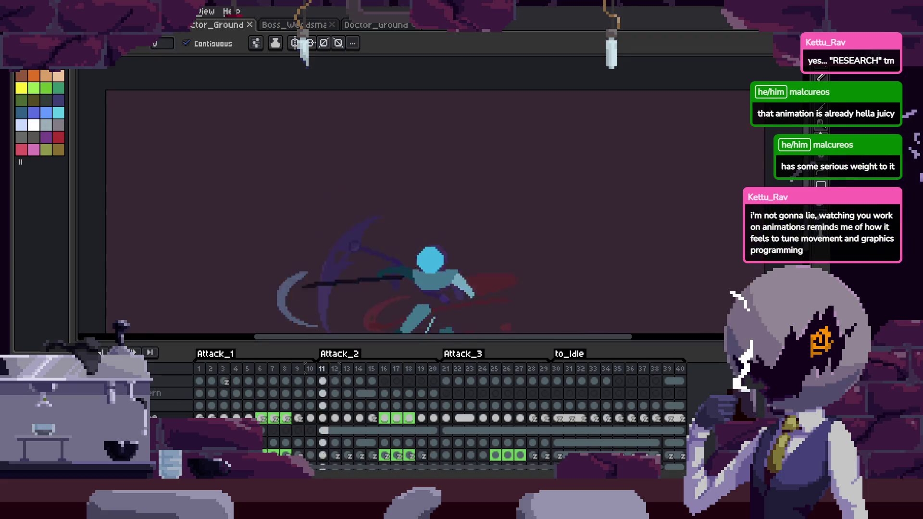
{"action": "key", "text": "Tab"}
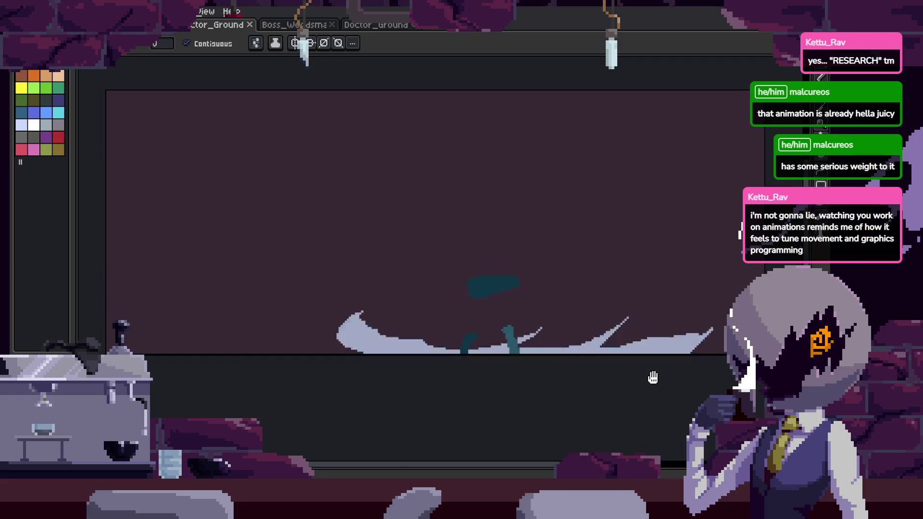
Review the looping scythe combo with the timeline toggled, then inspect frame 30.
{"action": "left_click", "coordinate": [653, 377]}
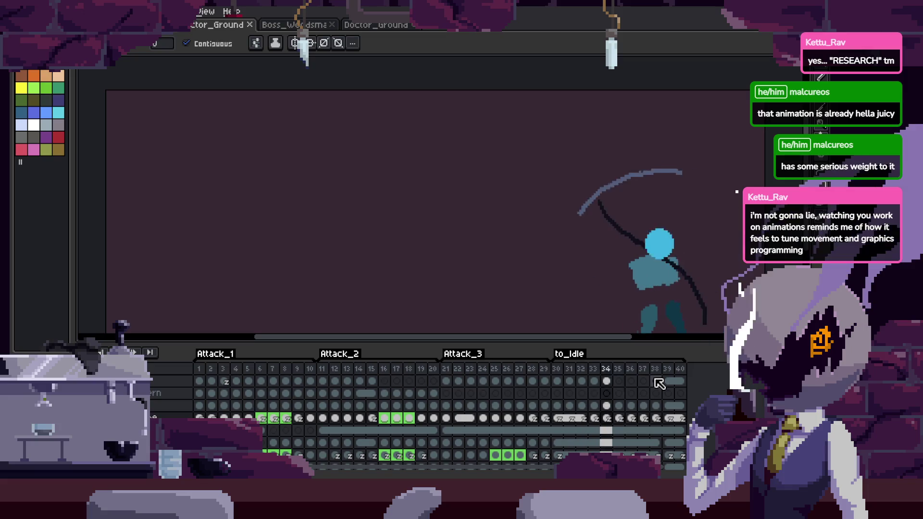
{"action": "key", "text": "Tab"}
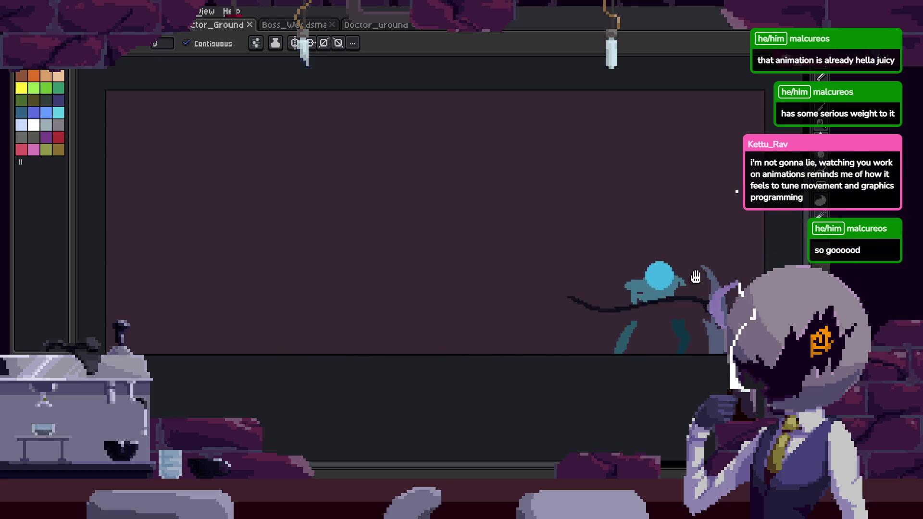
{"action": "key", "text": "Tab"}
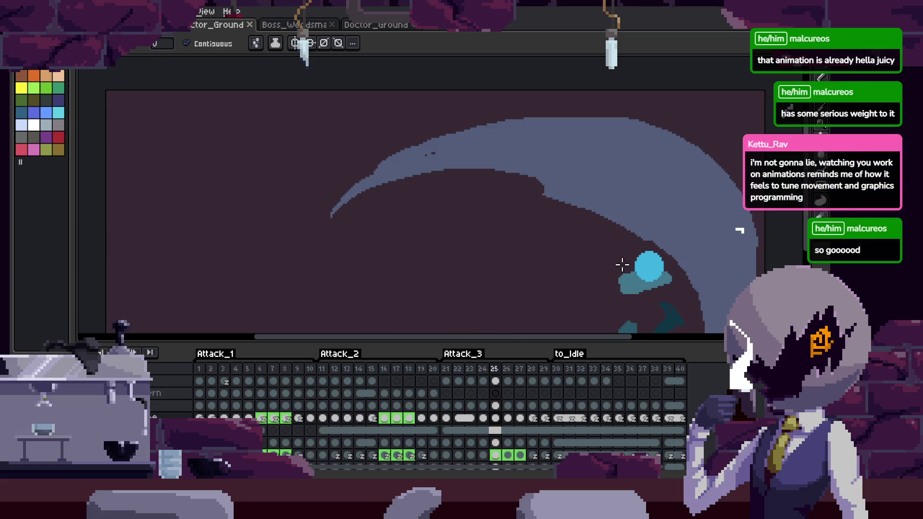
{"action": "key", "text": "Tab"}
{"action": "key", "text": "Tab"}
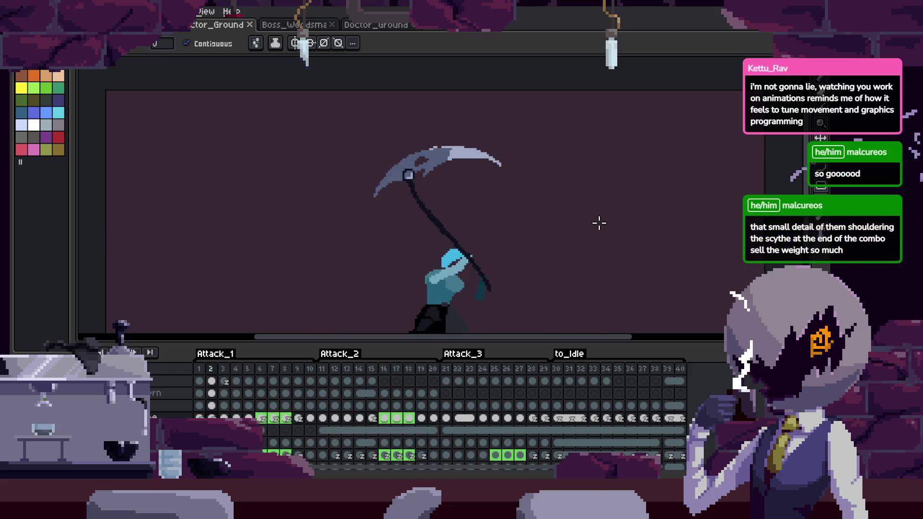
{"action": "key", "text": "Tab"}
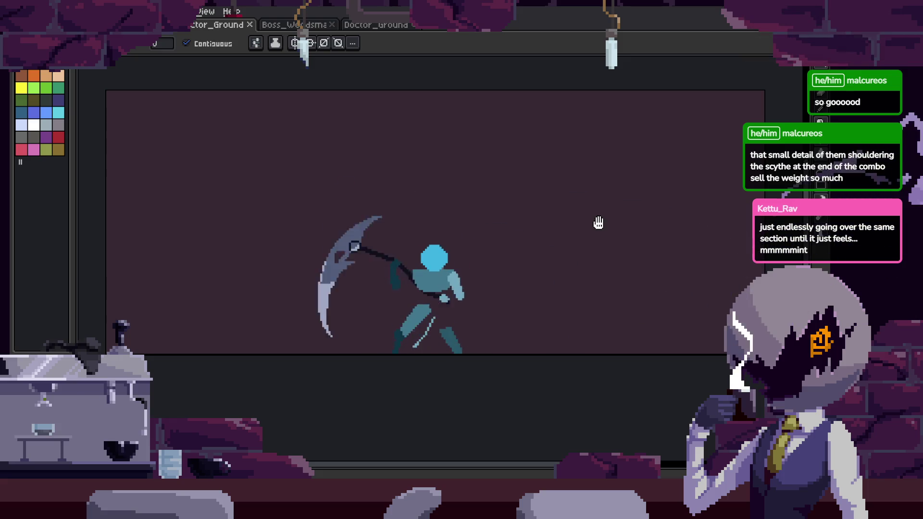
{"action": "key", "text": "Tab"}
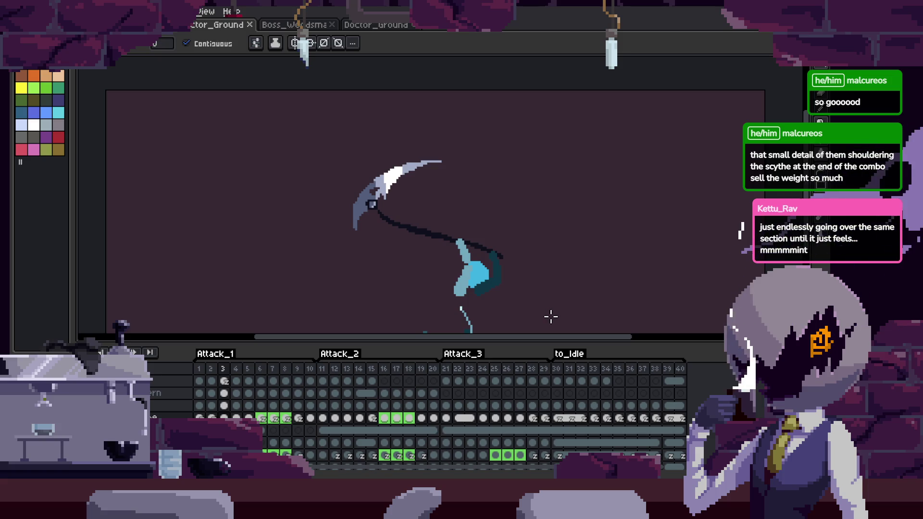
{"action": "key", "text": "Tab"}
{"action": "scroll", "coordinate": [544, 293], "scroll_direction": "up", "scroll_amount": 1}
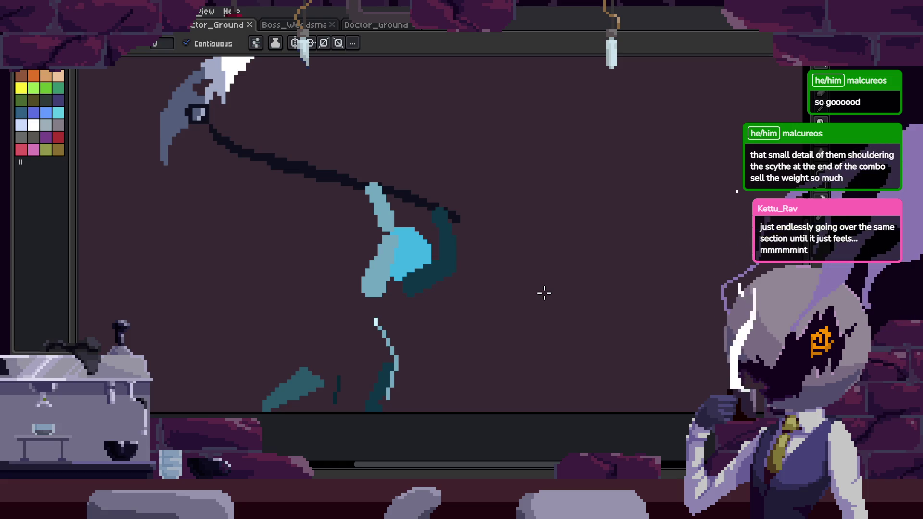
{"action": "key", "text": "Tab"}
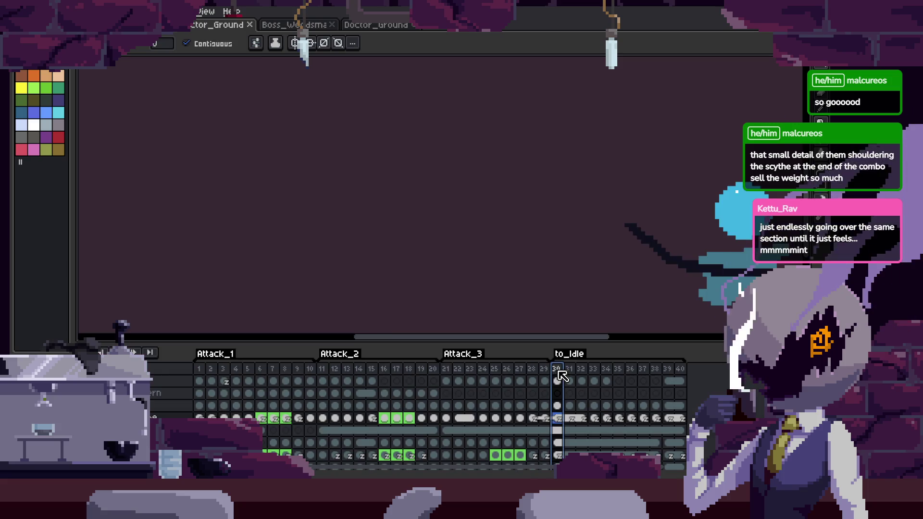
{"action": "key", "text": "Tab"}
{"action": "key", "text": "Tab"}
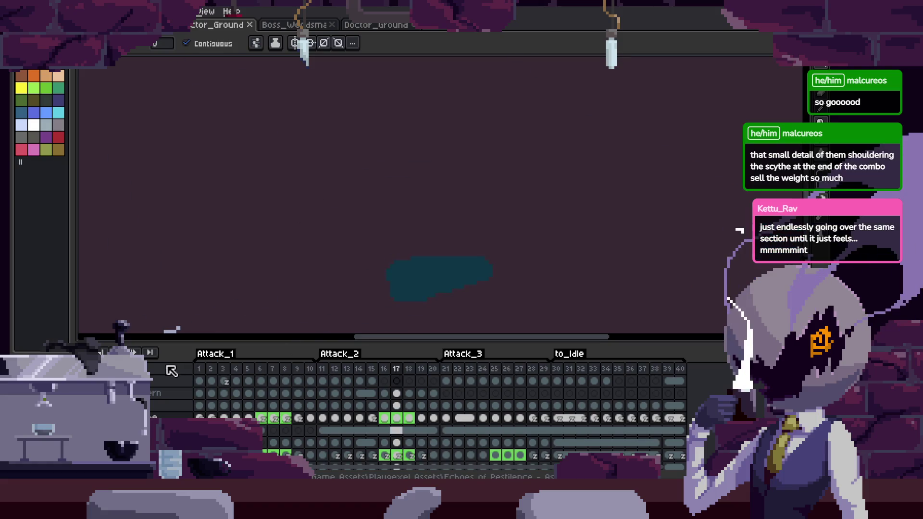
{"action": "key", "text": "Tab"}
{"action": "scroll", "coordinate": [531, 280], "scroll_direction": "down", "scroll_amount": 1}
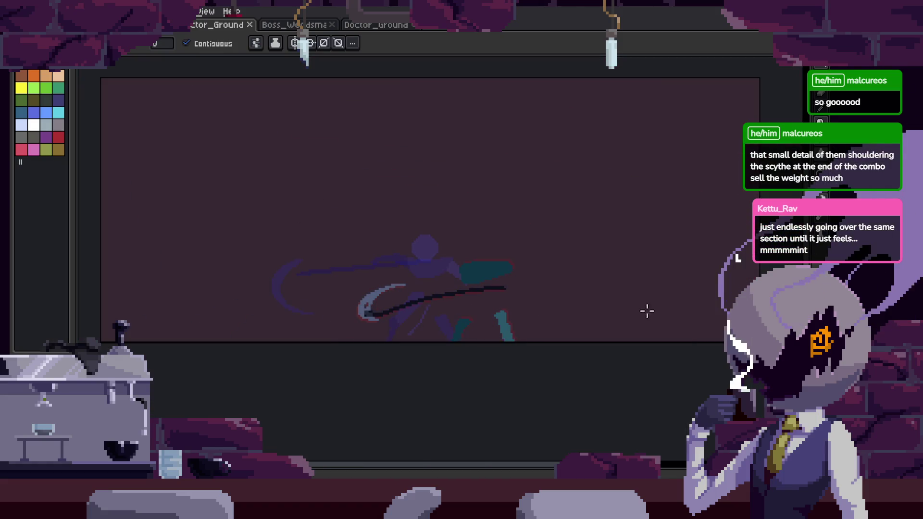
{"action": "key", "text": "Tab"}
{"action": "left_click", "coordinate": [560, 377]}
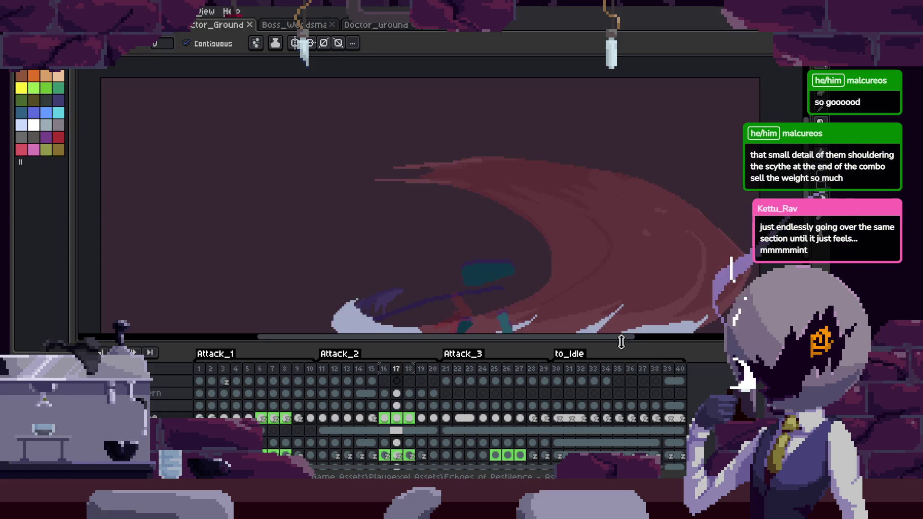
{"action": "key", "text": "ctrl+f"}
Open the animation preview window and zoom in on the figure with the timeline hidden.
{"action": "scroll", "coordinate": [524, 270], "scroll_direction": "up", "scroll_amount": 2}
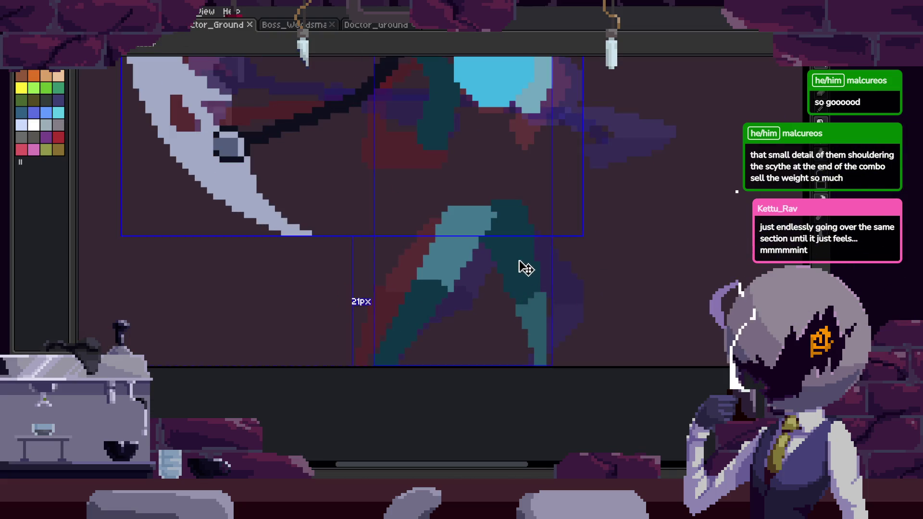
{"action": "scroll", "coordinate": [526, 288], "scroll_direction": "up", "scroll_amount": 2}
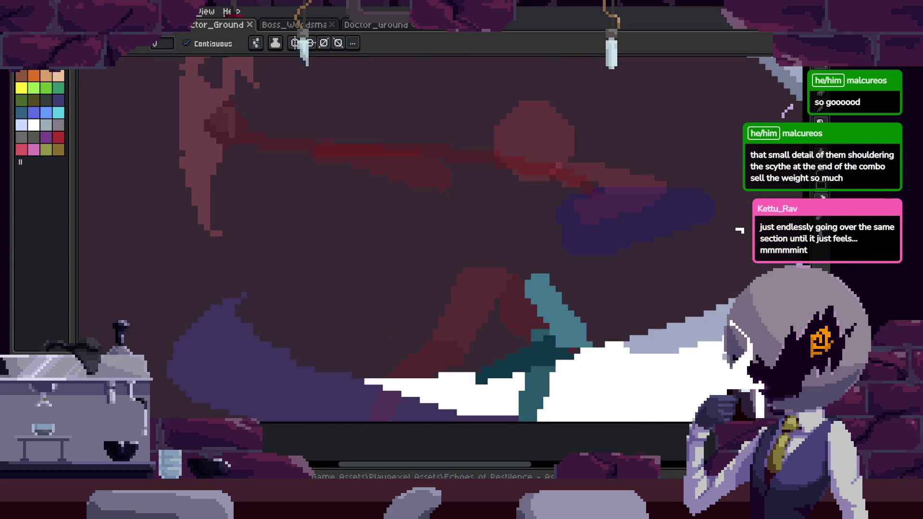
{"action": "key", "text": "F7"}
{"action": "key", "text": "Tab"}
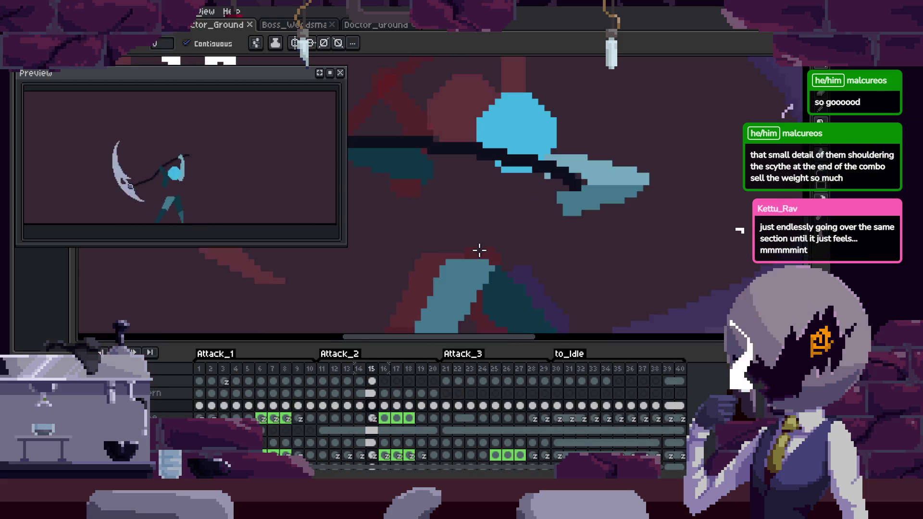
{"action": "key", "text": "Tab"}
{"action": "scroll", "coordinate": [479, 248], "scroll_direction": "up", "scroll_amount": 2}
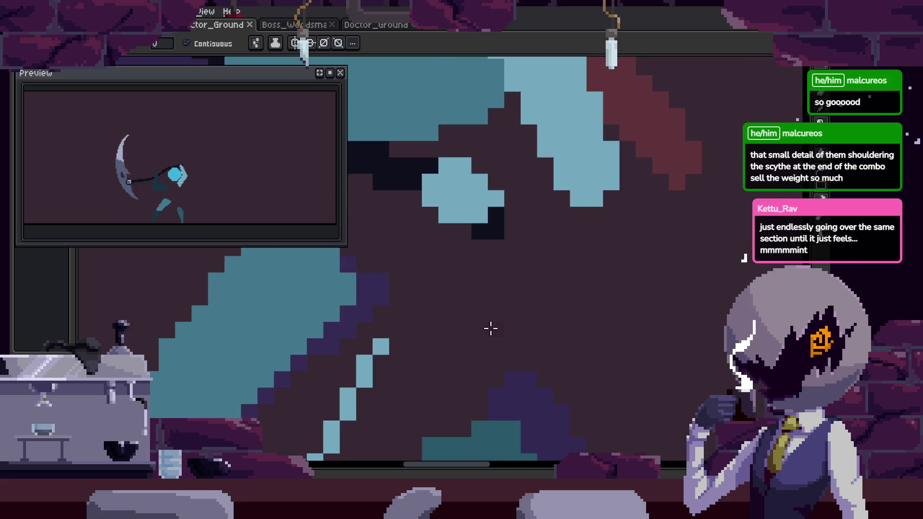
{"action": "scroll", "coordinate": [490, 328], "scroll_direction": "down", "scroll_amount": 2}
{"action": "key", "text": "Tab"}
{"action": "scroll", "coordinate": [476, 321], "scroll_direction": "up", "scroll_amount": 2}
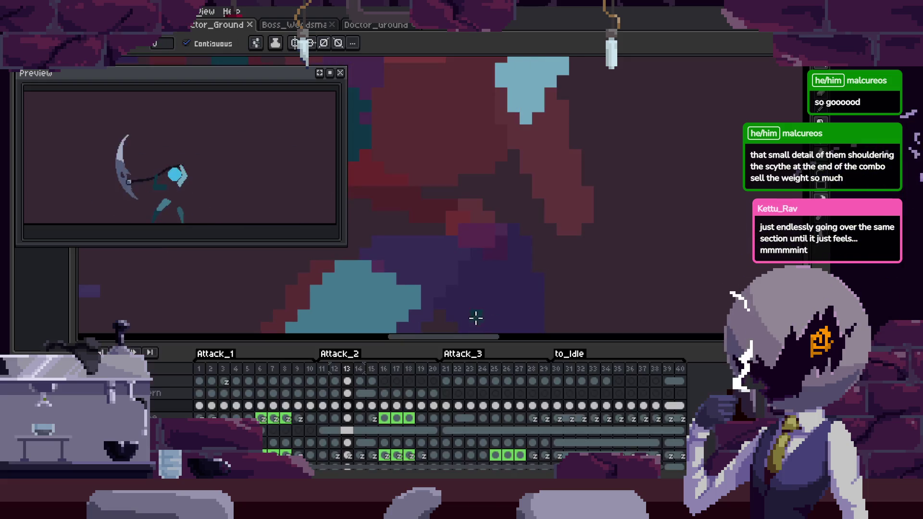
{"action": "key", "text": "Tab"}
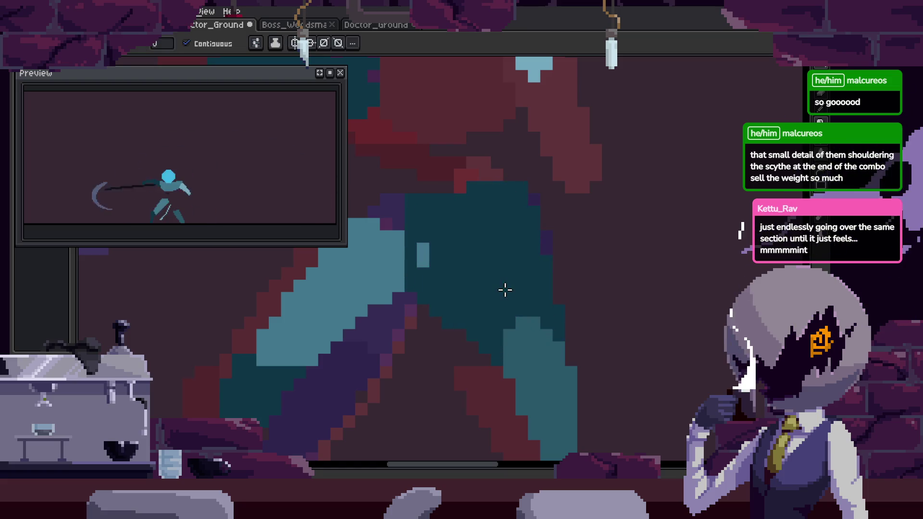
Save the sprite and zoom in on the legs.
{"action": "key", "text": "ctrl+s"}
{"action": "scroll", "coordinate": [538, 264], "scroll_direction": "down", "scroll_amount": 3}
{"action": "scroll", "coordinate": [553, 274], "scroll_direction": "up", "scroll_amount": 1}
{"action": "scroll", "coordinate": [549, 286], "scroll_direction": "up", "scroll_amount": 2}
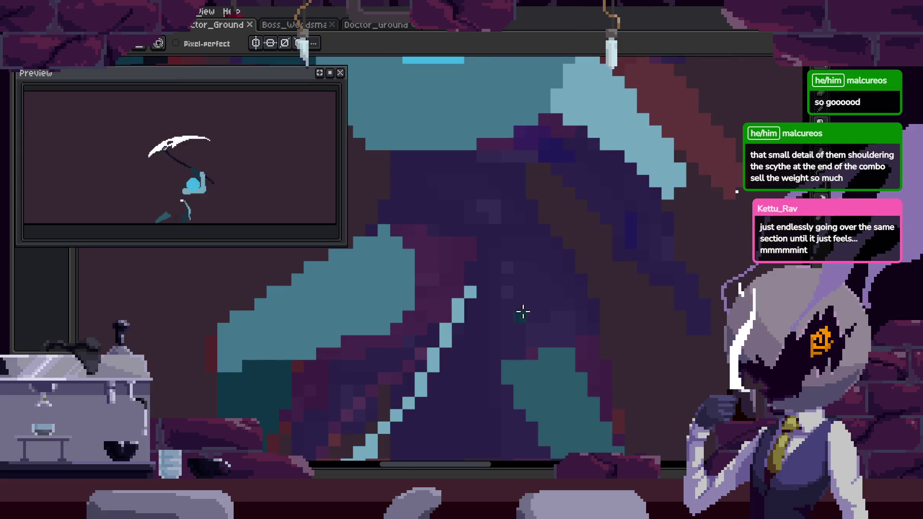
{"action": "scroll", "coordinate": [491, 355], "scroll_direction": "up", "scroll_amount": 1}
{"action": "scroll", "coordinate": [491, 355], "scroll_direction": "down", "scroll_amount": 3}
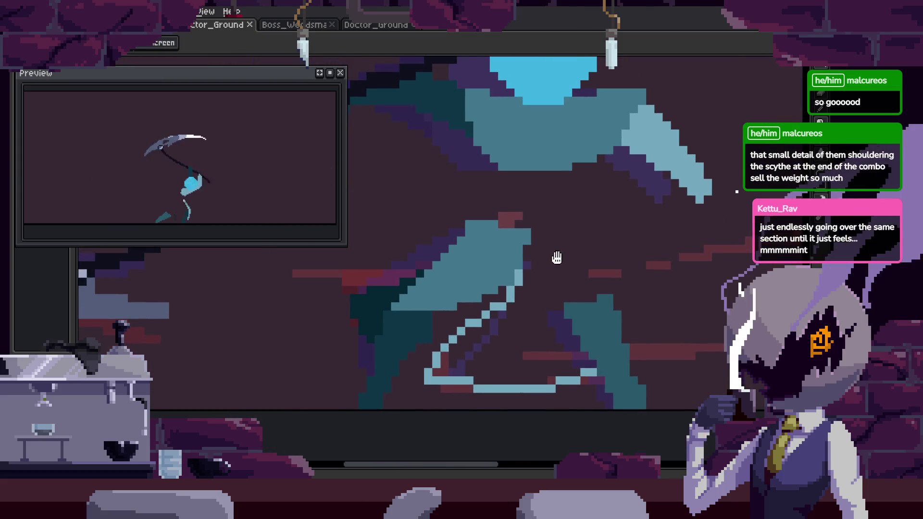
Outline a leg region in dark teal with the Pencil and fill it with the Paint Bucket.
{"action": "key", "text": "Tab"}
{"action": "key", "text": "b"}
{"action": "key", "text": "Tab"}
{"action": "scroll", "coordinate": [517, 339], "scroll_direction": "up", "scroll_amount": 1}
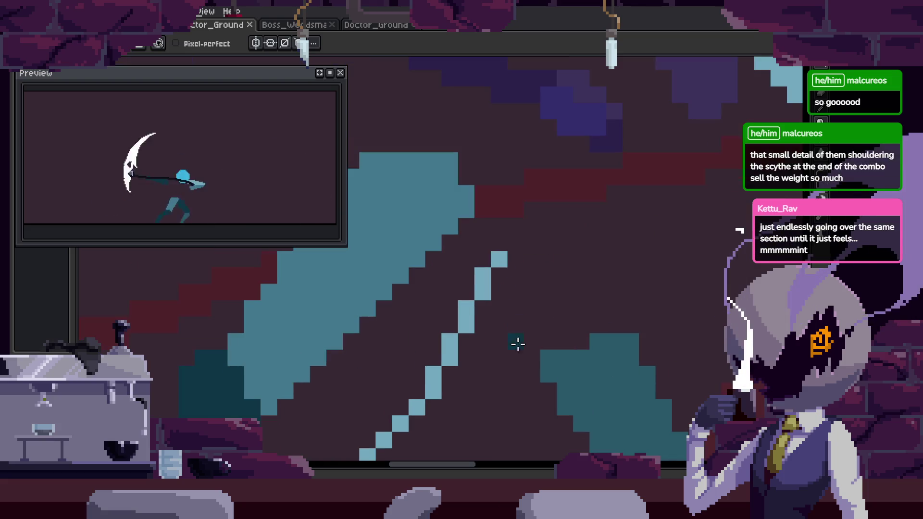
{"action": "left_click_drag", "start_coordinate": [455, 242], "coordinate": [447, 151]}
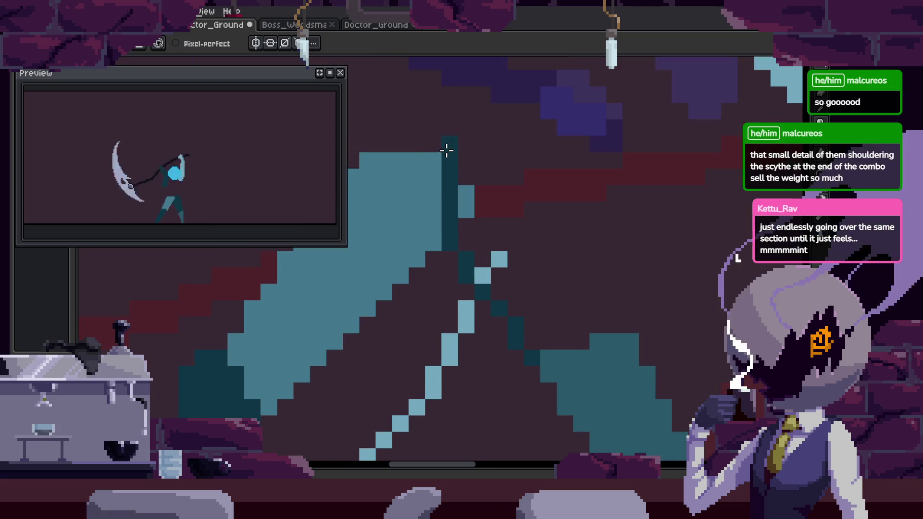
{"action": "key", "text": "g"}
{"action": "left_click", "coordinate": [471, 190]}
{"action": "key", "text": "b"}
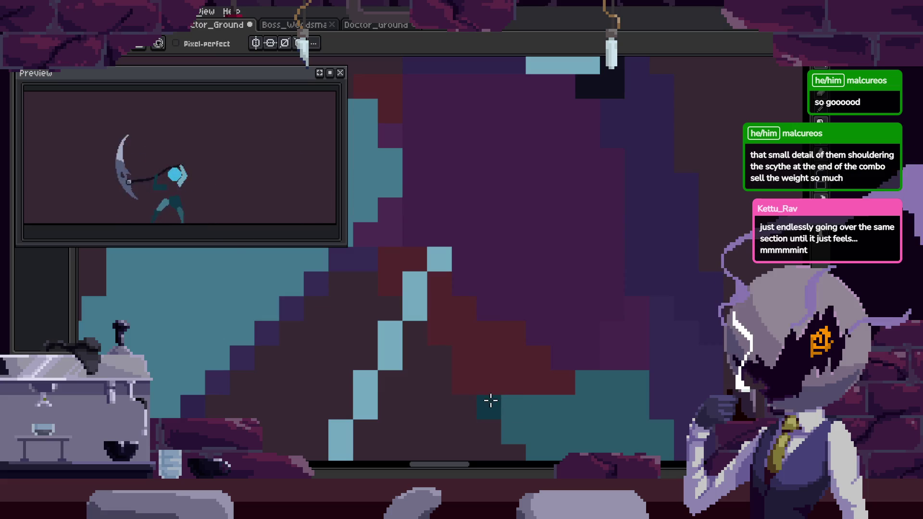
Draw another dark teal stroke on the figure and save the sprite.
{"action": "left_click_drag", "start_coordinate": [384, 221], "coordinate": [425, 302]}
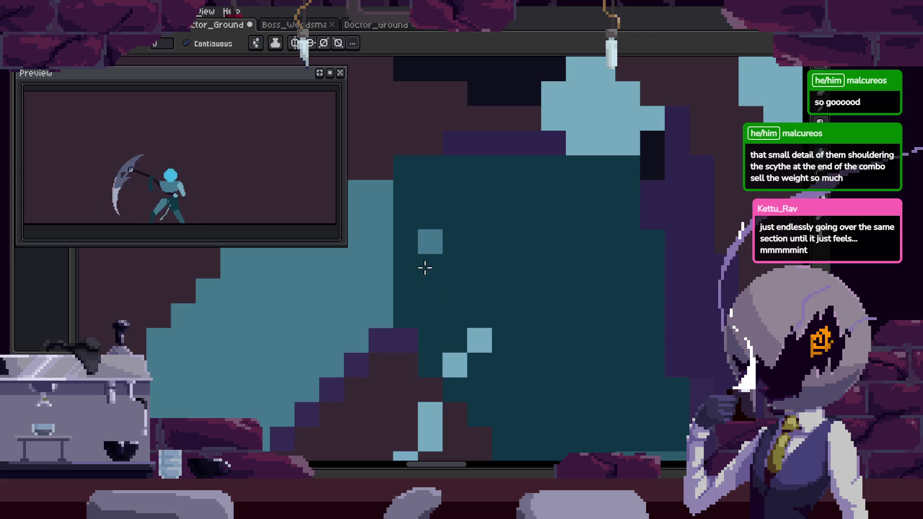
{"action": "key", "text": "b"}
{"action": "key", "text": "ctrl+s"}
{"action": "scroll", "coordinate": [503, 269], "scroll_direction": "down", "scroll_amount": 3}
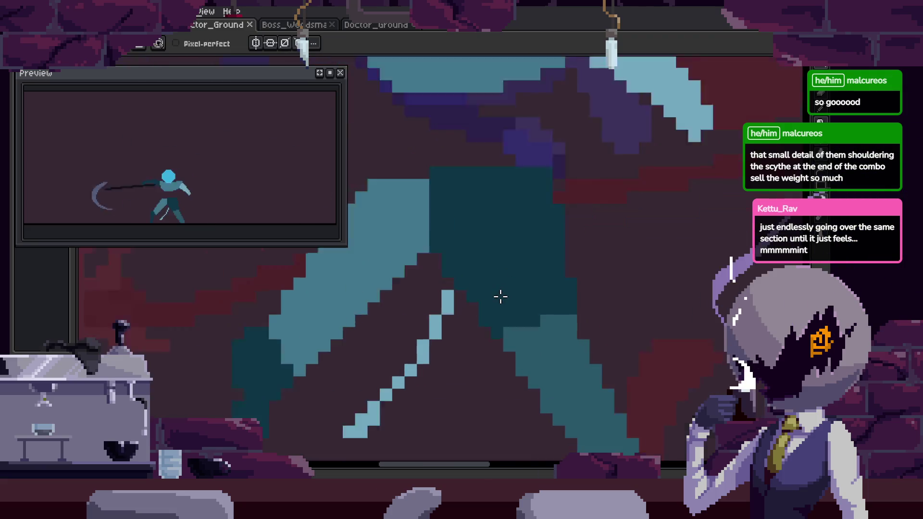